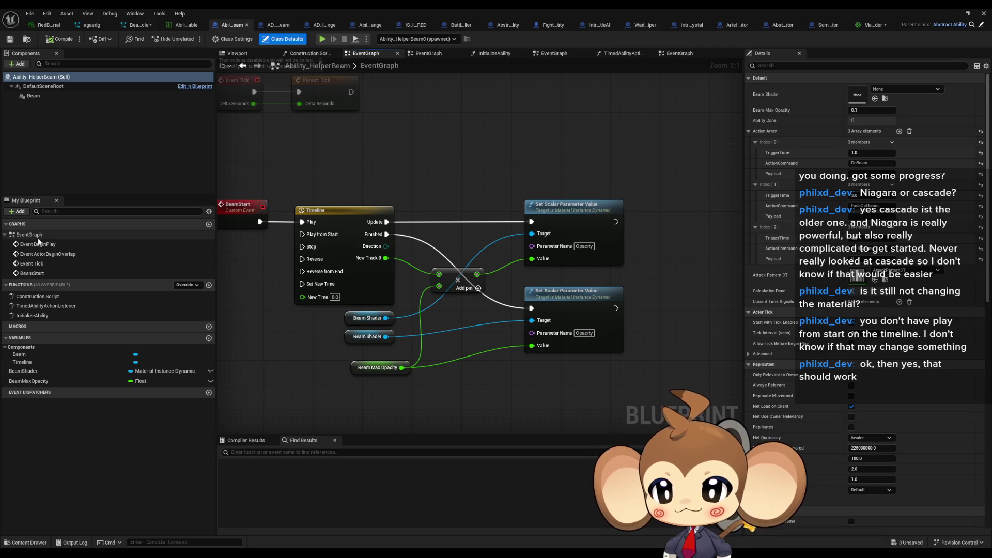
# Add a FadeOutBeam case beside DoBeam on TimedAbilityActionListener's Switch on Name node
pyautogui.doubleClick(46, 306)
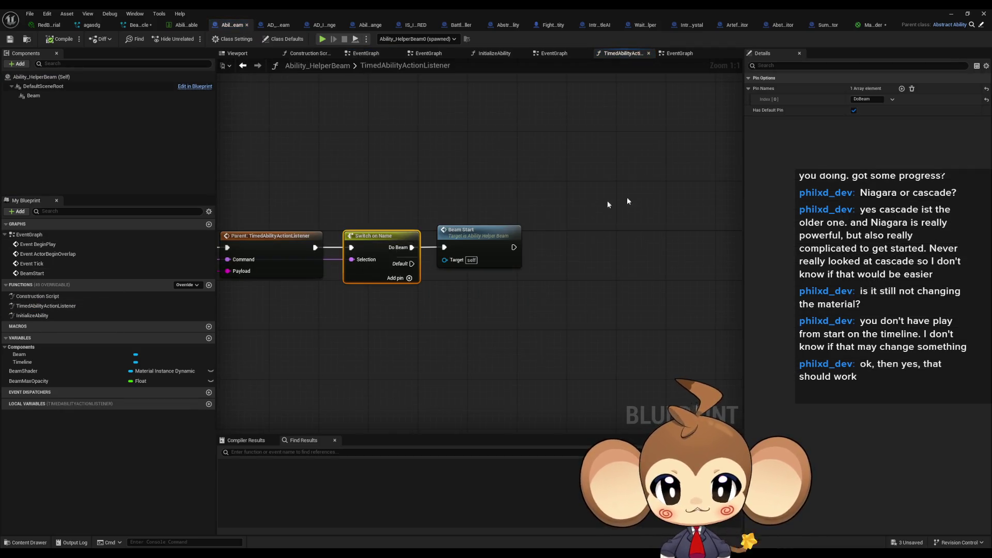
pyautogui.click(902, 89)
pyautogui.click(867, 111)
pyautogui.write('FadeOutBeam')
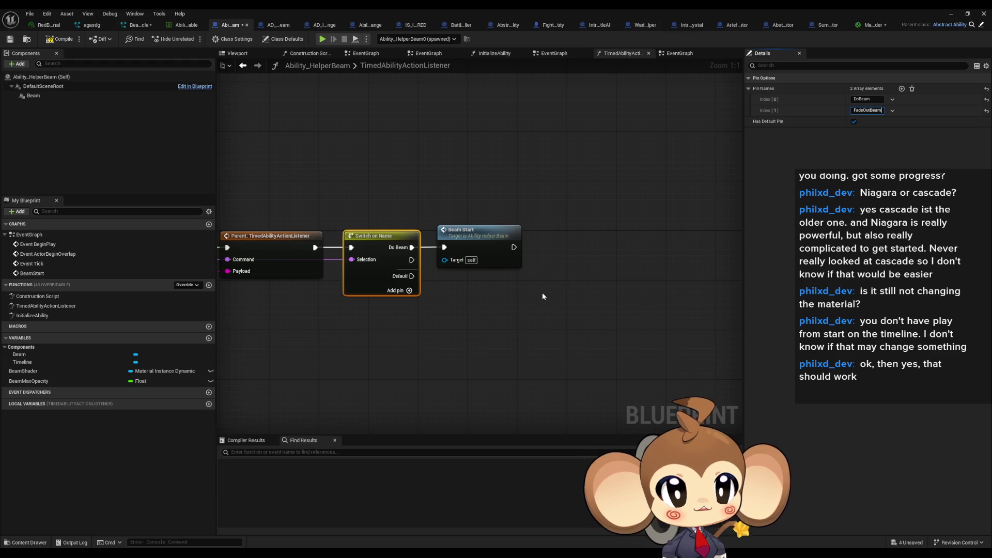
pyautogui.click(537, 299)
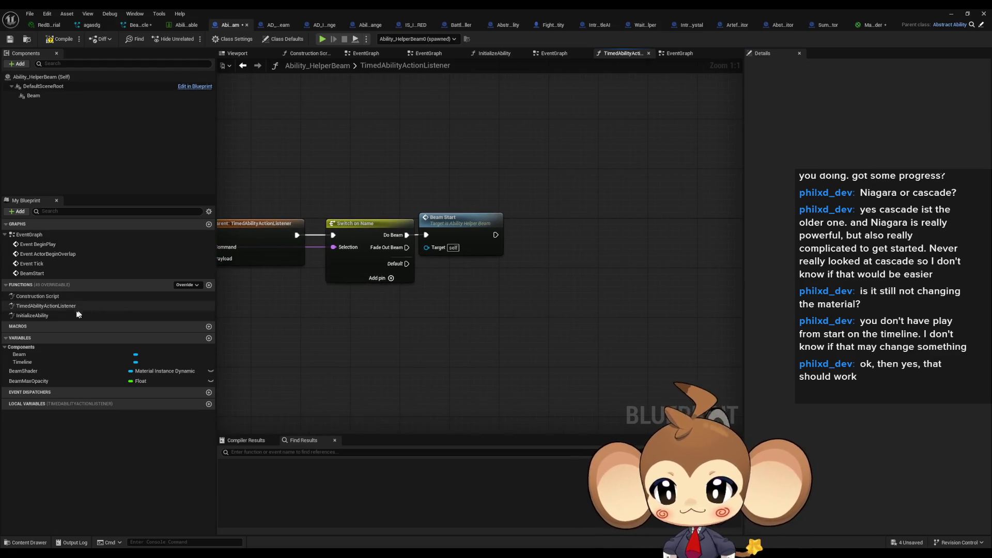
pyautogui.doubleClick(34, 244)
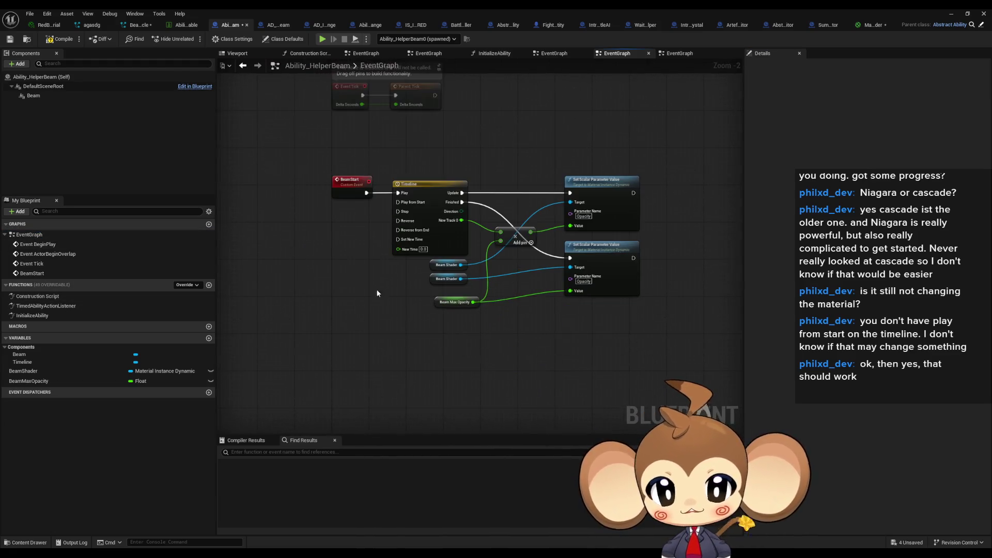
# Add a custom event named BeamFadeOut to the EventGraph
pyautogui.rightClick(332, 329)
pyautogui.write('custopmev')
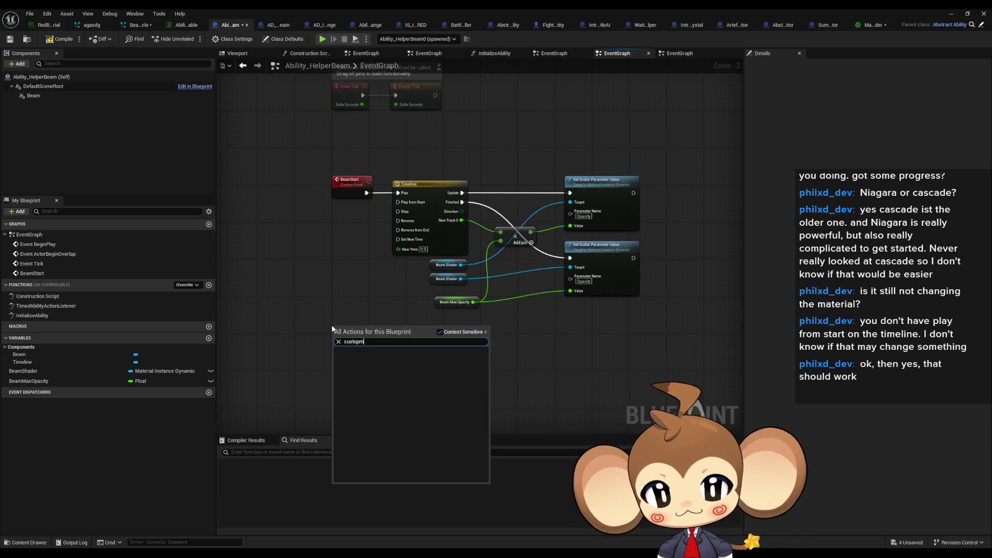
pyautogui.press('BackSpace')
pyautogui.press('BackSpace')
pyautogui.press('BackSpace')
pyautogui.write('mev')
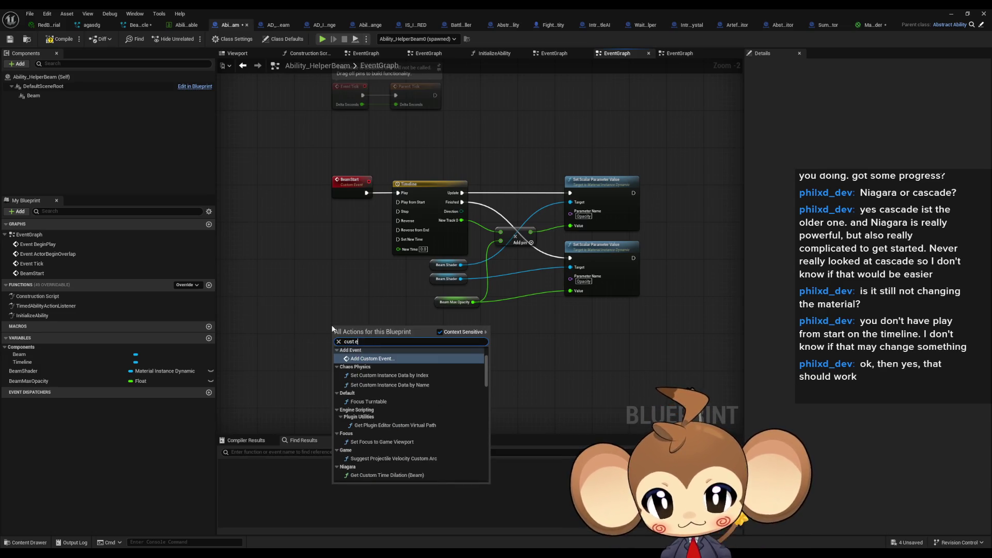
pyautogui.press('Return')
pyautogui.write('BeamFadeOut')
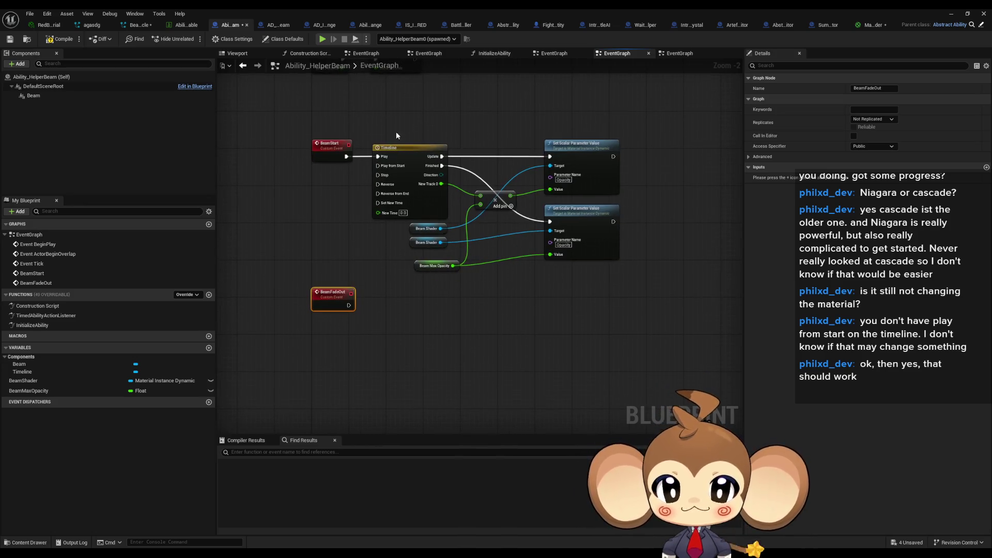
# Duplicate the timeline and opacity-setter node chain and place the copy beside BeamFadeOut
pyautogui.moveTo(392, 127); pyautogui.dragTo(623, 271)
pyautogui.hotkey('ctrl', 'c')
pyautogui.hotkey('ctrl', 'v')
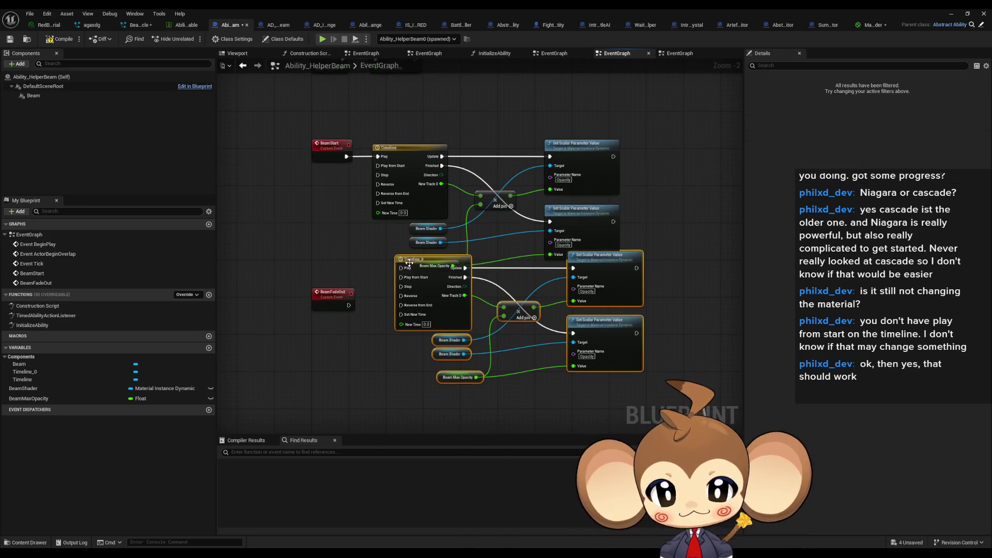
pyautogui.moveTo(410, 263)
pyautogui.mouseDown()
pyautogui.moveTo(392, 299)
pyautogui.moveTo(339, 311)
pyautogui.moveTo(348, 308)
pyautogui.mouseUp()
# Set Timeline_0's curve key at 2.0 seconds to a value of 0
pyautogui.doubleClick(396, 295)
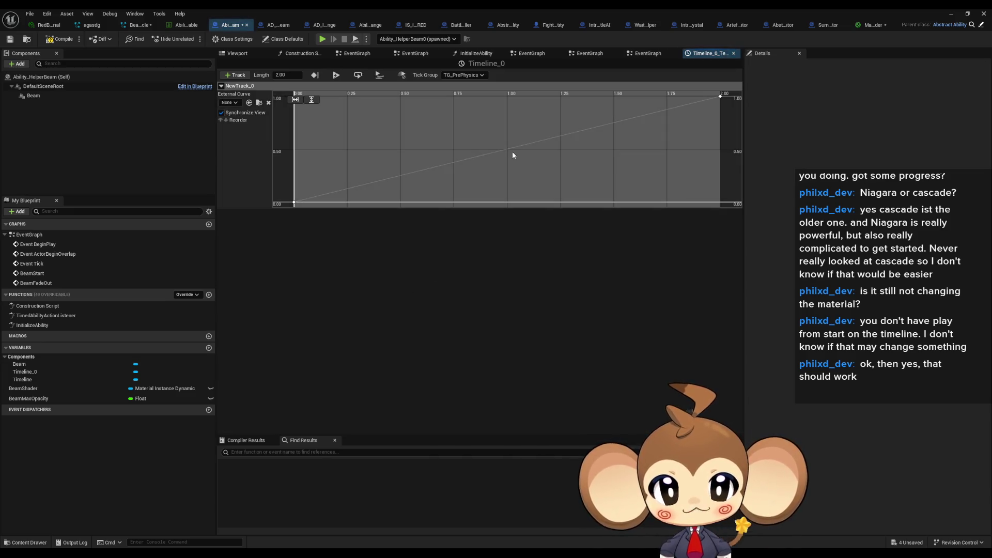
pyautogui.click(722, 97)
pyautogui.write('0')
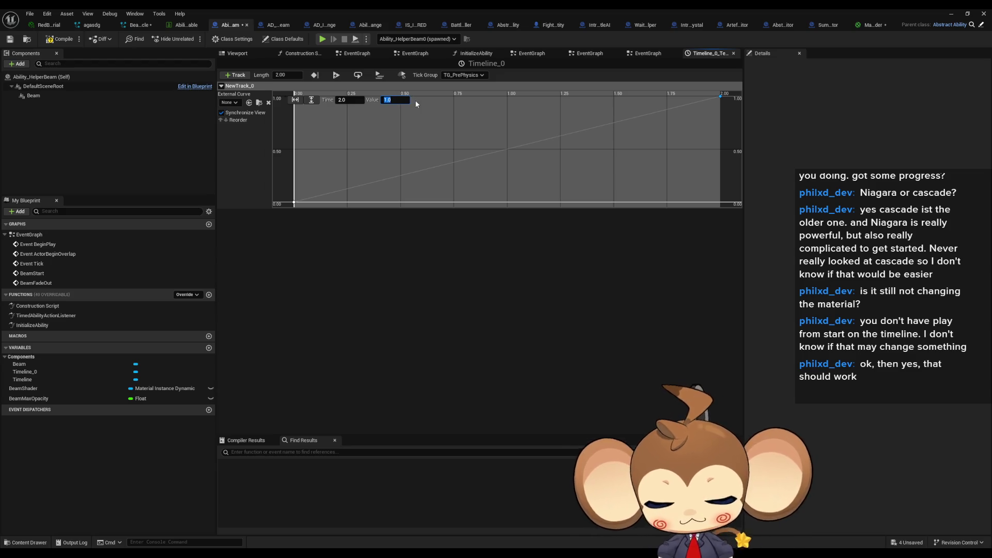
pyautogui.press('Return')
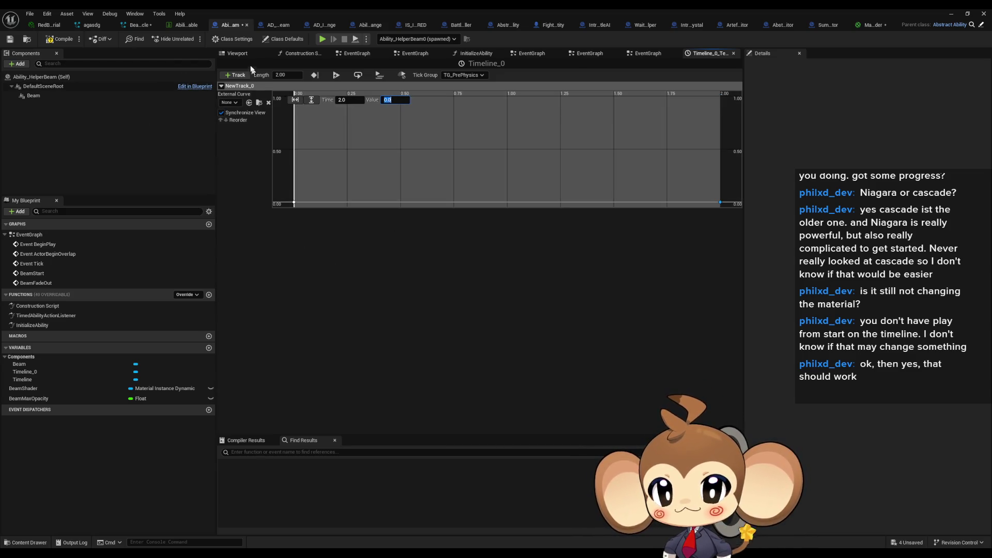
pyautogui.click(231, 55)
pyautogui.click(300, 53)
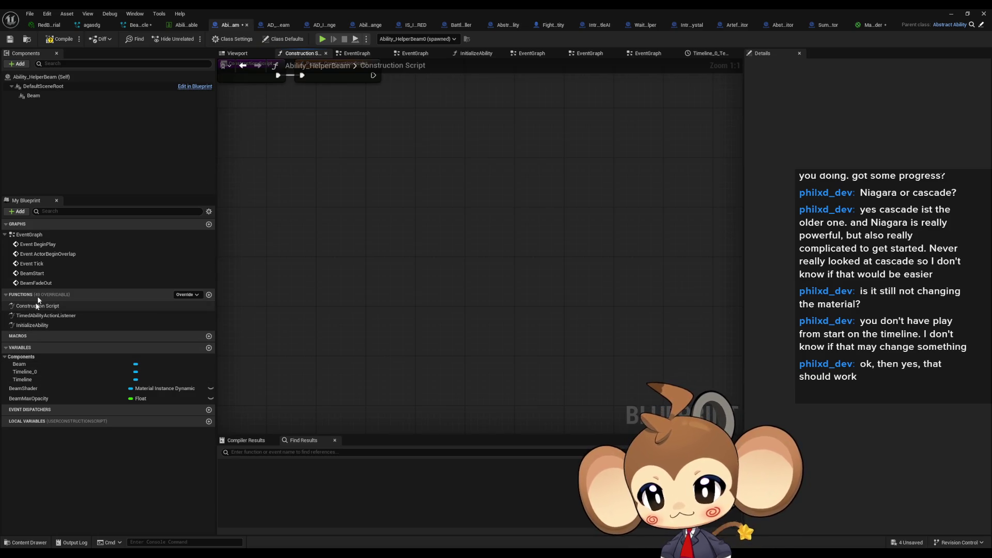
# Unlink Beam Max Opacity from the second fade-out opacity setter so it uses 0.0
pyautogui.doubleClick(29, 235)
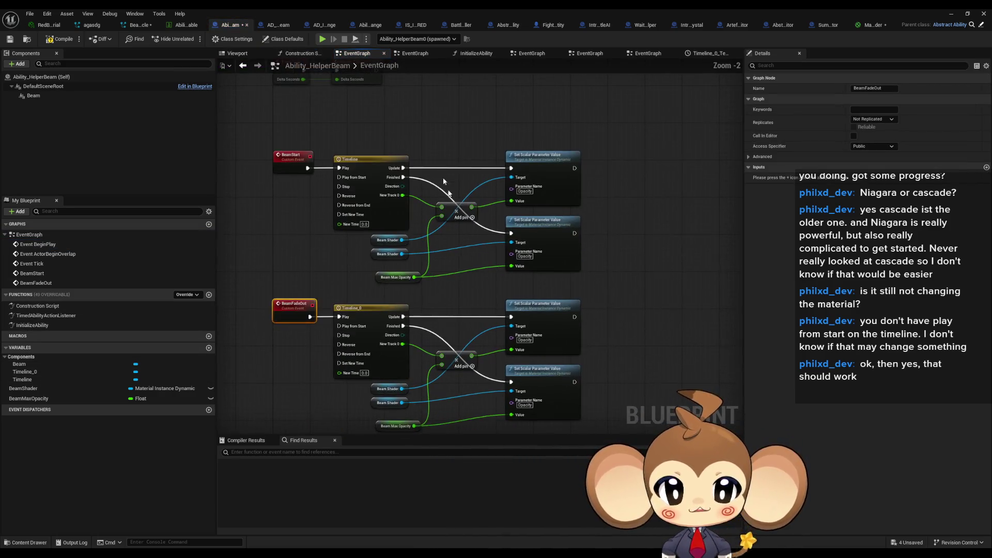
pyautogui.click(483, 362)
pyautogui.scroll(2, 495, 358)
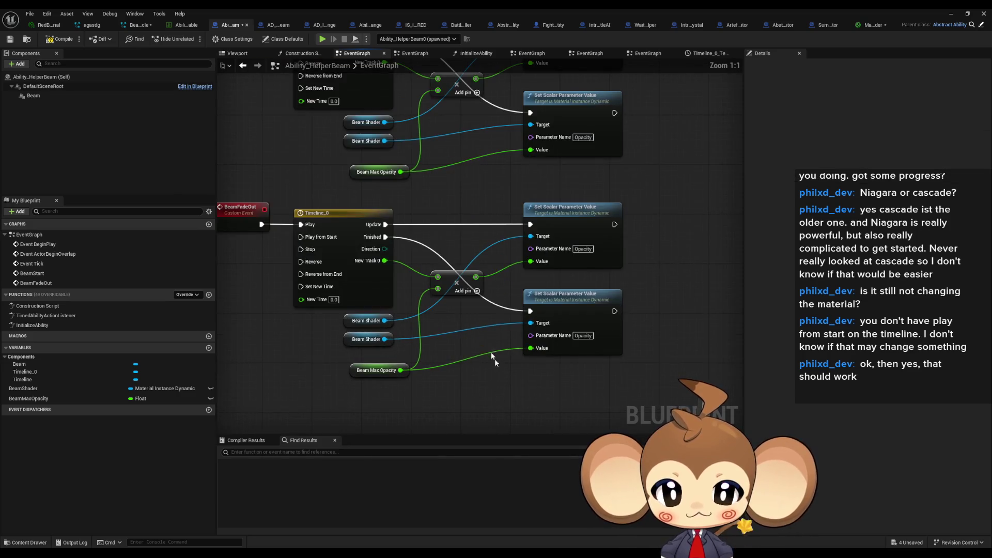
pyautogui.keyDown('alt'); pyautogui.click(532, 348); pyautogui.keyUp('alt')
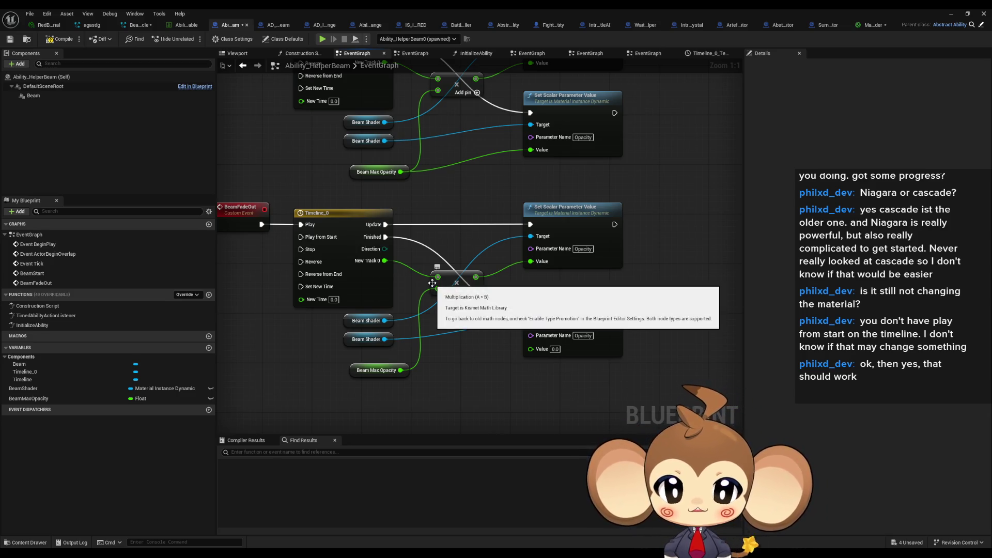
pyautogui.moveTo(488, 380); pyautogui.dragTo(491, 348)
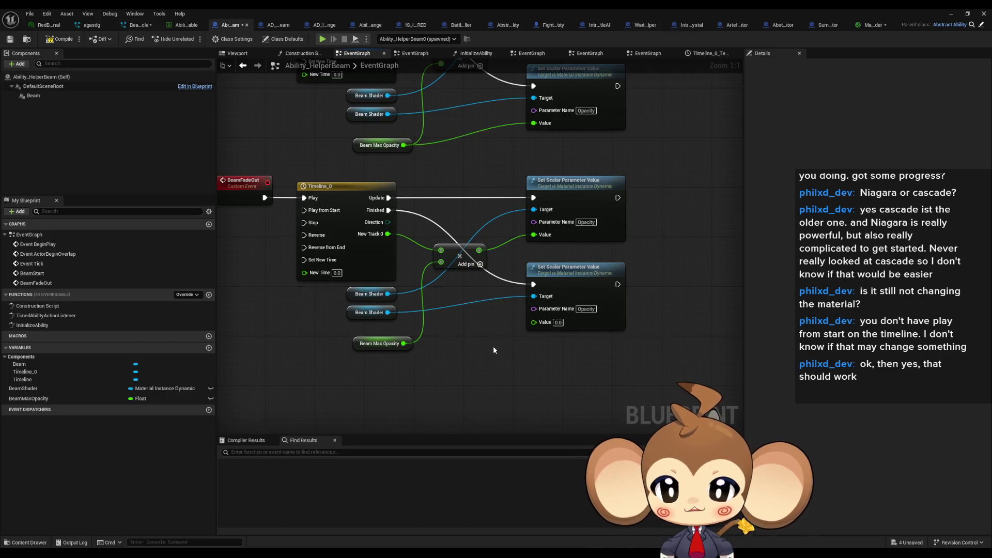
pyautogui.doubleClick(45, 315)
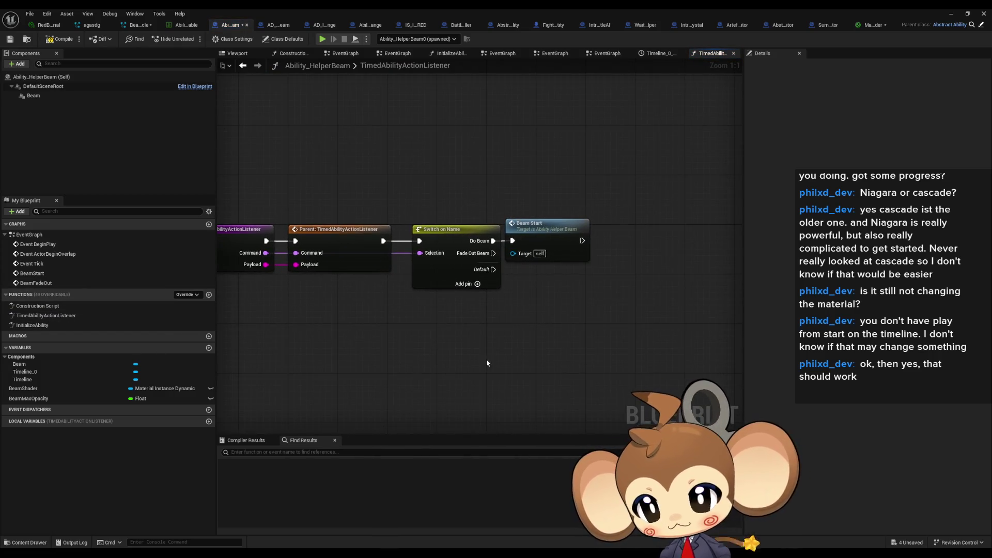
# Add a Beam Fade Out call wired to the Fade Out Beam switch case, placed under Beam Start
pyautogui.rightClick(543, 320)
pyautogui.write('fade out')
pyautogui.press('Return')
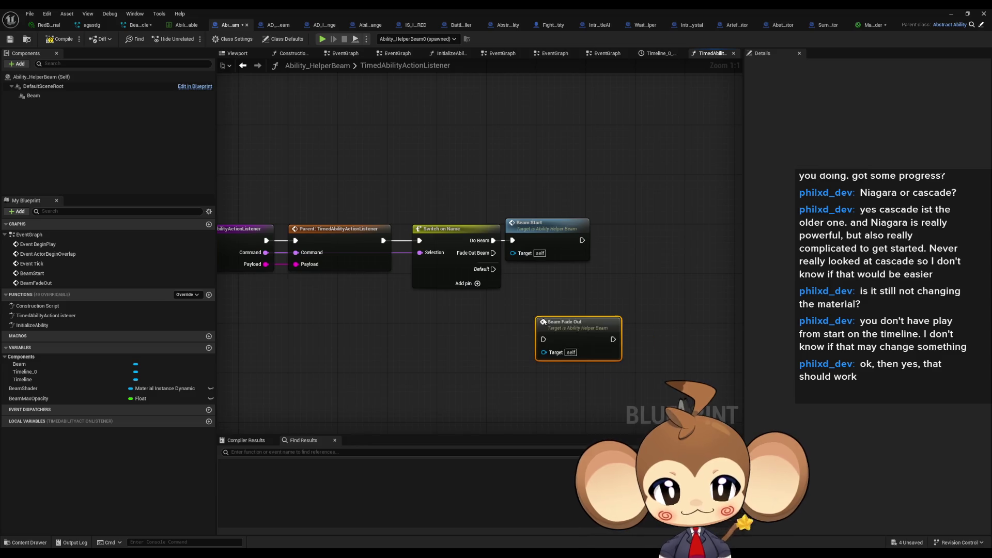
pyautogui.moveTo(495, 256); pyautogui.dragTo(494, 253)
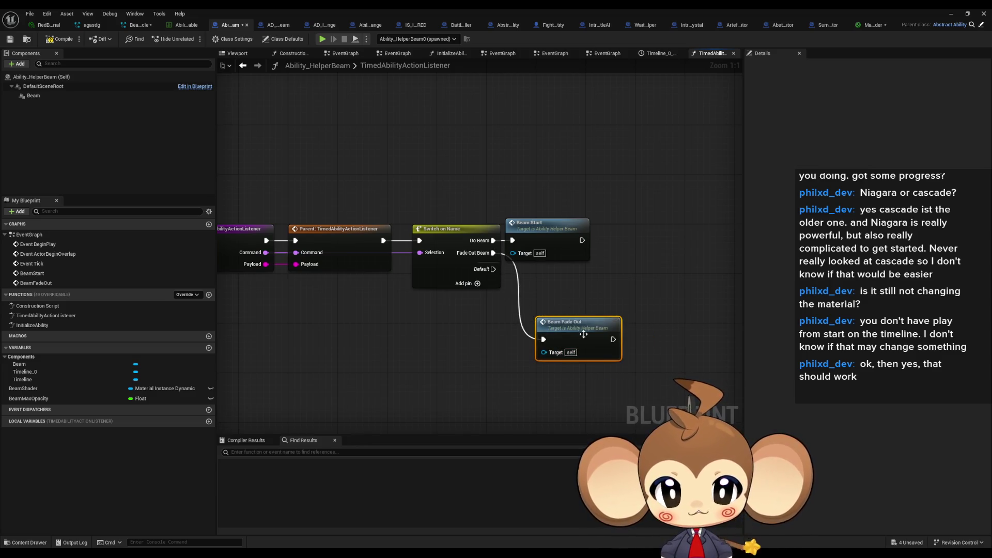
pyautogui.moveTo(581, 327); pyautogui.dragTo(550, 278)
pyautogui.click(616, 266)
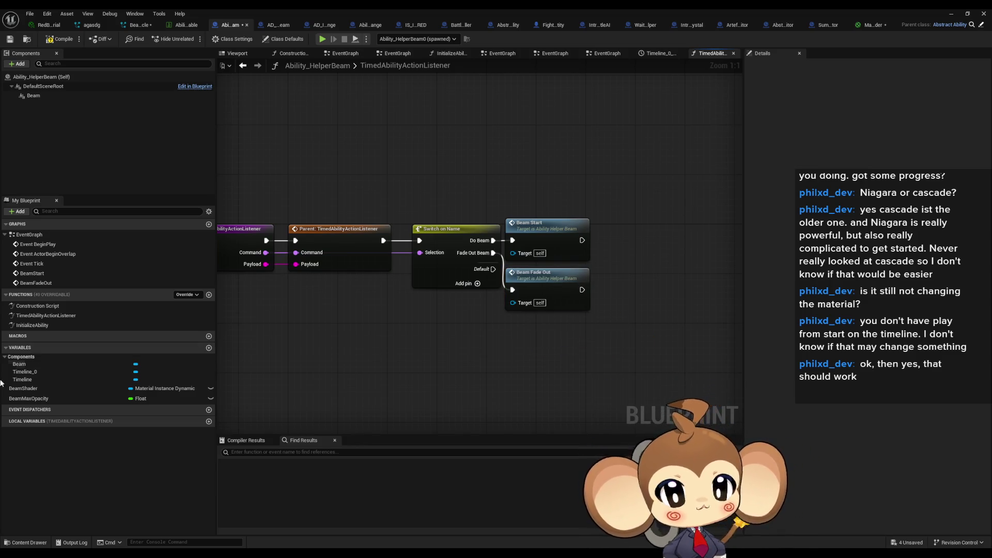
# Check BeamMaxOpacity's default value, then start playing the Main level in the editor
pyautogui.click(51, 399)
pyautogui.click(869, 256)
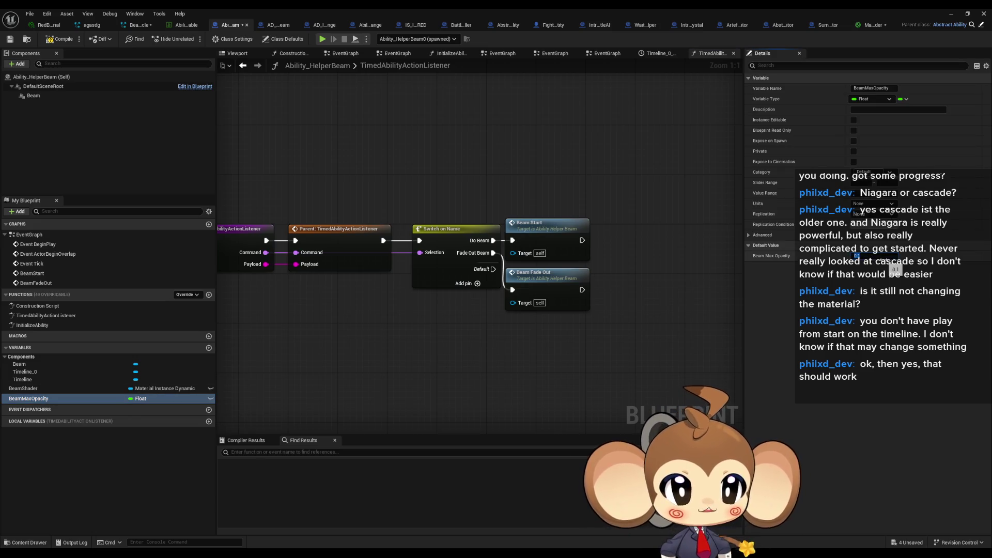
pyautogui.click(965, 16)
pyautogui.click(193, 39)
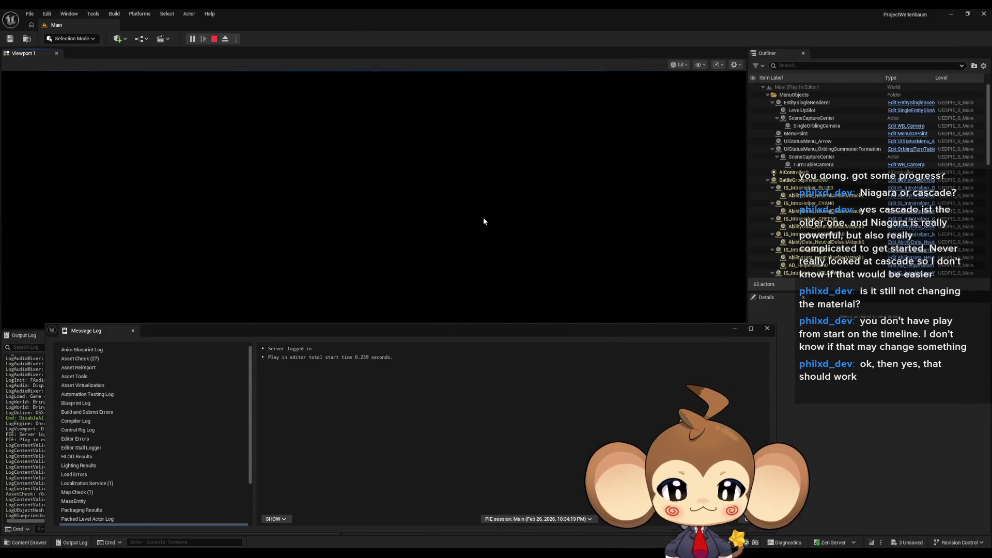
# Dismiss the Message Log, watch the beam in play, stop the session and return to Ability_HelperBeam
pyautogui.click(767, 328)
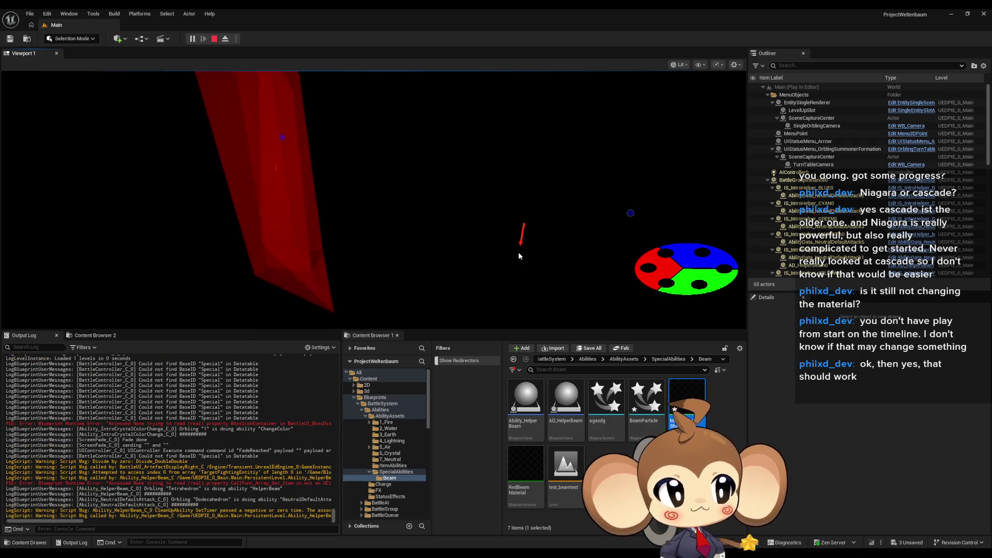
pyautogui.press('Escape')
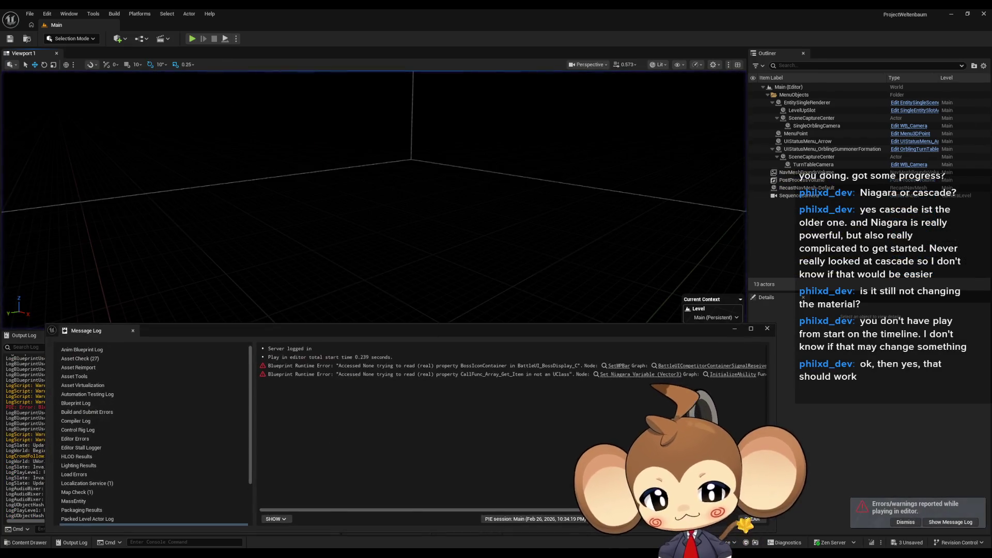
pyautogui.moveTo(407, 555)
pyautogui.click(377, 517)
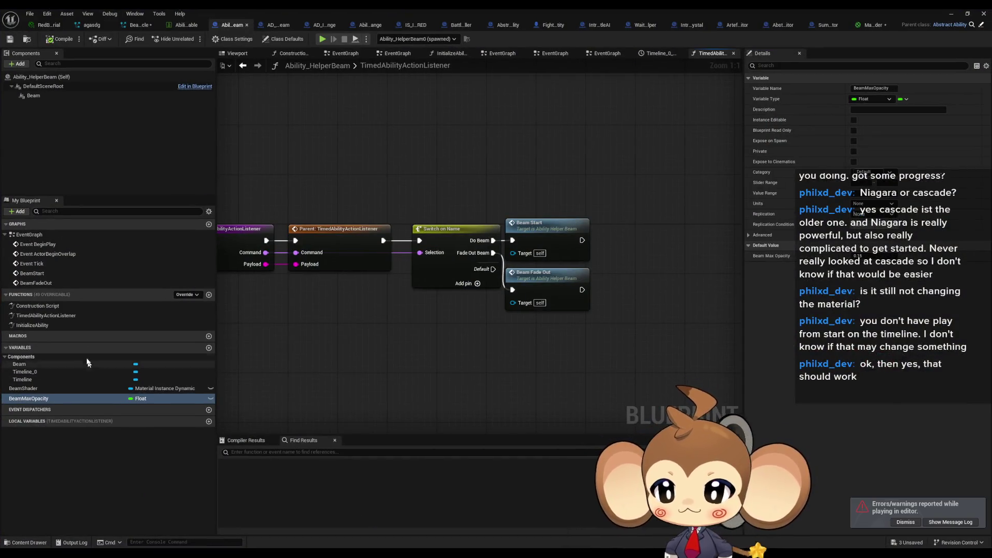
# Inspect the BeamStart timeline's curve, then bring Timeline_0's fade-out nodes back into view
pyautogui.doubleClick(29, 235)
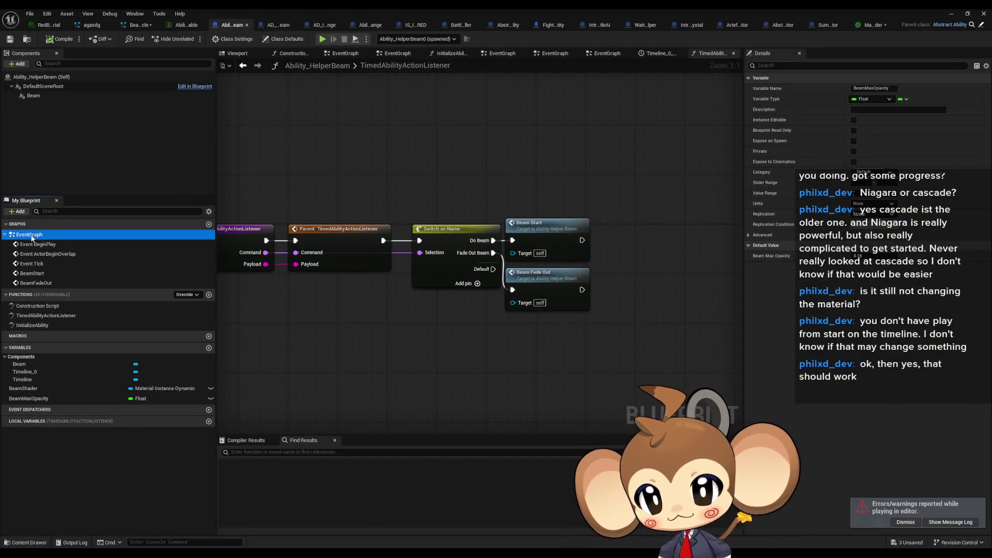
pyautogui.click(380, 244)
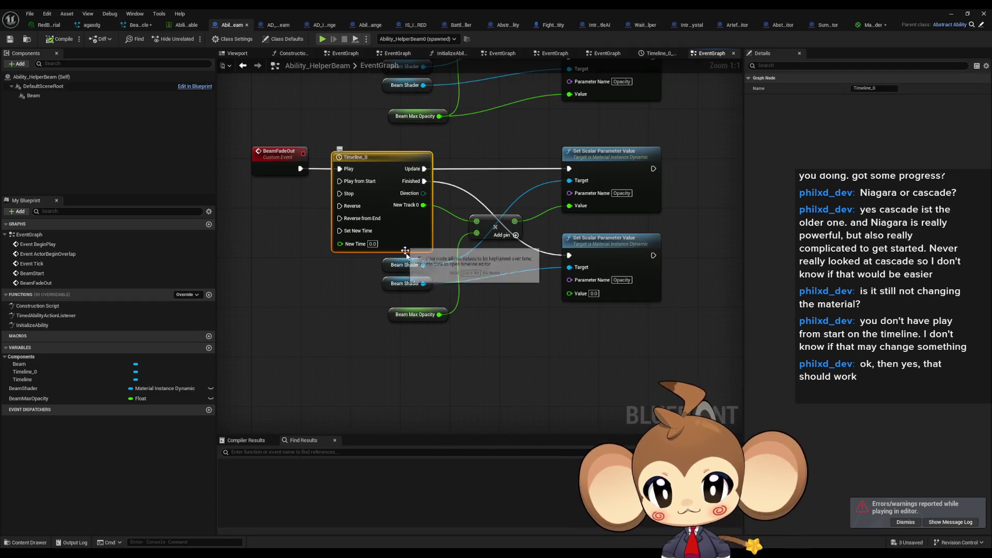
pyautogui.press('Home')
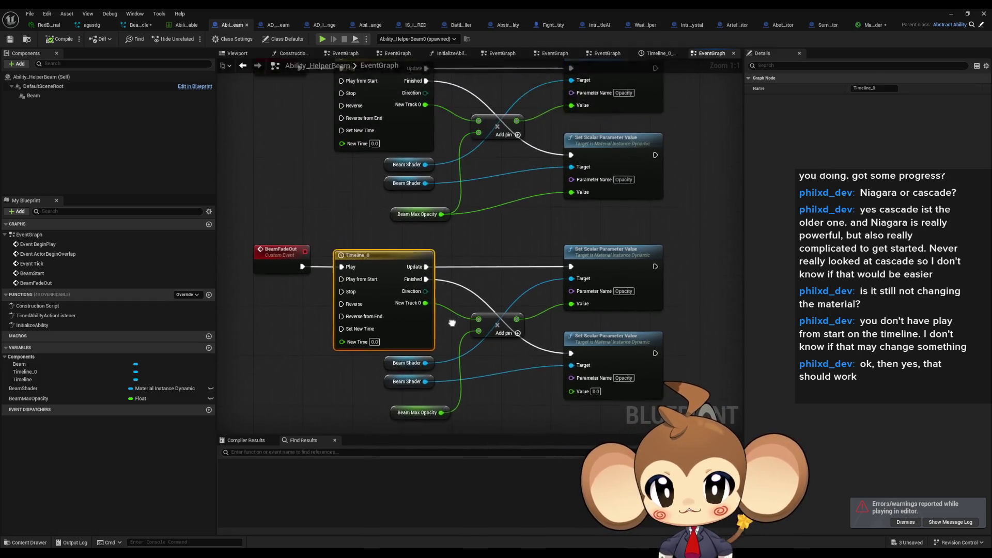
pyautogui.doubleClick(370, 140)
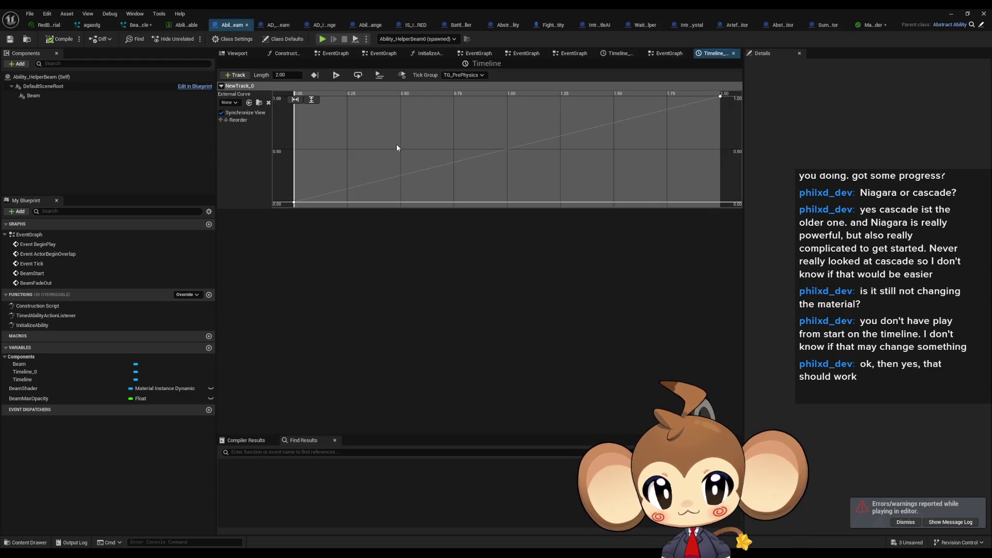
pyautogui.doubleClick(29, 235)
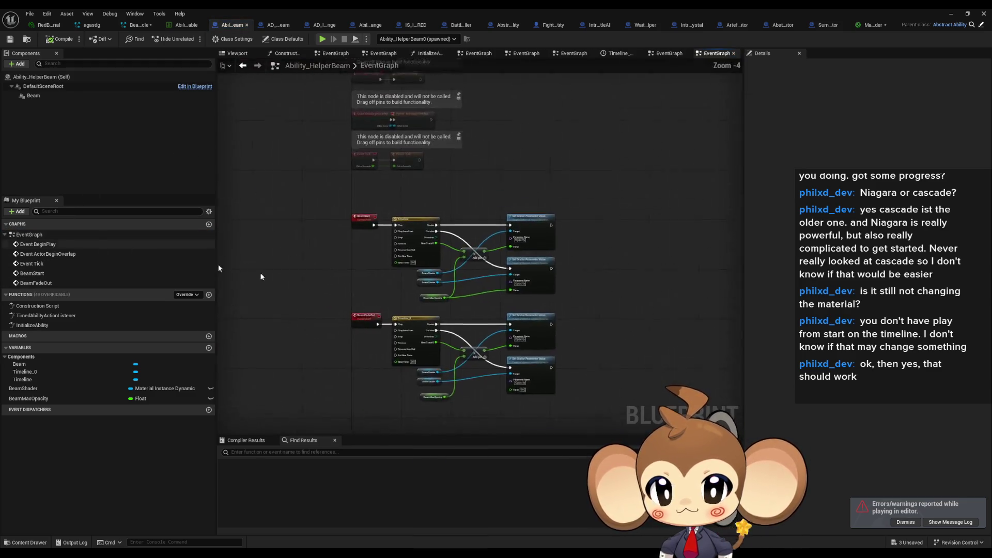
pyautogui.click(350, 179)
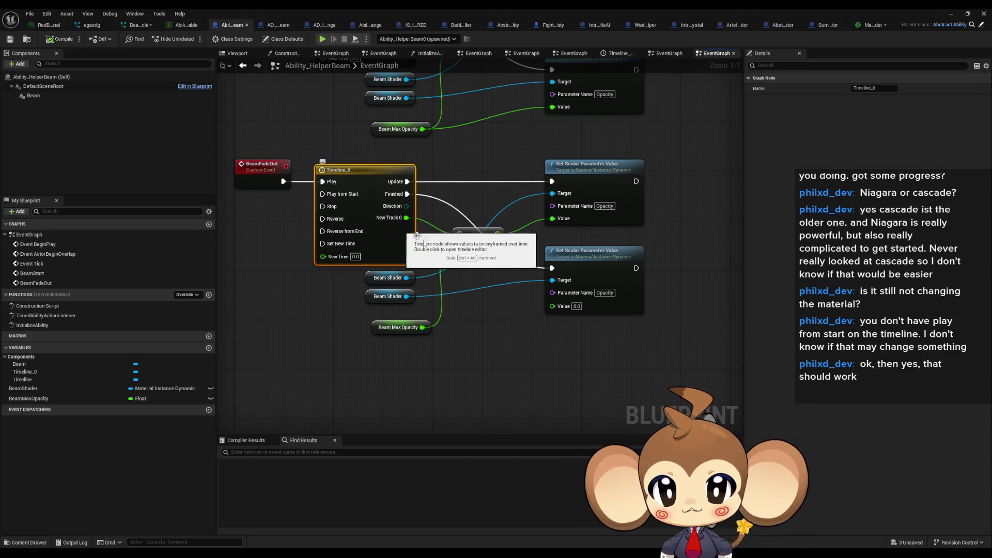
pyautogui.moveTo(482, 221); pyautogui.dragTo(453, 262)
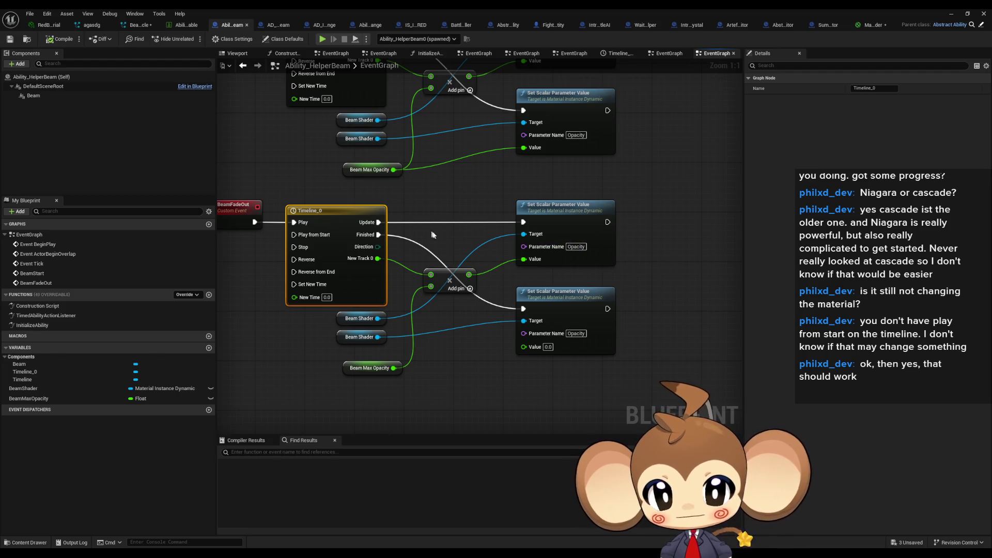
# Add a Print String node off Timeline_0's Update output to print the New Track 0 value
pyautogui.moveTo(379, 228)
pyautogui.mouseDown()
pyautogui.moveTo(445, 208)
pyautogui.moveTo(414, 255)
pyautogui.moveTo(377, 258)
pyautogui.mouseUp()
pyautogui.write('print')
pyautogui.press('Return')
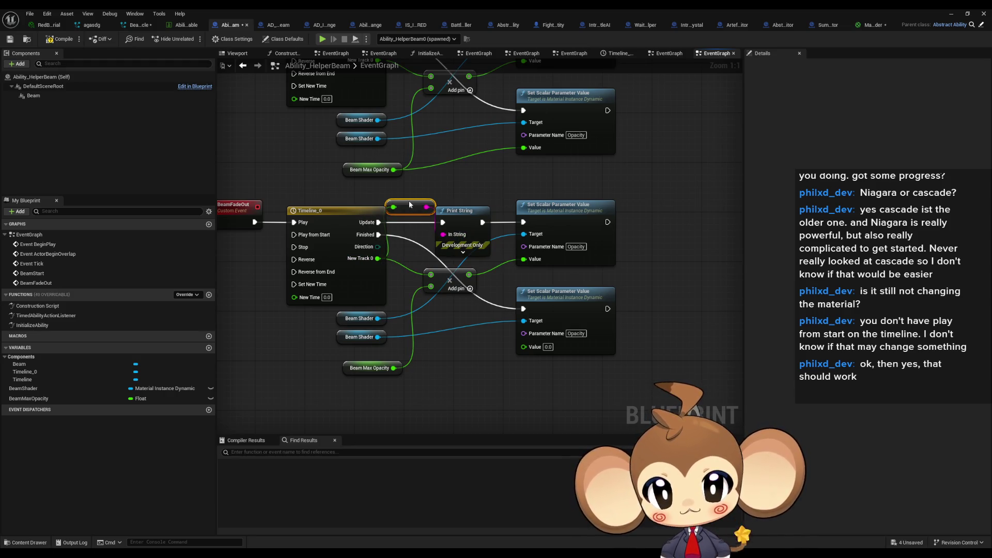
pyautogui.moveTo(458, 182); pyautogui.dragTo(496, 202)
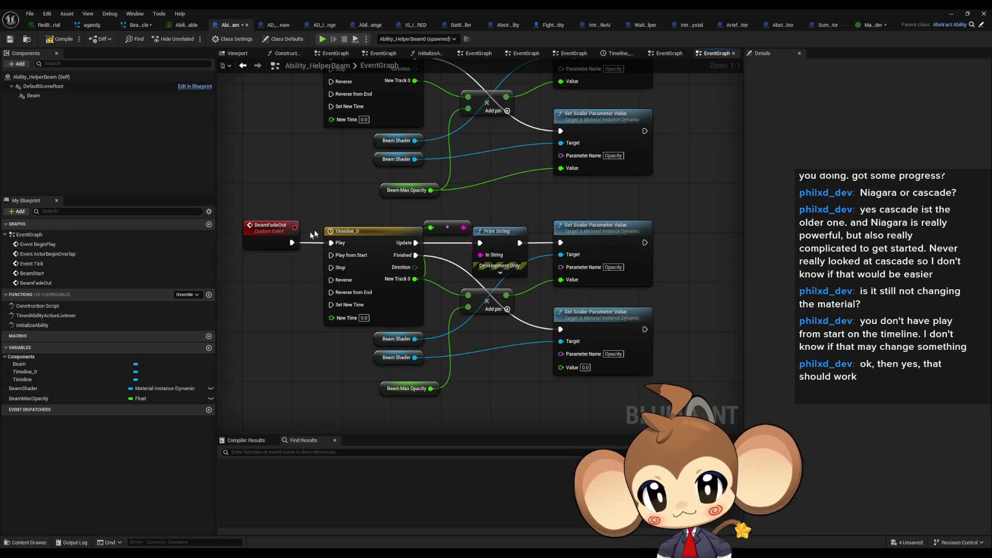
pyautogui.click(362, 234)
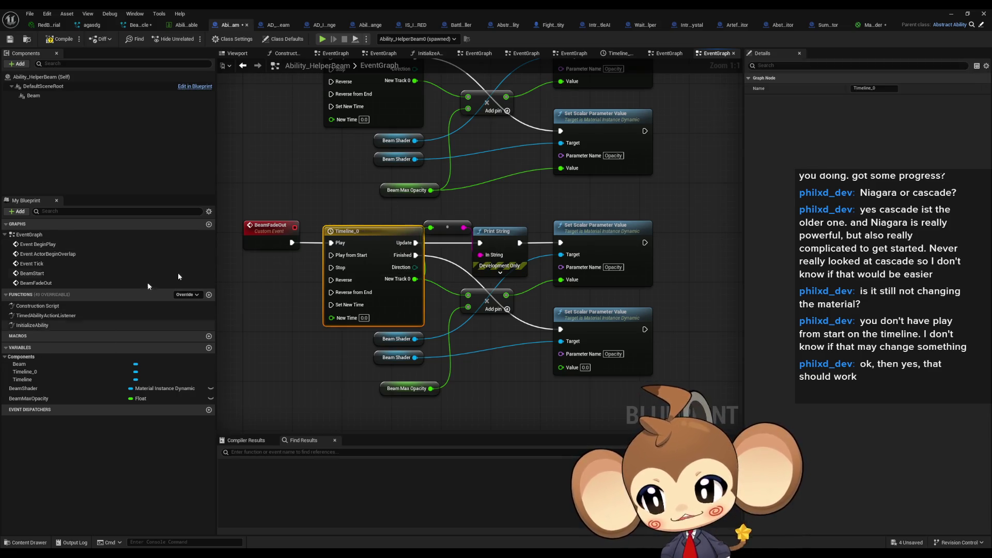
# Expand the Action Array class default and its three index entries in Details
pyautogui.click(279, 39)
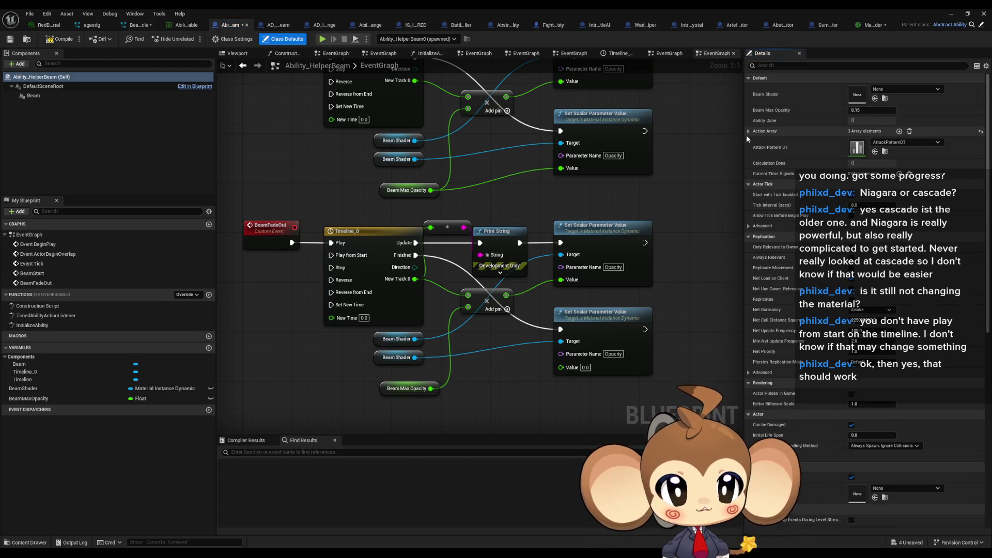
pyautogui.click(748, 131)
pyautogui.click(755, 164)
pyautogui.click(755, 153)
pyautogui.click(755, 142)
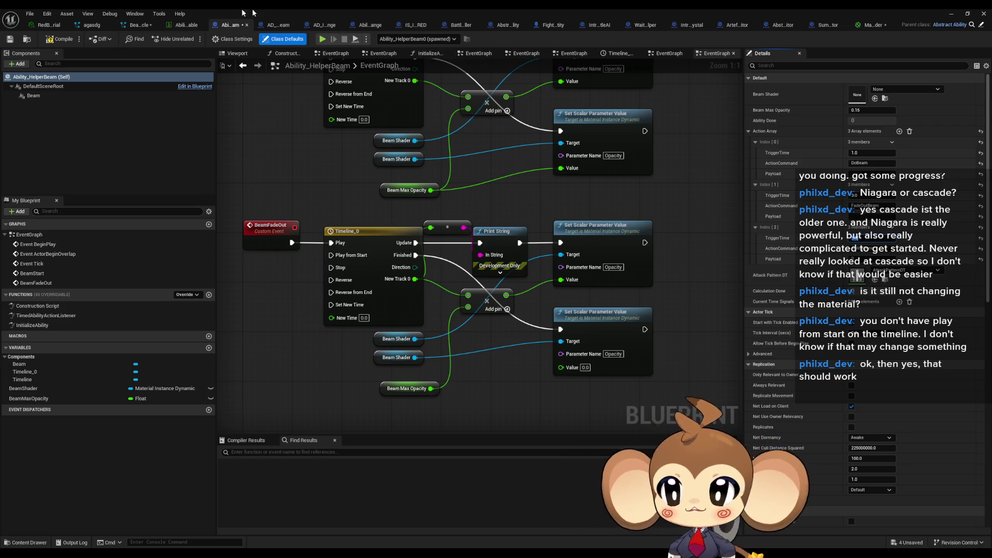
# Compile the blueprint, then wire Update straight to the opacity setter and delete Print String
pyautogui.click(58, 40)
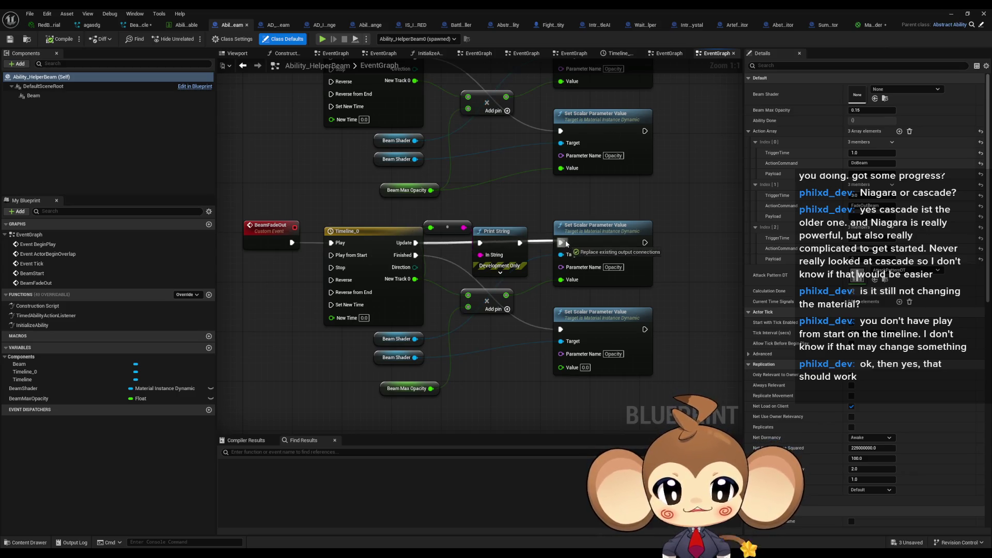
pyautogui.click(519, 235)
pyautogui.press('Delete')
# Play-test the beam ability on the level, dismiss the message log, and stop the session
pyautogui.click(968, 14)
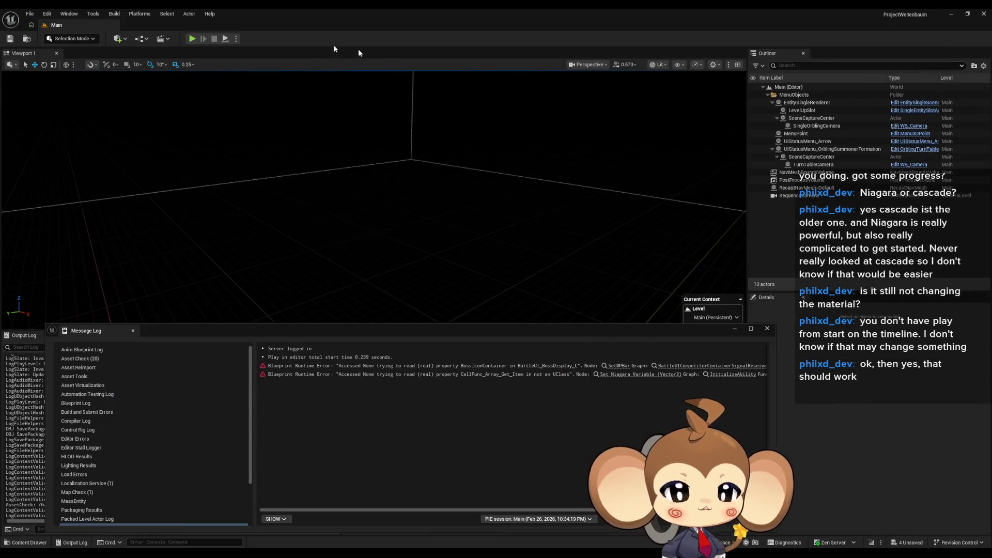
pyautogui.click(190, 39)
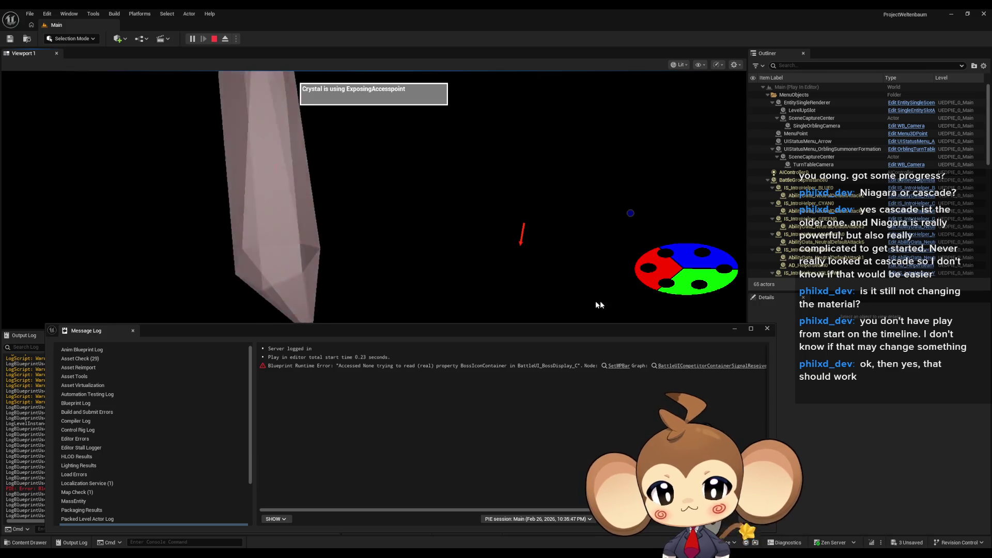
pyautogui.click(735, 329)
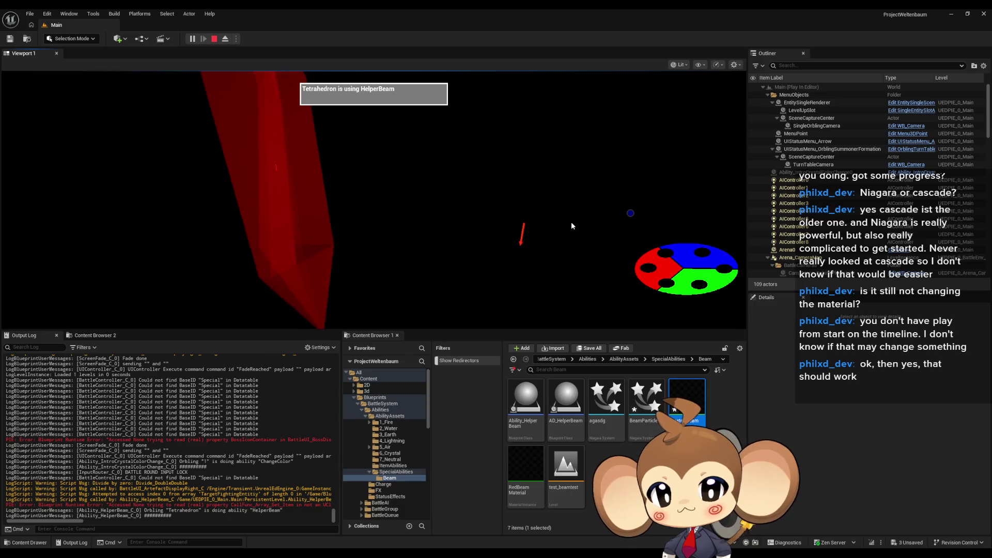
pyautogui.click(215, 39)
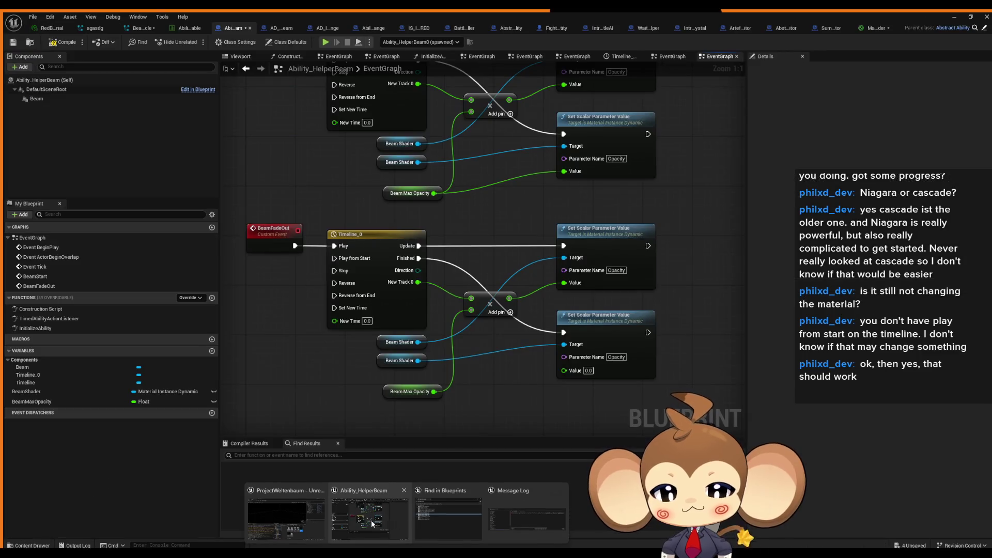
# Re-add a Print String after Timeline_0's Update that prints the track value, ahead of the opacity setter
pyautogui.click(371, 520)
pyautogui.moveTo(415, 243); pyautogui.dragTo(467, 225)
pyautogui.write('print')
pyautogui.press('Return')
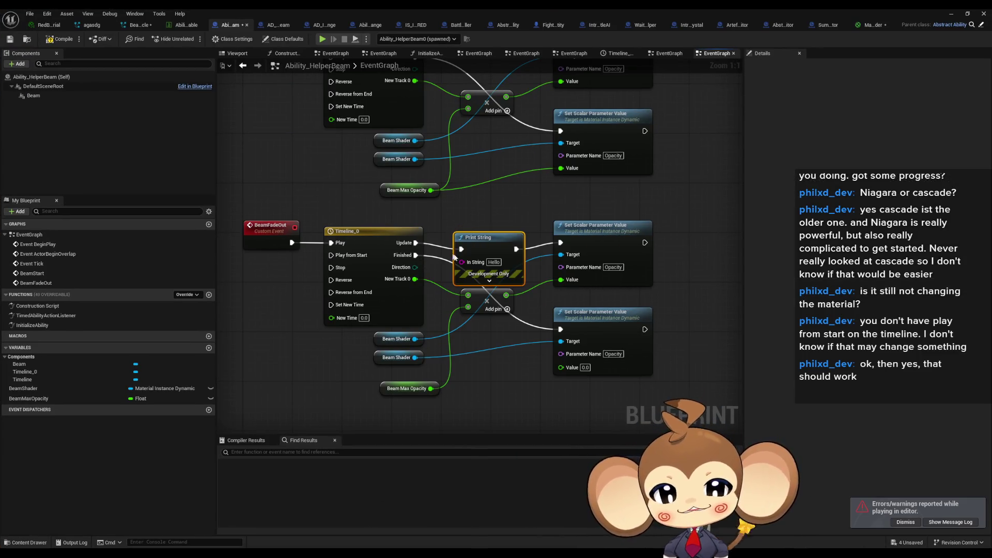
pyautogui.moveTo(462, 262)
pyautogui.mouseDown()
pyautogui.moveTo(435, 294)
pyautogui.moveTo(415, 279)
pyautogui.mouseUp()
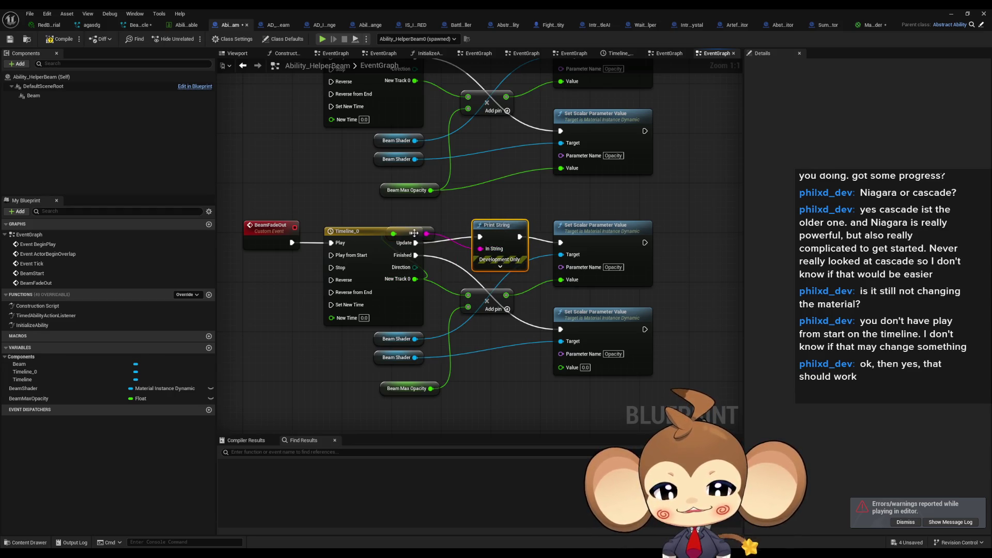
pyautogui.moveTo(428, 230); pyautogui.dragTo(461, 252)
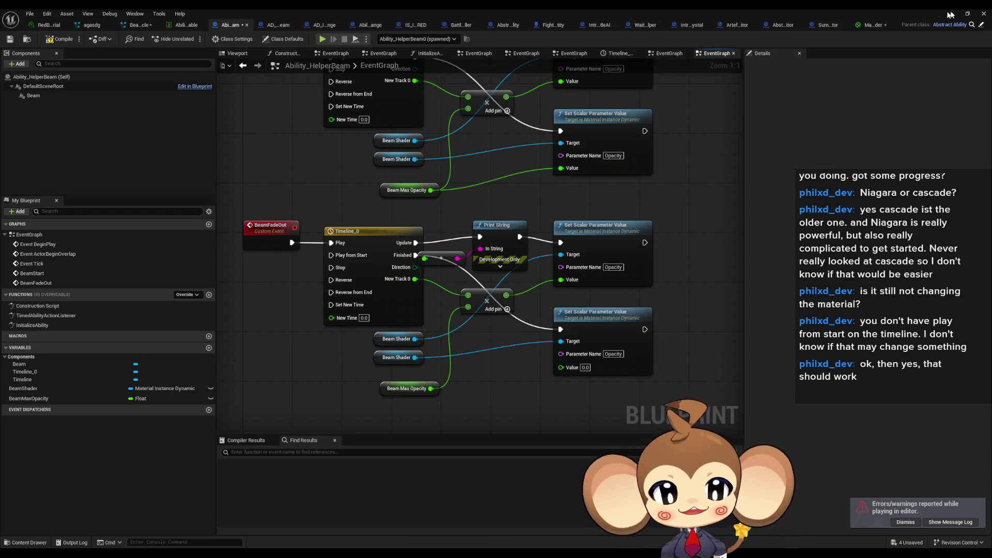
pyautogui.click(951, 14)
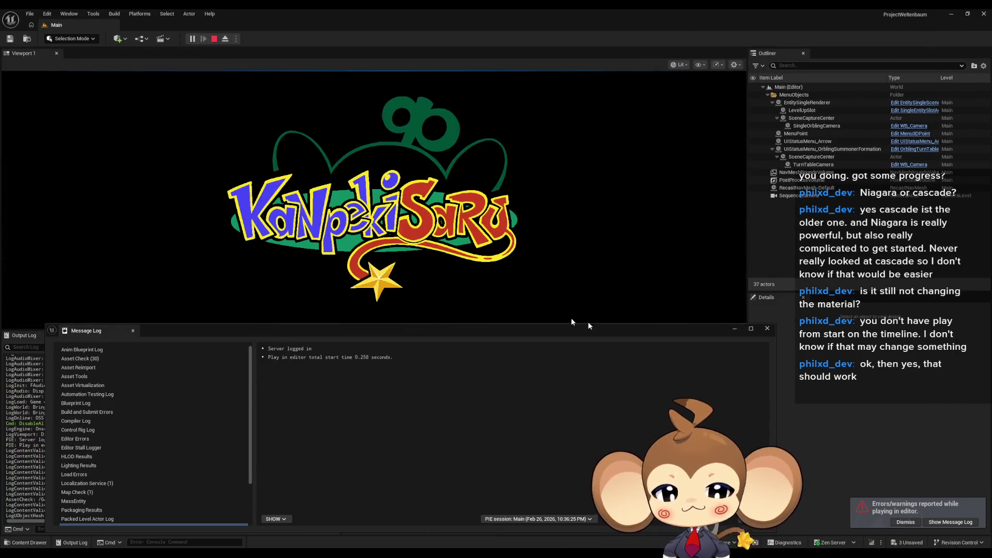
# Hide the Message Log and stop the play test once the timeline values have printed
pyautogui.click(735, 329)
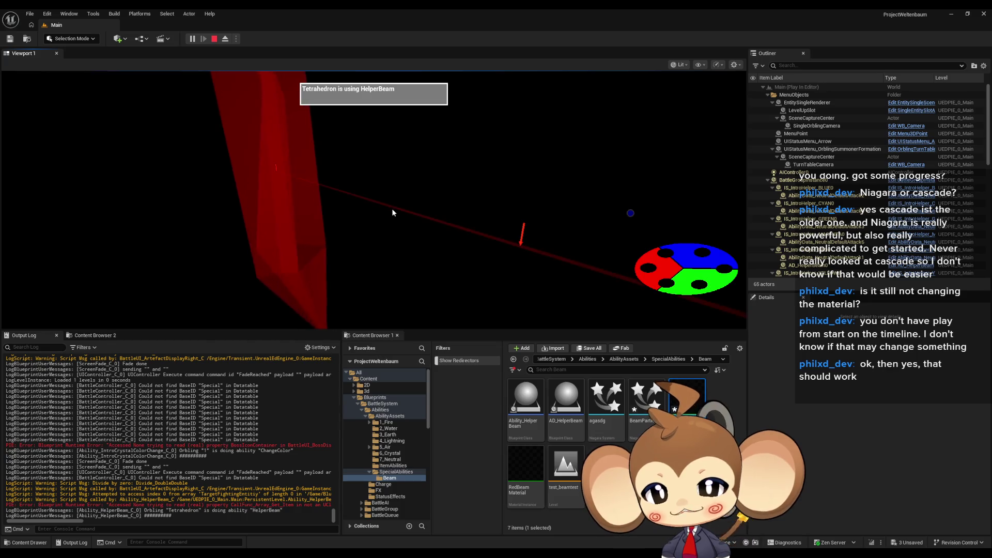
pyautogui.click(214, 39)
# In Ability_HelperBeam, set Timeline_0's time-0 key to 1 so the curve falls from 1 to 0
pyautogui.moveTo(406, 553)
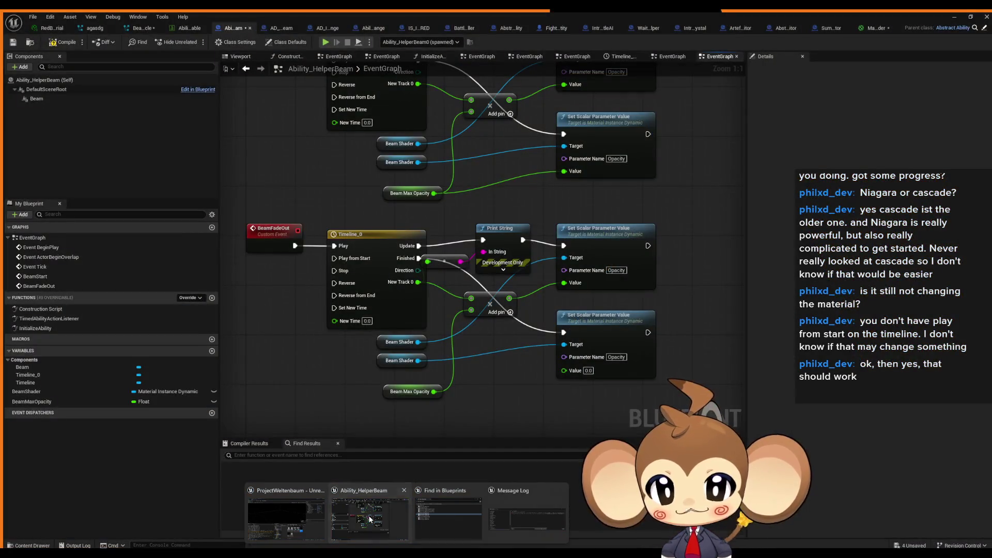
pyautogui.click(370, 519)
pyautogui.doubleClick(364, 238)
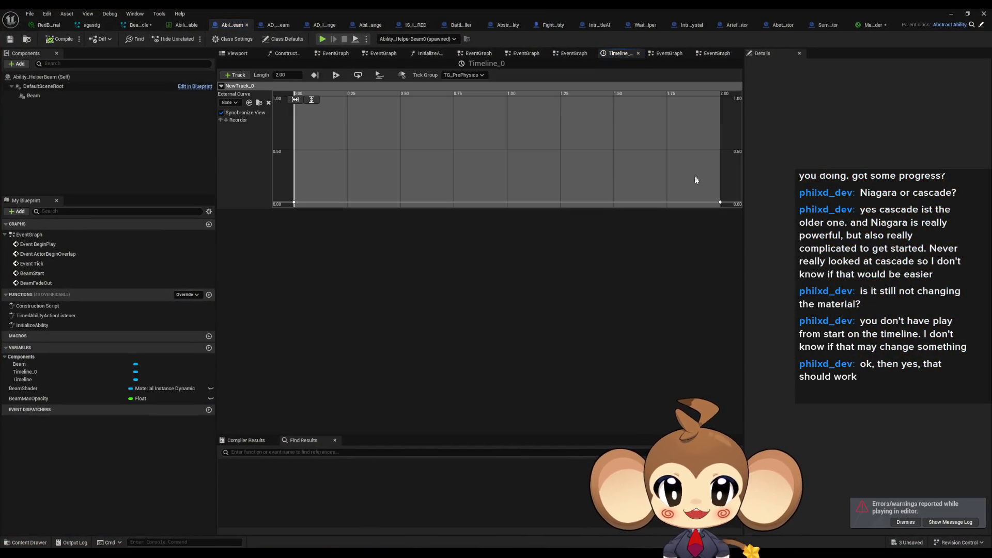
pyautogui.click(721, 202)
pyautogui.moveTo(303, 209); pyautogui.dragTo(303, 206)
pyautogui.write('1')
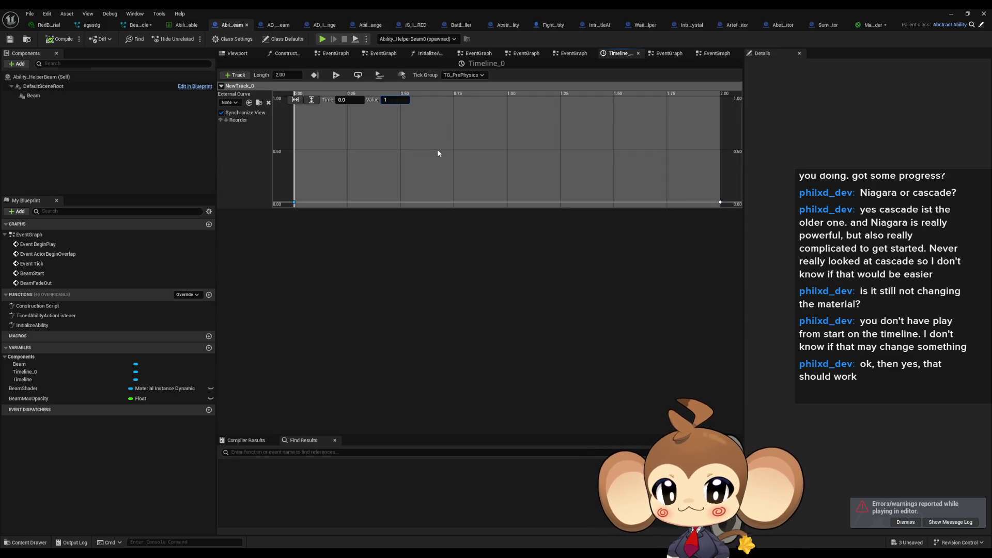
pyautogui.press('Escape')
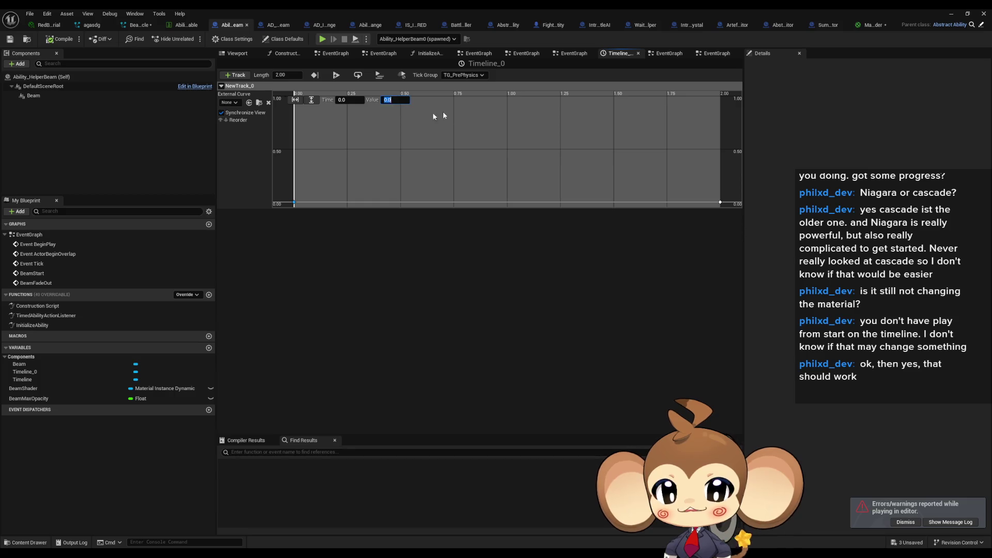
pyautogui.write('1')
pyautogui.press('Return')
pyautogui.click(488, 183)
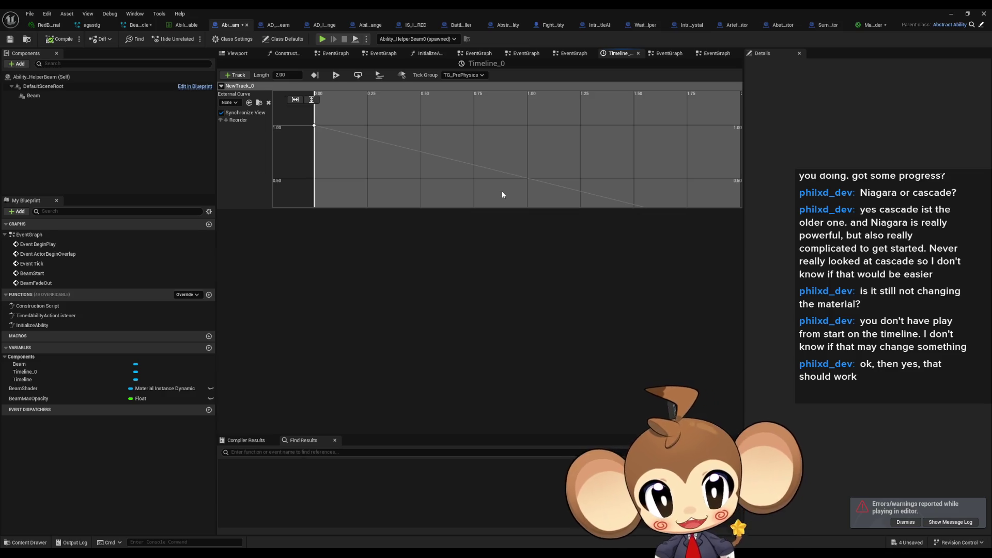
# Wire Update straight to the opacity setter and delete the Print String node
pyautogui.click(29, 236)
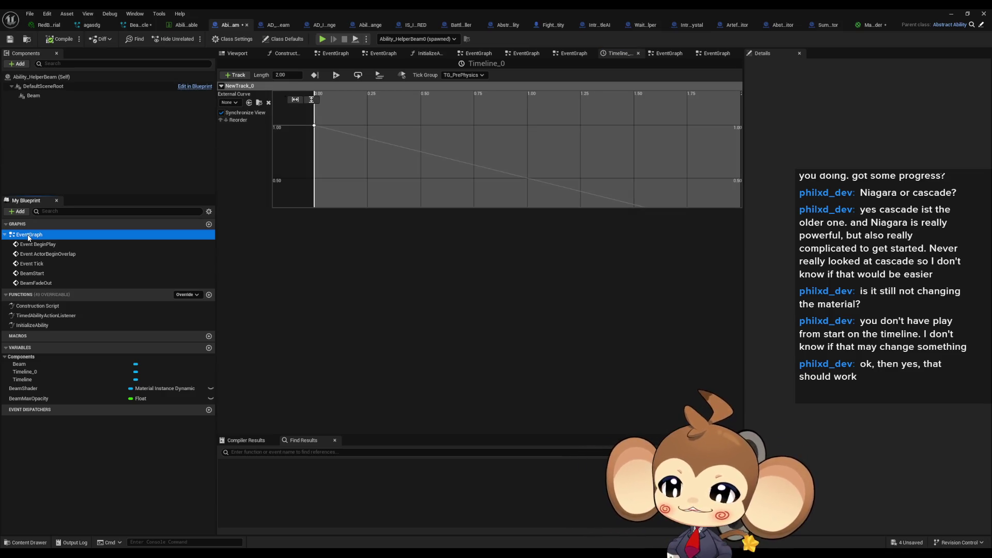
pyautogui.doubleClick(29, 235)
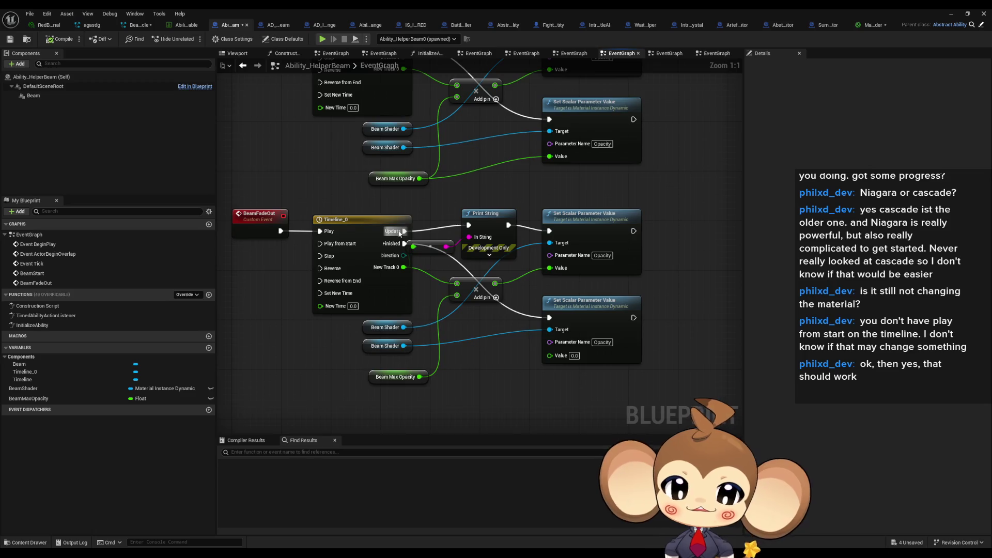
pyautogui.moveTo(399, 234)
pyautogui.mouseDown()
pyautogui.moveTo(550, 241)
pyautogui.moveTo(549, 231)
pyautogui.mouseUp()
pyautogui.click(486, 213)
pyautogui.press('Delete')
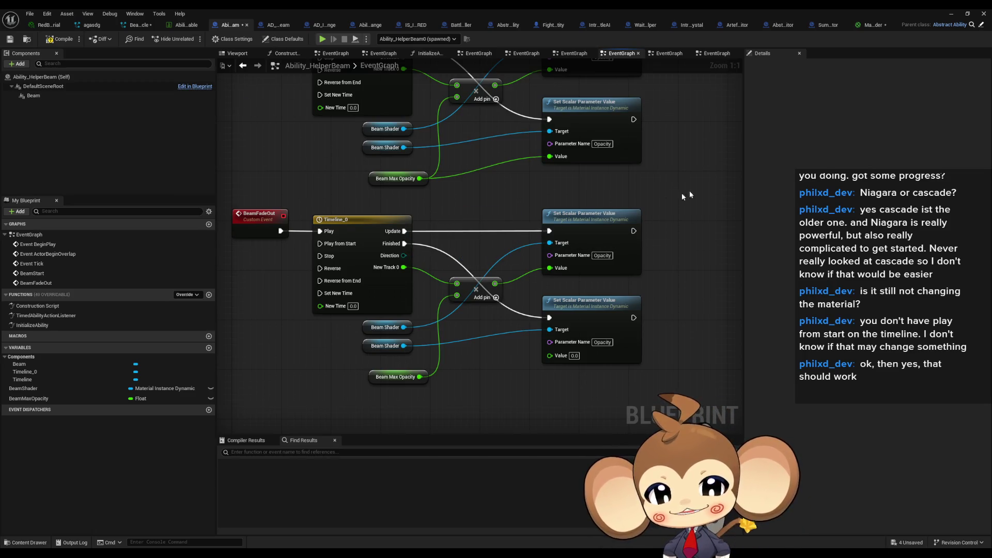
pyautogui.click(952, 16)
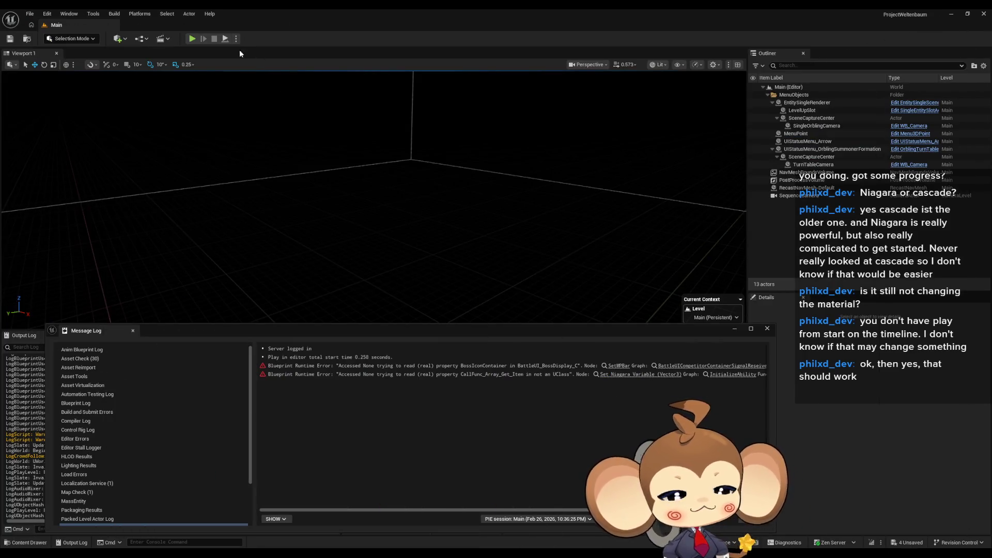
# Play-test the helper beam fade, stop the session, and close the floating Message Log
pyautogui.click(193, 40)
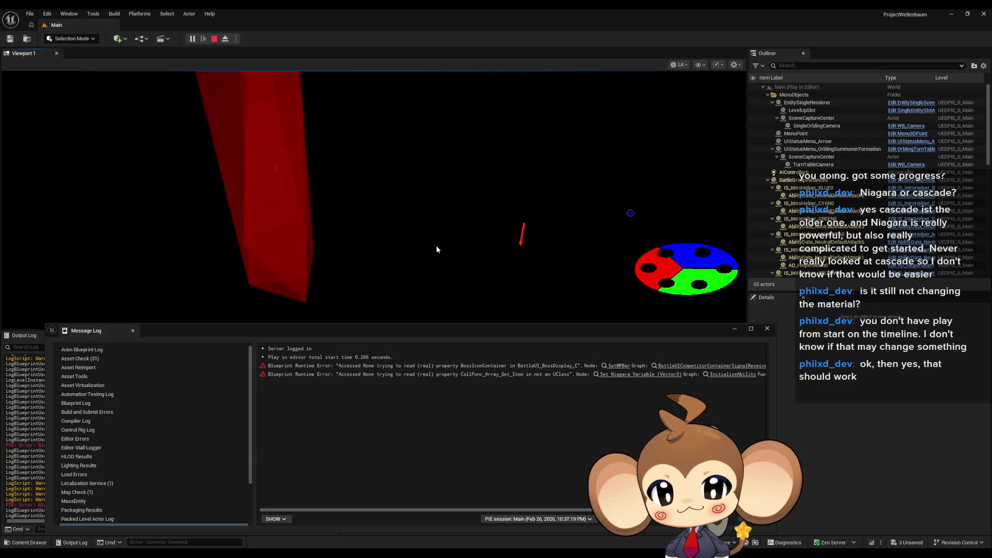
pyautogui.click(215, 40)
pyautogui.click(766, 329)
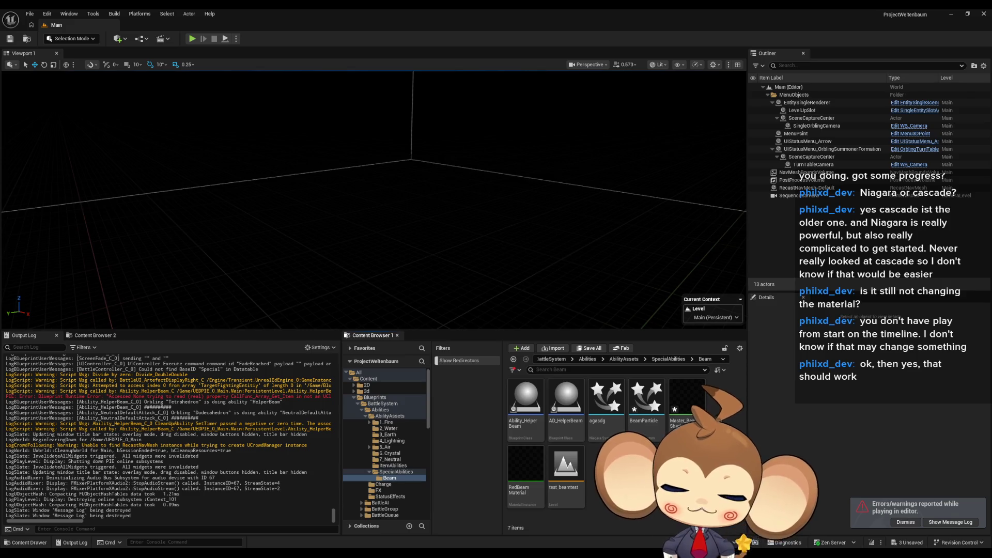
# Return to Ability_HelperBeam, review the fade-out nodes, then switch to the AD_HelperBeam defaults
pyautogui.moveTo(406, 551)
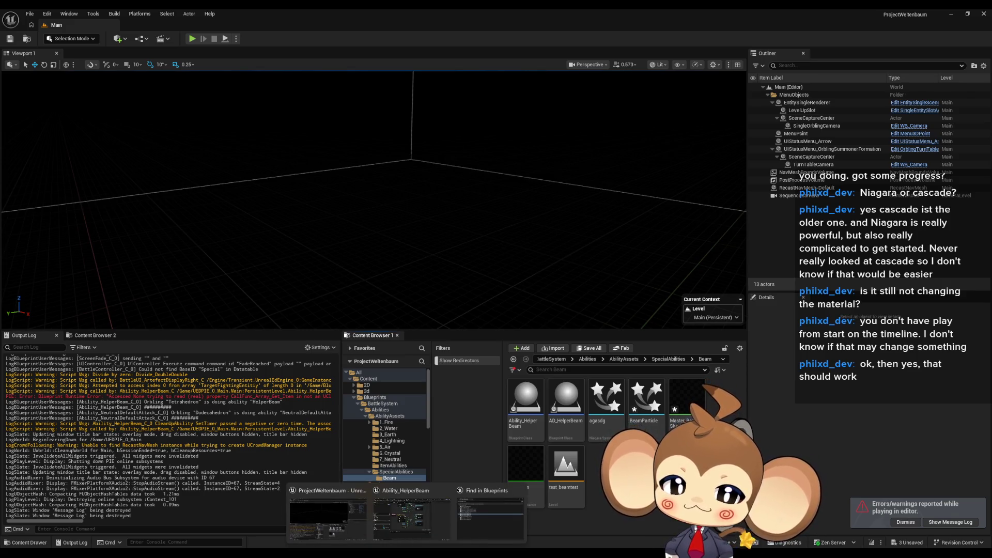
pyautogui.click(419, 526)
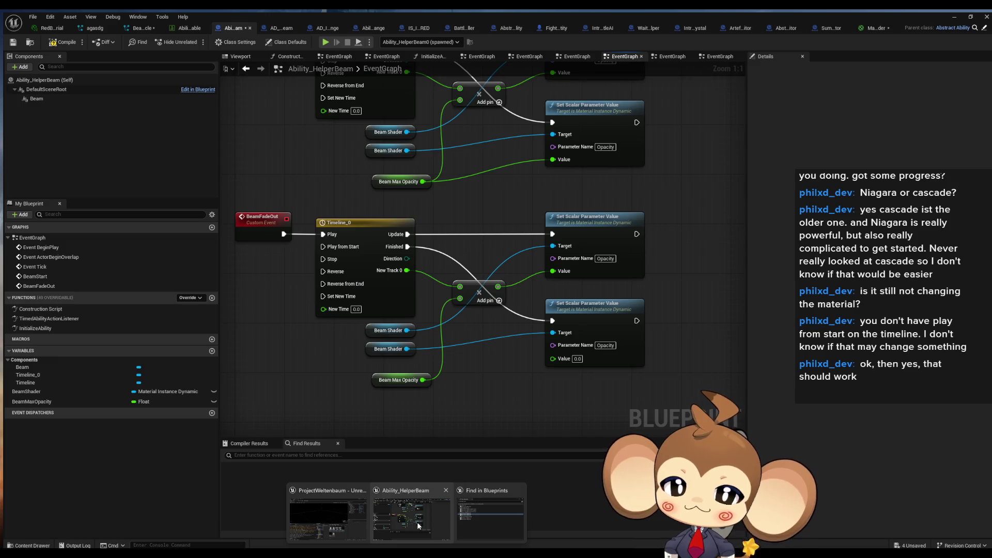
pyautogui.click(418, 523)
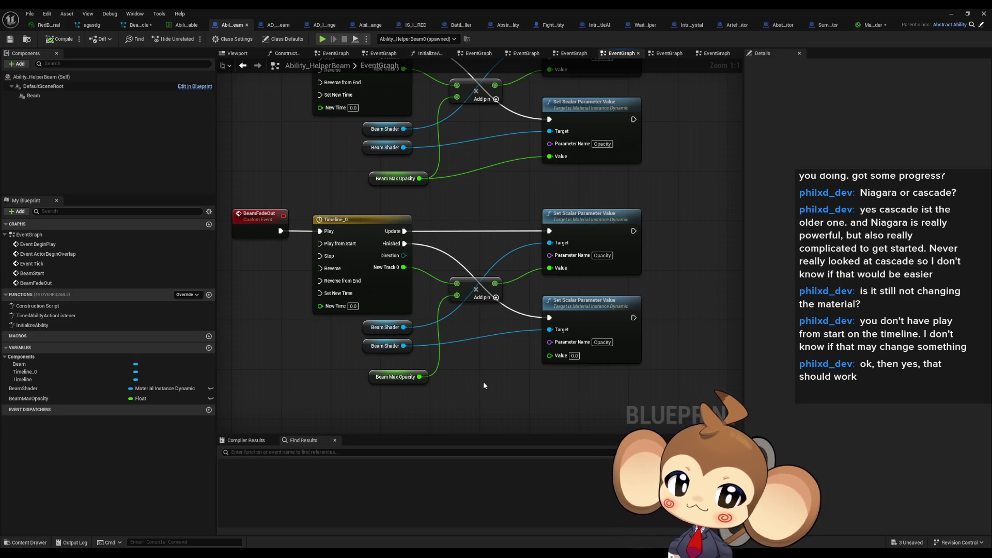
pyautogui.moveTo(478, 384); pyautogui.dragTo(422, 375)
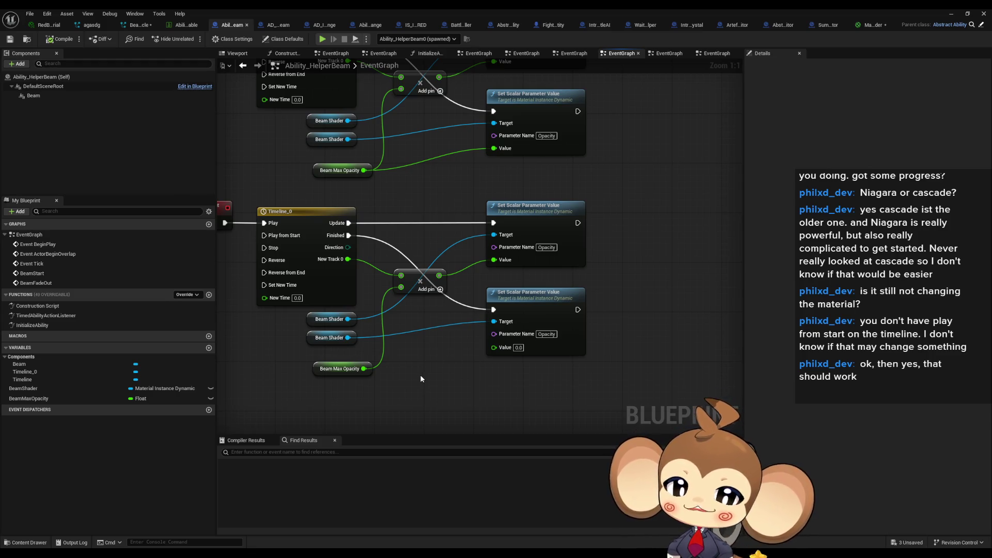
pyautogui.scroll(-4, 419, 374)
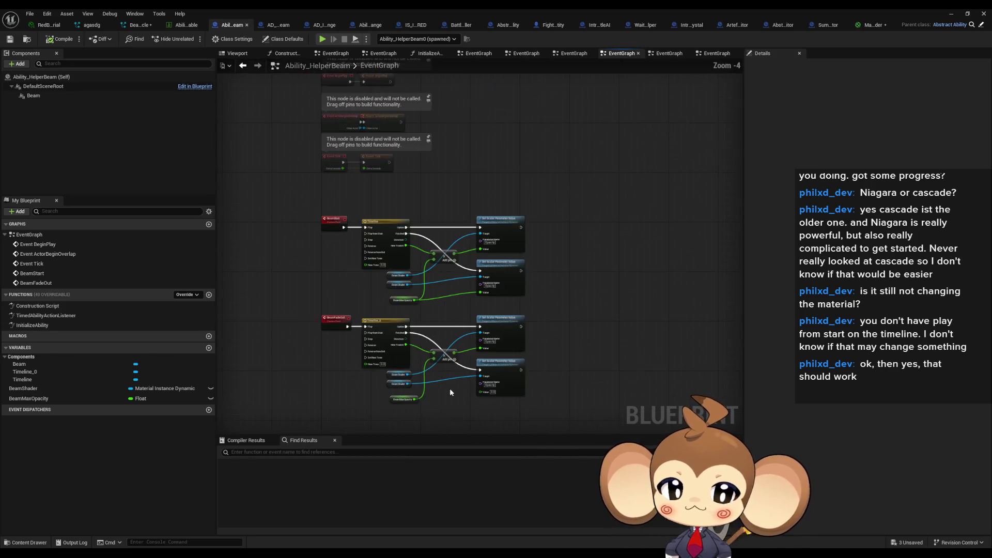
pyautogui.scroll(2, 439, 352)
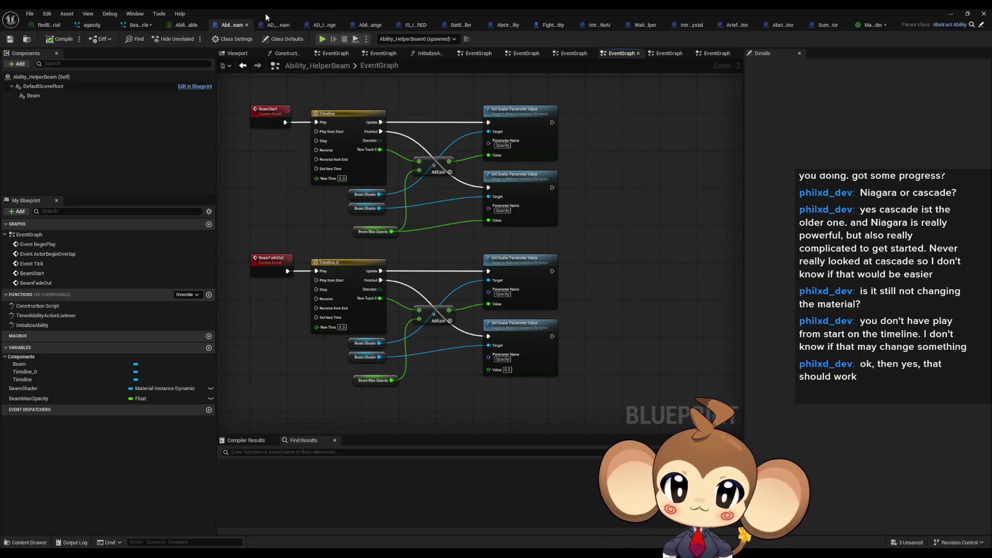
pyautogui.click(273, 26)
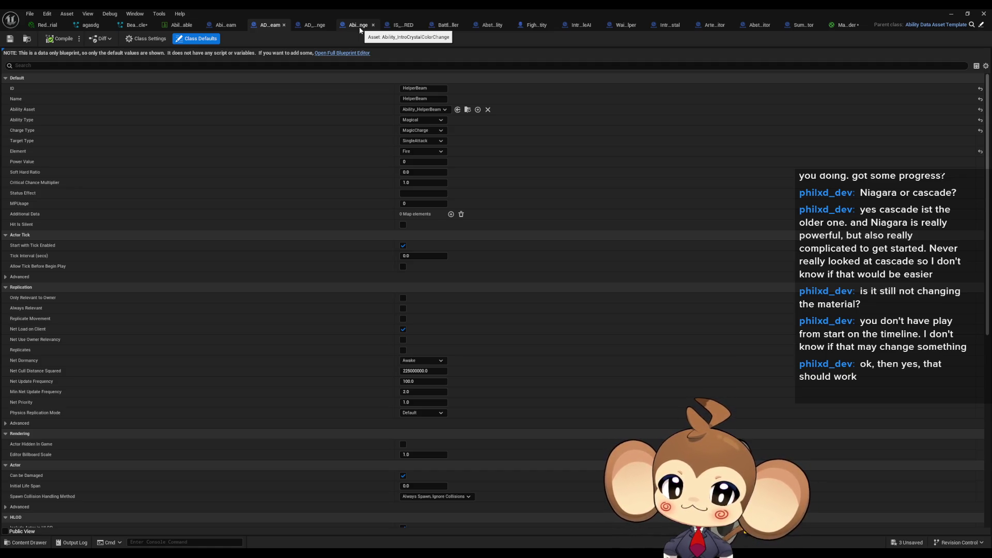
# Go up to BattleSystem, enter SpecialFE, and open the IntroCrystalBoss_FE blueprint
pyautogui.doubleClick(394, 8)
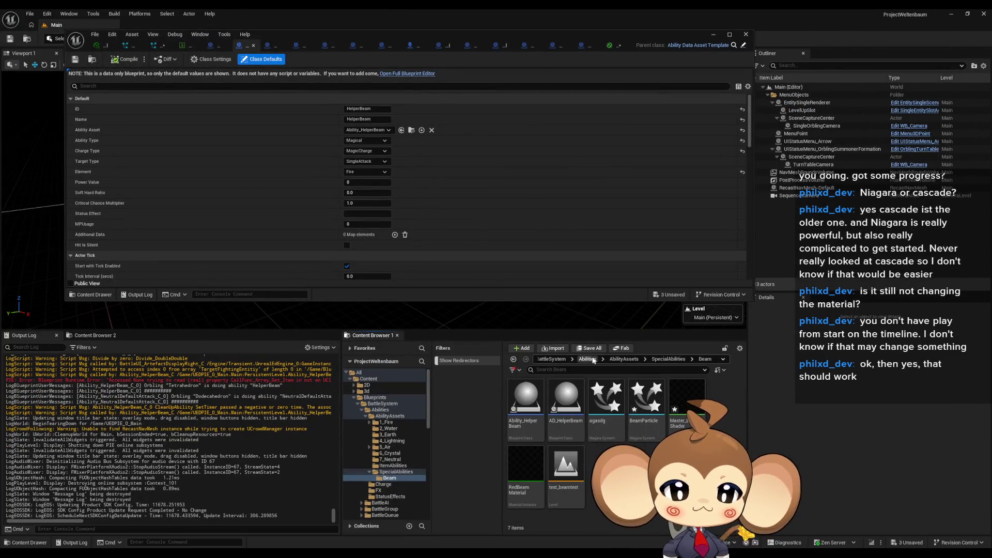
pyautogui.click(553, 359)
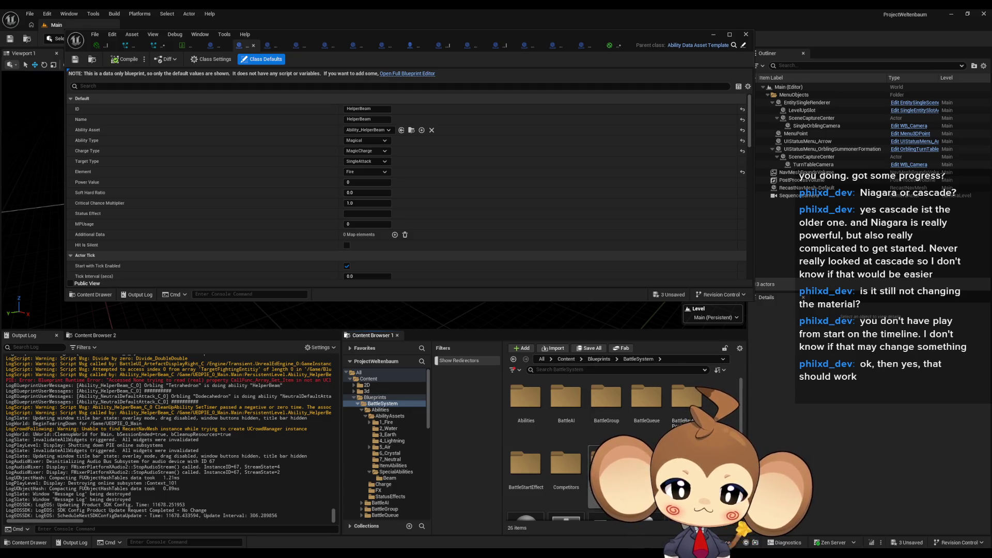
pyautogui.doubleClick(647, 462)
pyautogui.doubleClick(526, 404)
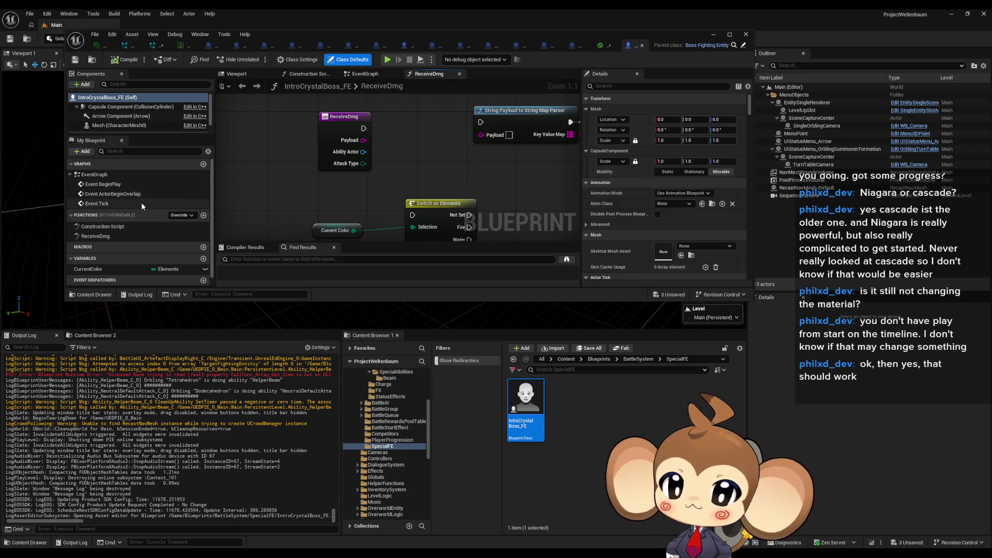
# In the ReceiveDmg graph, add a Get Ability Data Asset node off the Ability Actor pin
pyautogui.doubleClick(98, 236)
pyautogui.moveTo(414, 155)
pyautogui.mouseDown()
pyautogui.moveTo(415, 144)
pyautogui.moveTo(411, 165)
pyautogui.moveTo(407, 151)
pyautogui.mouseUp()
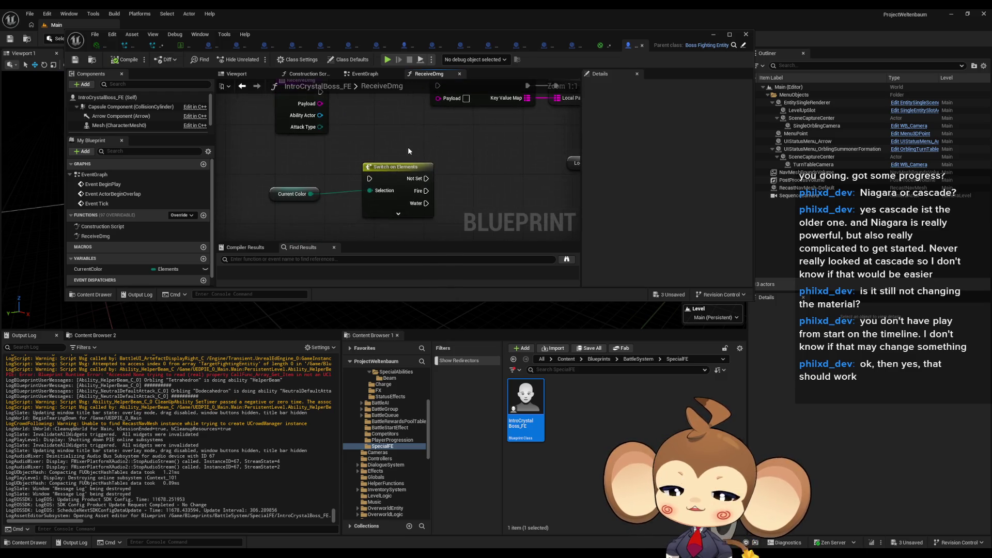
pyautogui.doubleClick(399, 37)
pyautogui.scroll(1, 354, 150)
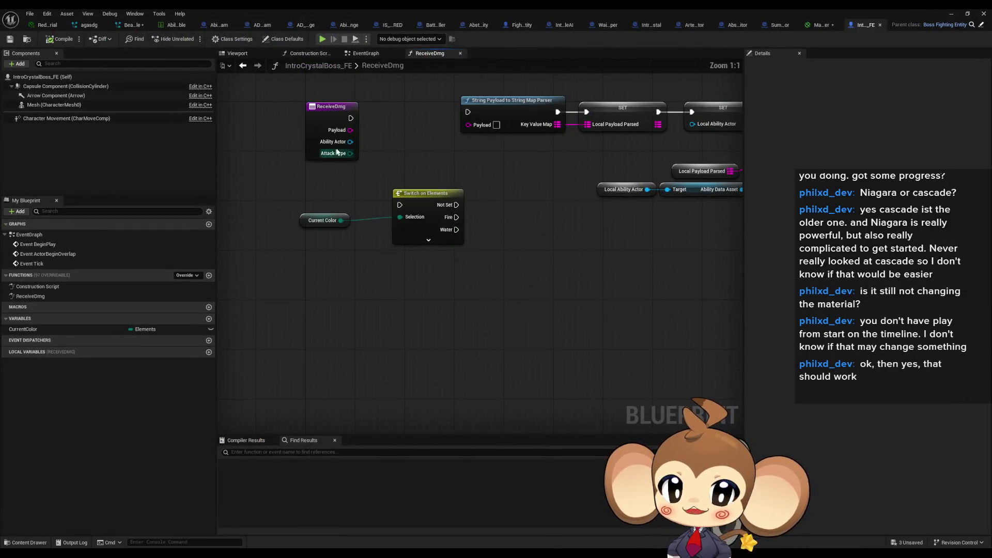
pyautogui.moveTo(416, 149); pyautogui.dragTo(429, 180)
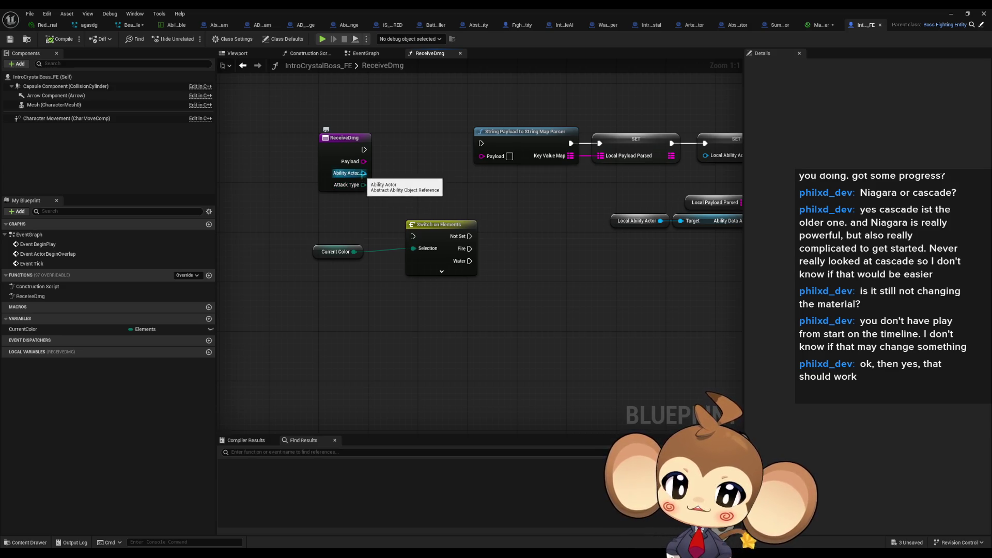
pyautogui.moveTo(363, 173)
pyautogui.mouseDown()
pyautogui.moveTo(346, 286)
pyautogui.moveTo(364, 331)
pyautogui.mouseUp()
pyautogui.write('elem')
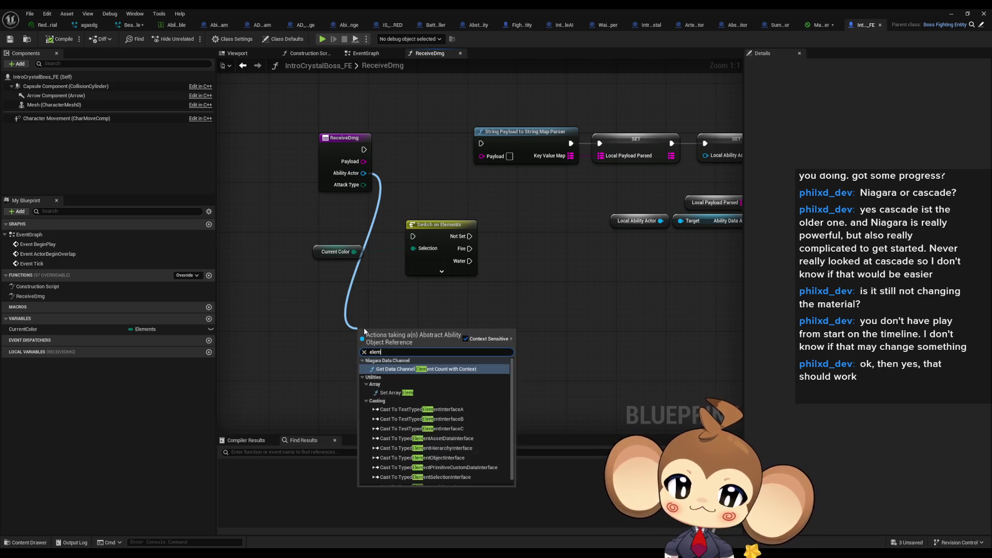
pyautogui.write('ent')
pyautogui.write('get')
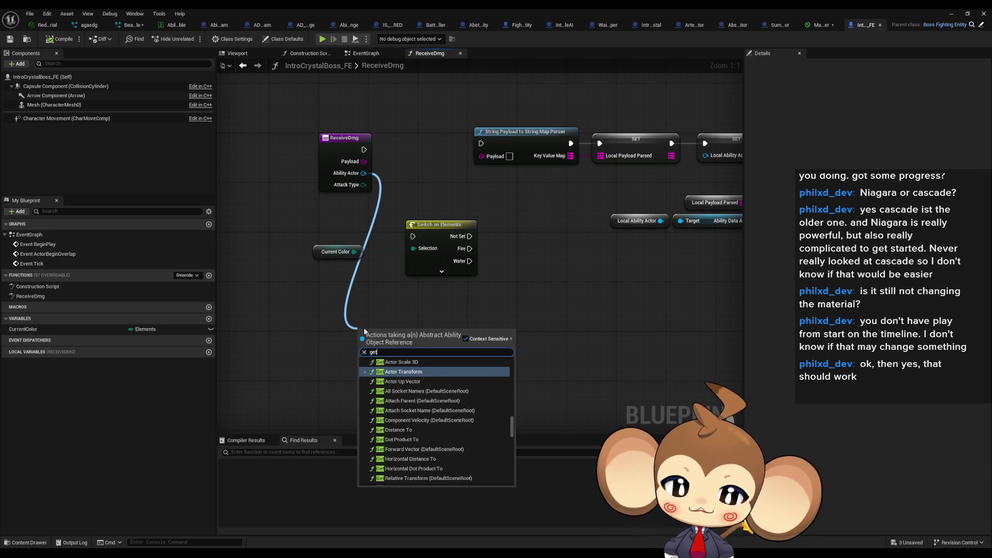
pyautogui.scroll(-3, 448, 412)
pyautogui.moveTo(513, 436); pyautogui.dragTo(512, 482)
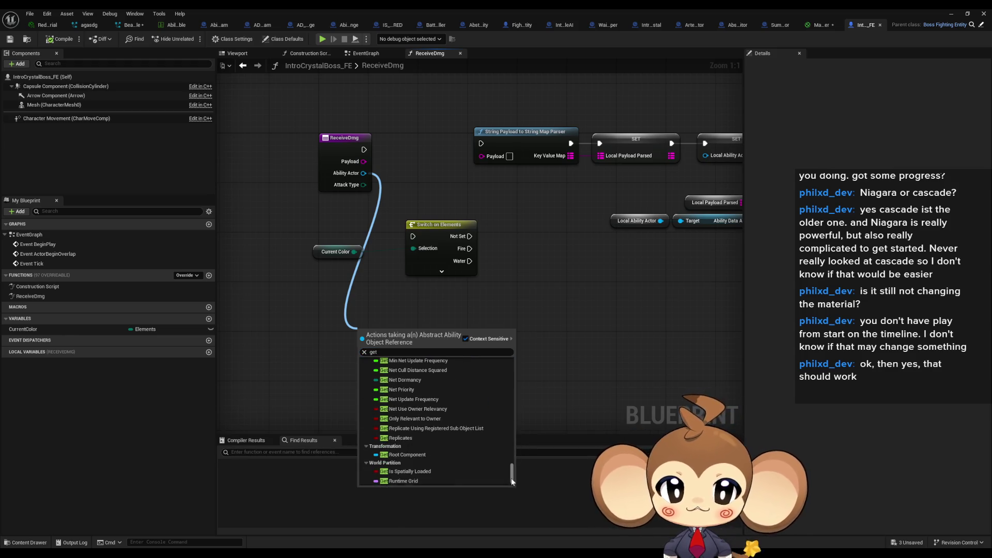
pyautogui.scroll(3, 455, 468)
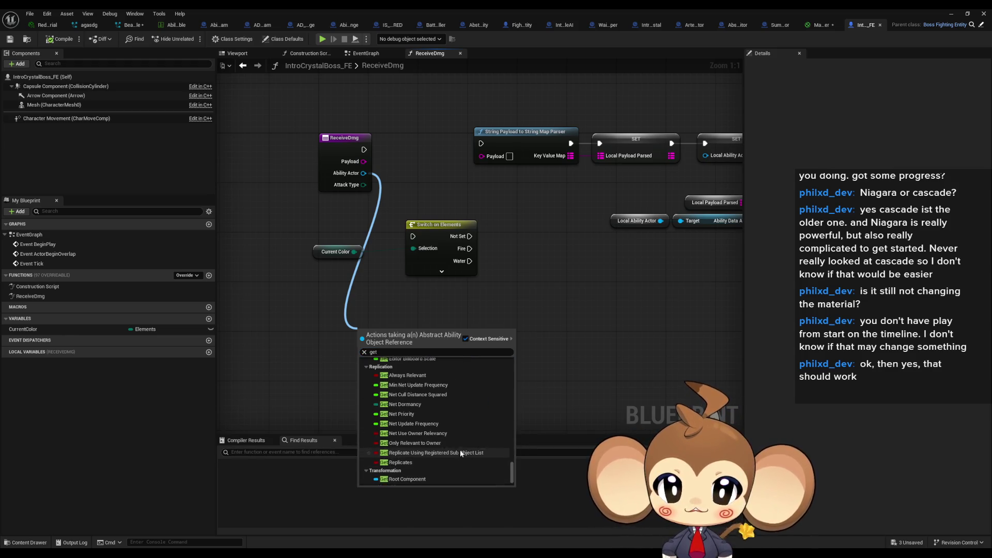
pyautogui.scroll(5, 408, 419)
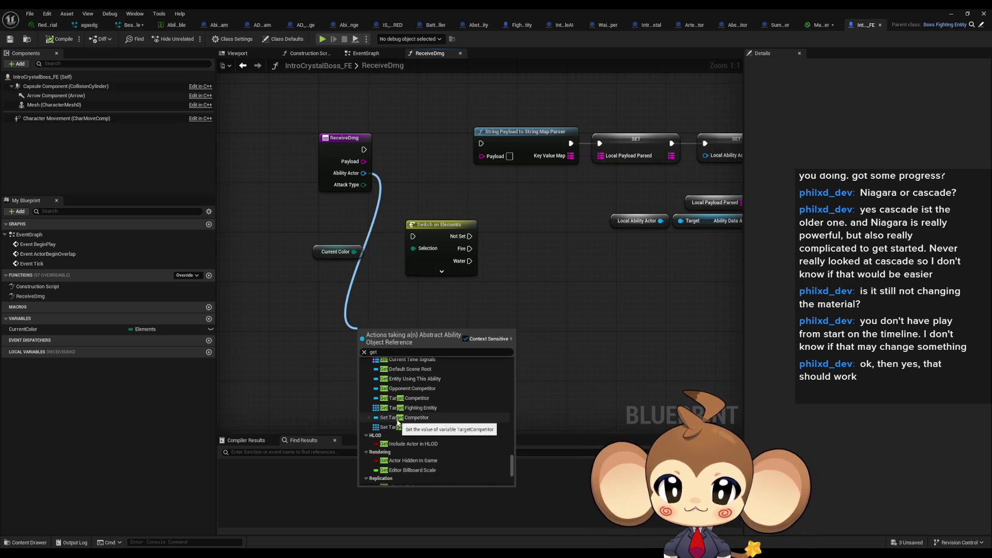
pyautogui.scroll(-3, 402, 434)
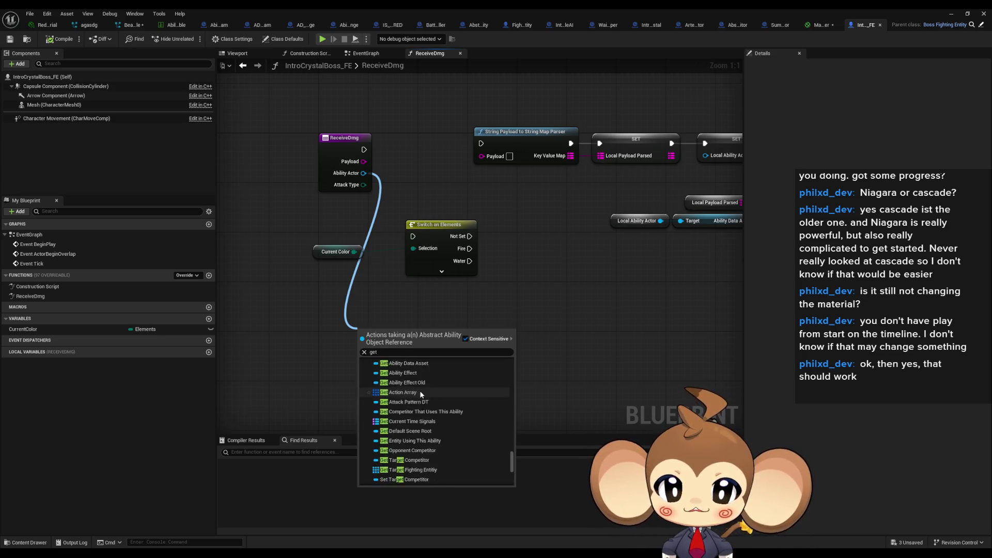
pyautogui.scroll(2, 406, 445)
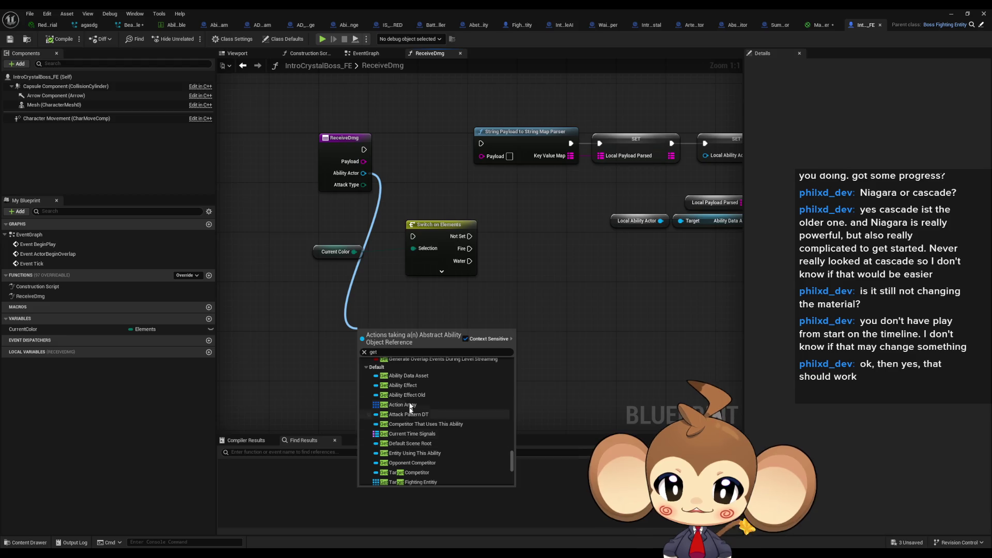
pyautogui.click(408, 376)
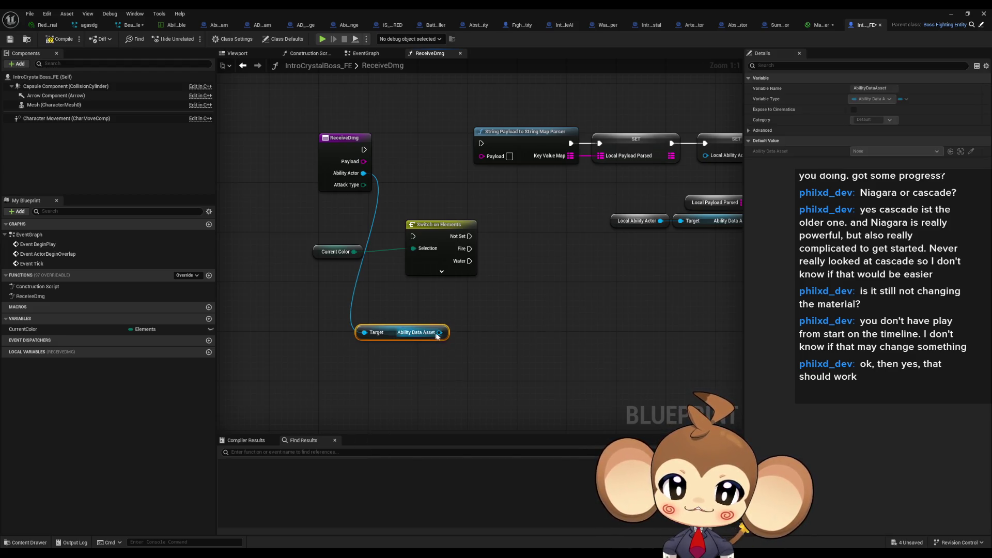
# Add a Get Element node from the Ability Data Asset output and return to the level editor
pyautogui.moveTo(437, 336); pyautogui.dragTo(476, 336)
pyautogui.write('ek')
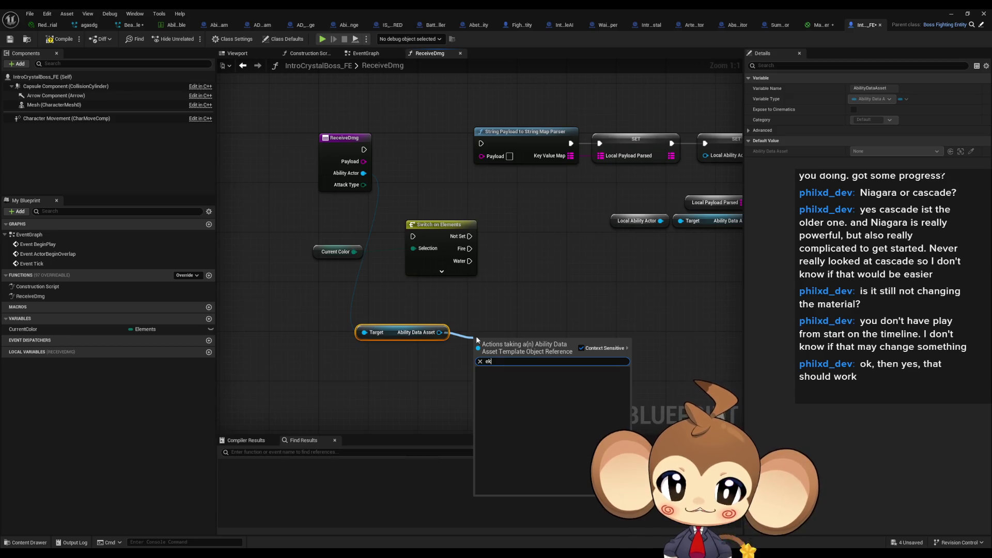
pyautogui.press('BackSpace')
pyautogui.write('lement')
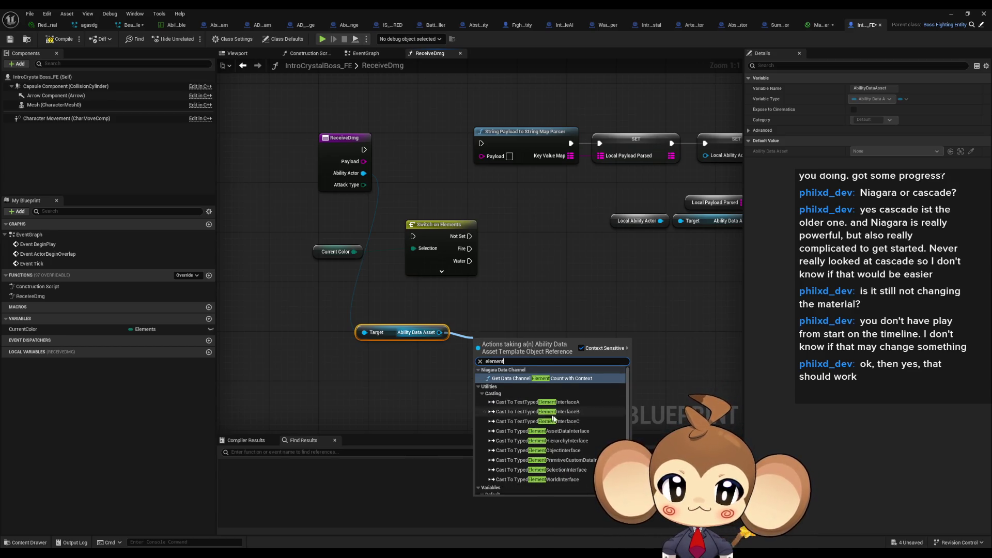
pyautogui.click(532, 481)
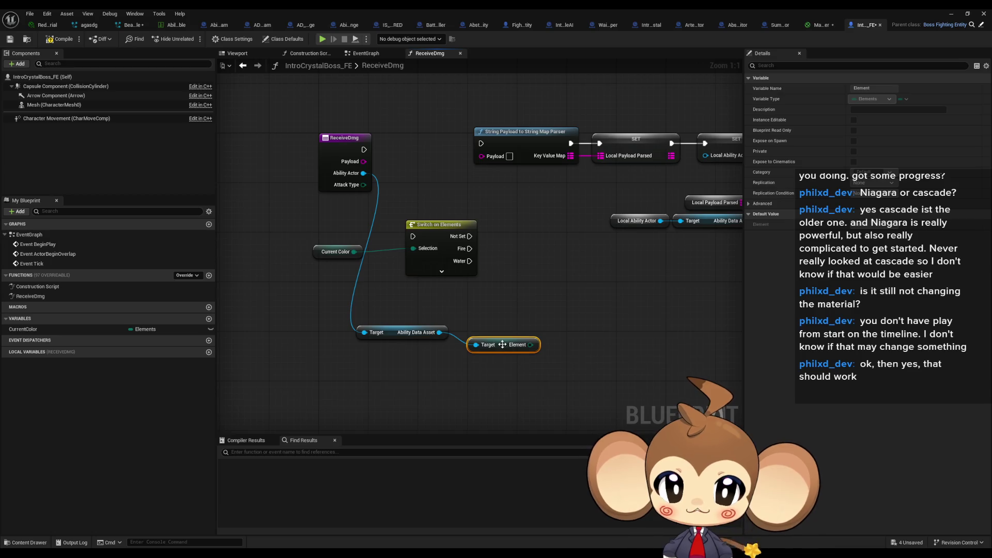
pyautogui.moveTo(503, 344); pyautogui.dragTo(492, 332)
pyautogui.click(489, 400)
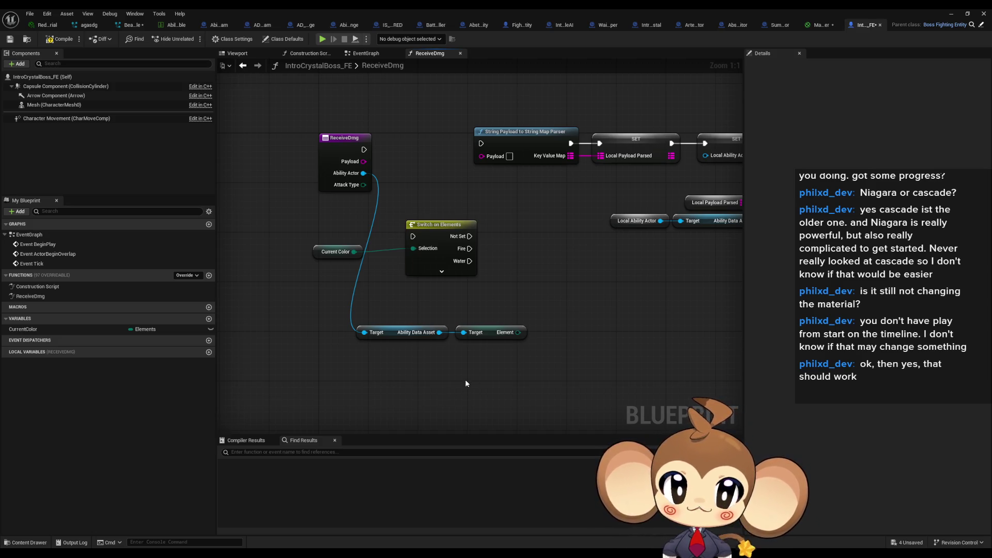
pyautogui.hotkey('alt', 'Tab')
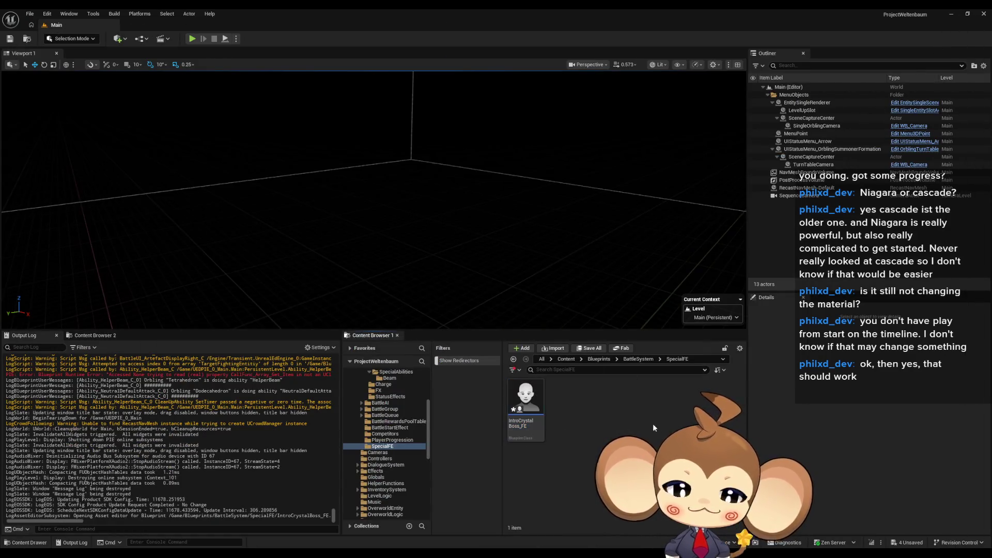
# Browse Blueprints > BattleSystem > Abilities > AbilityAssets and open the abilities data table
pyautogui.click(598, 359)
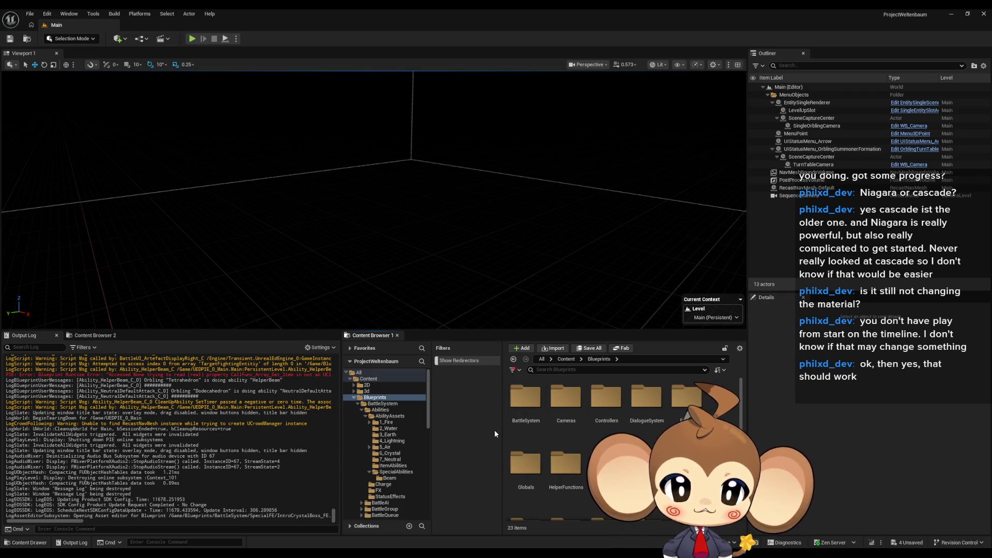
pyautogui.scroll(-5, 553, 418)
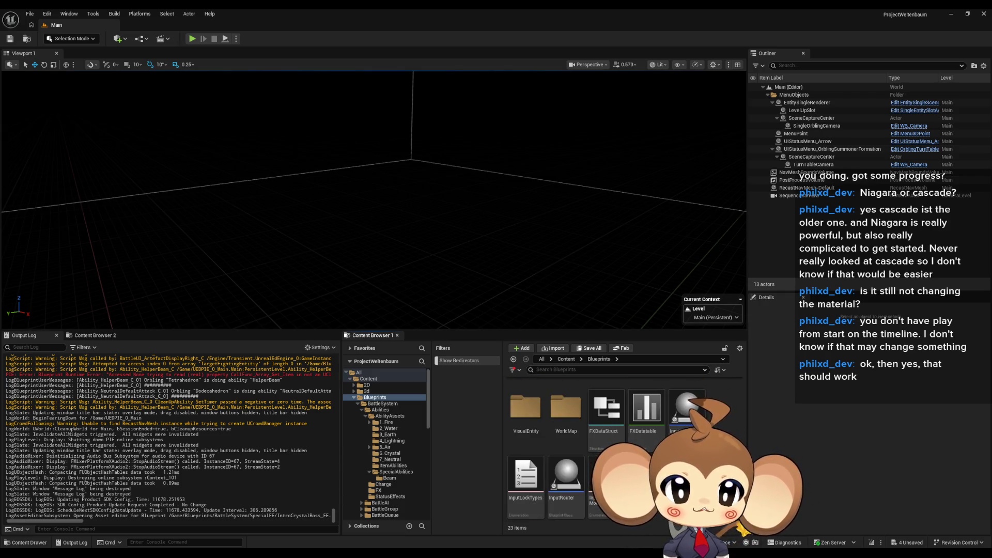
pyautogui.scroll(5, 553, 418)
pyautogui.doubleClick(526, 398)
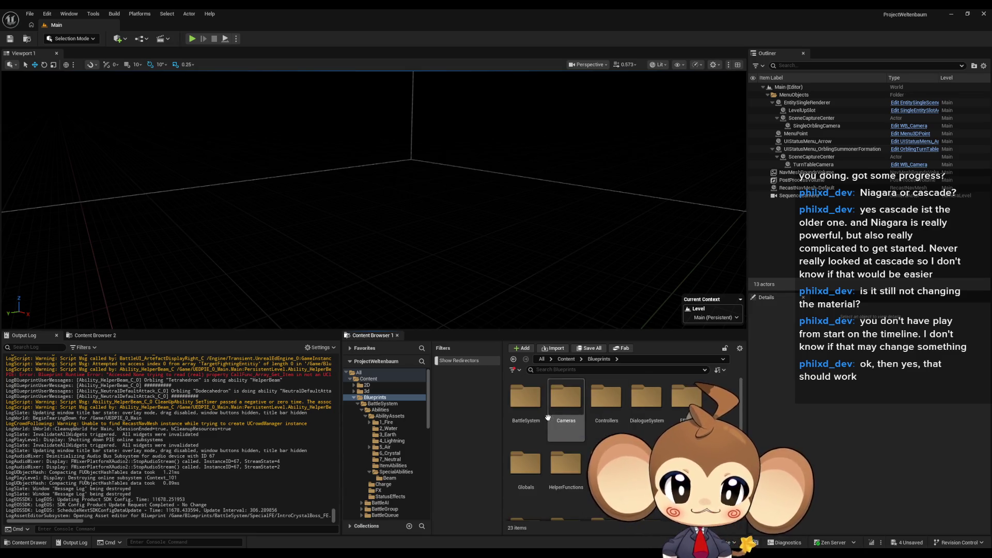
pyautogui.doubleClick(526, 398)
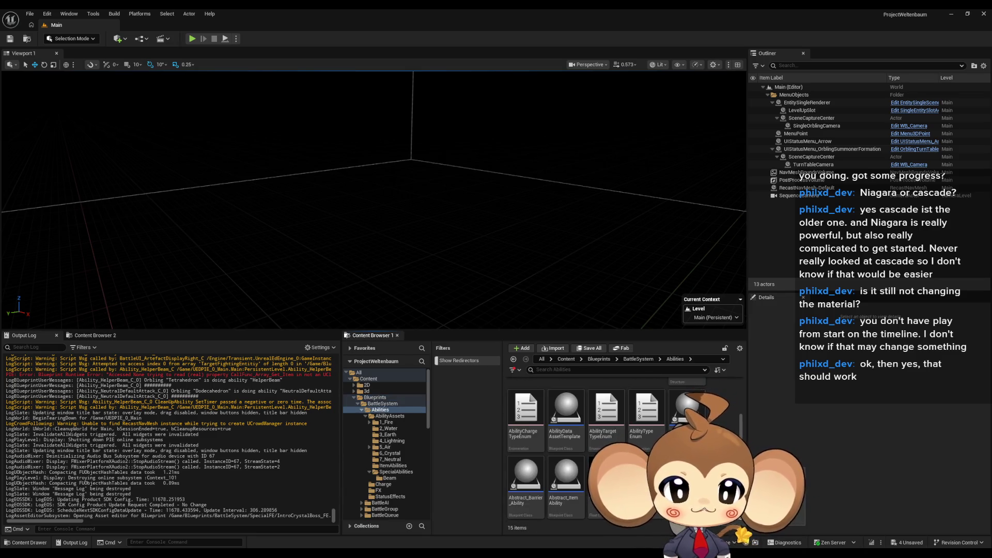
pyautogui.scroll(2, 568, 429)
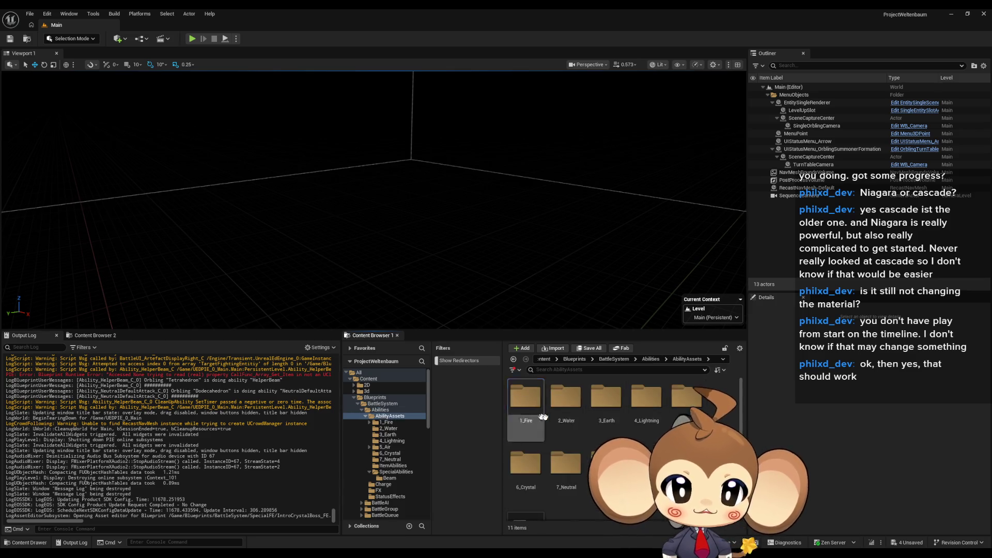
pyautogui.doubleClick(606, 466)
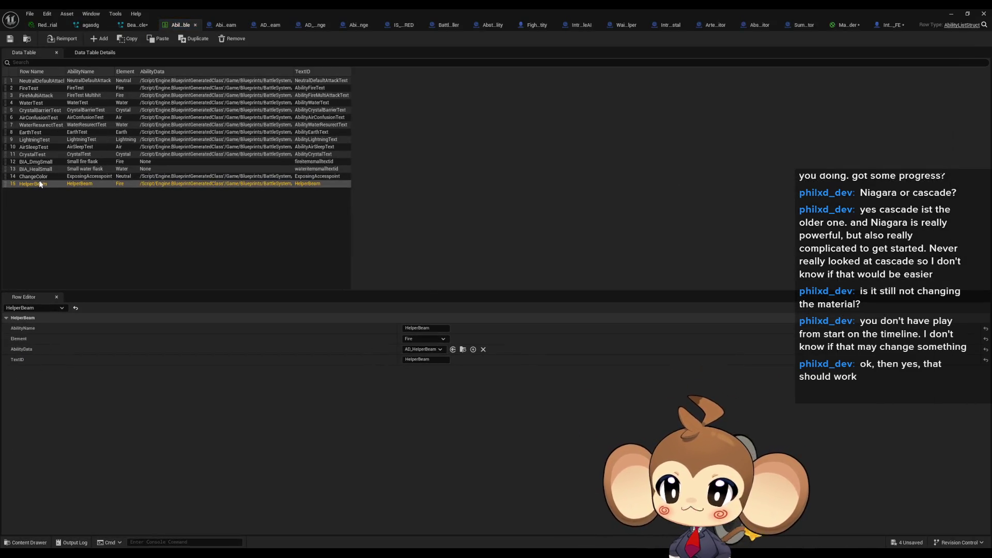
pyautogui.doubleClick(39, 184)
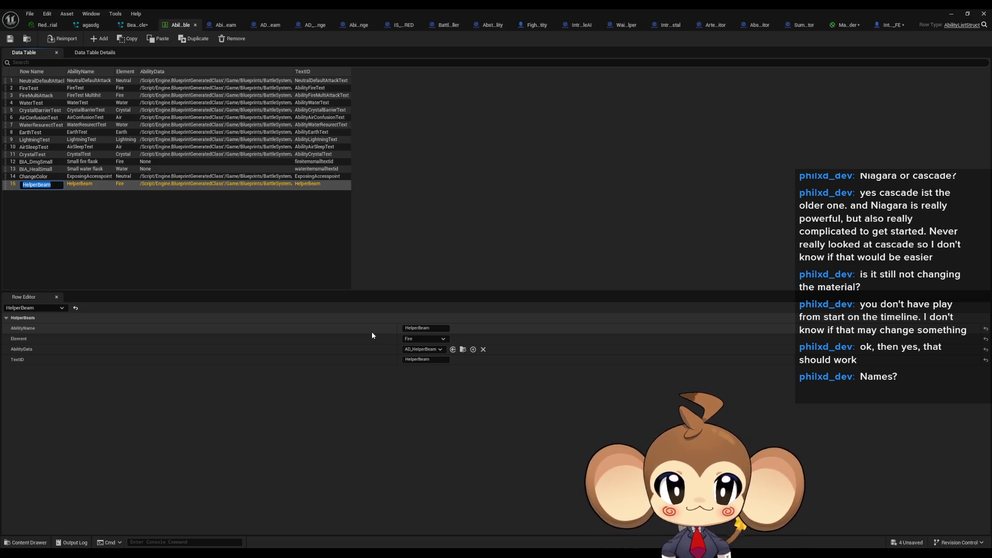
# Close the data table, then open DD_FirstConsoleText from GameData > DialogueTrees > DialogueData > Intro
pyautogui.click(951, 13)
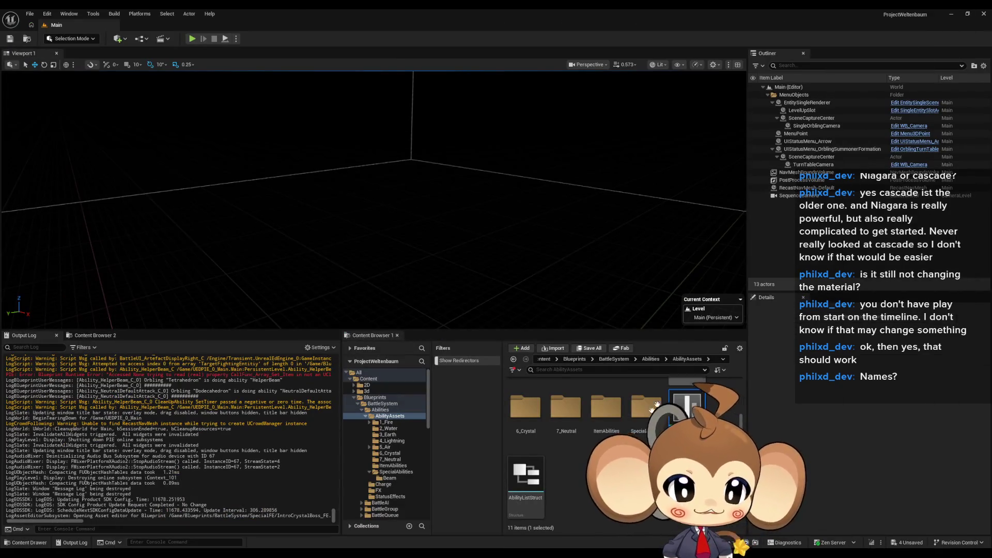
pyautogui.click(544, 359)
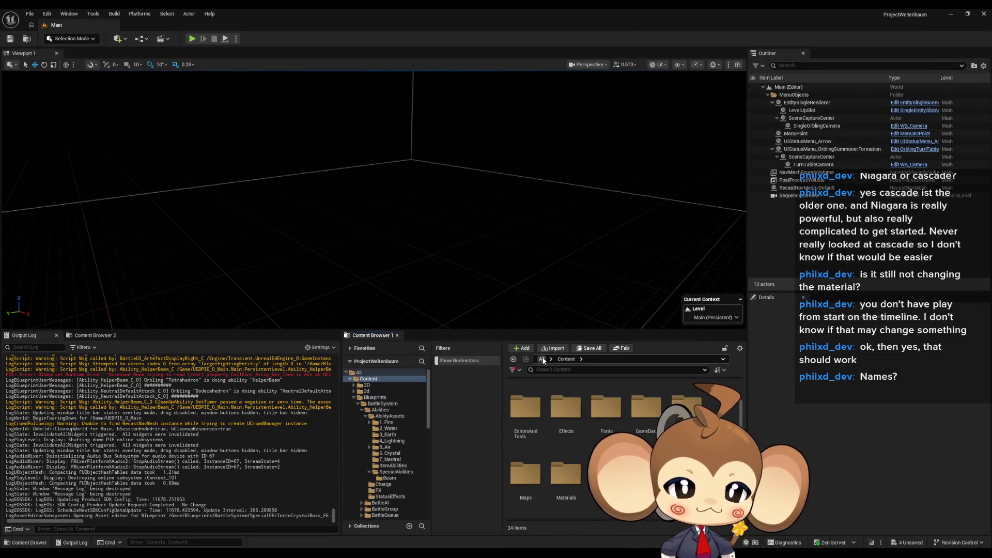
pyautogui.scroll(-3, 569, 454)
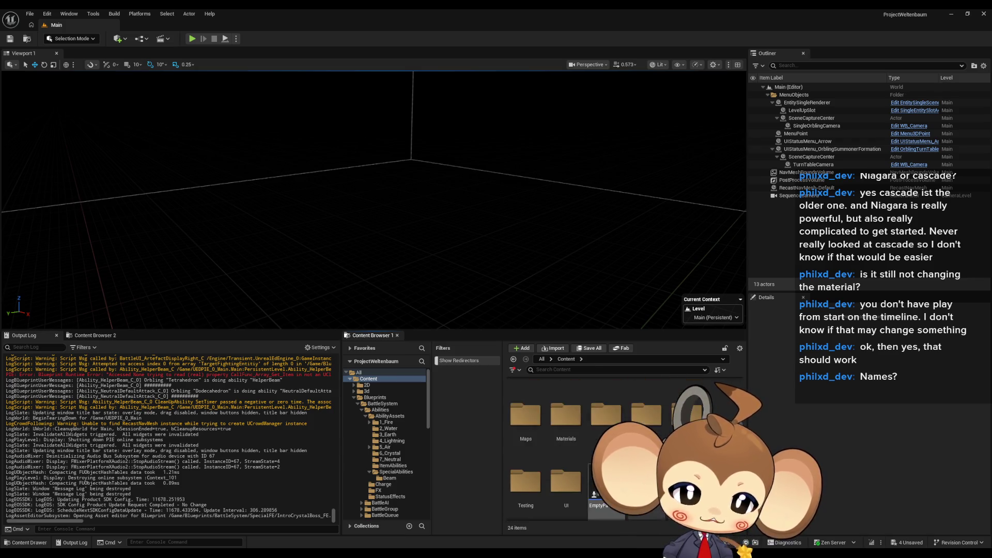
pyautogui.scroll(3, 569, 455)
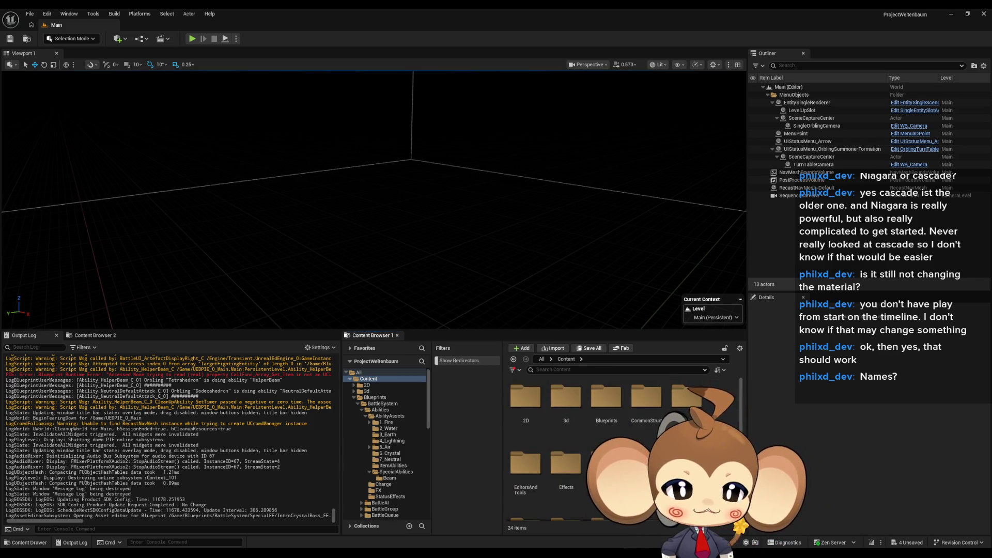
pyautogui.doubleClick(647, 455)
pyautogui.doubleClick(566, 398)
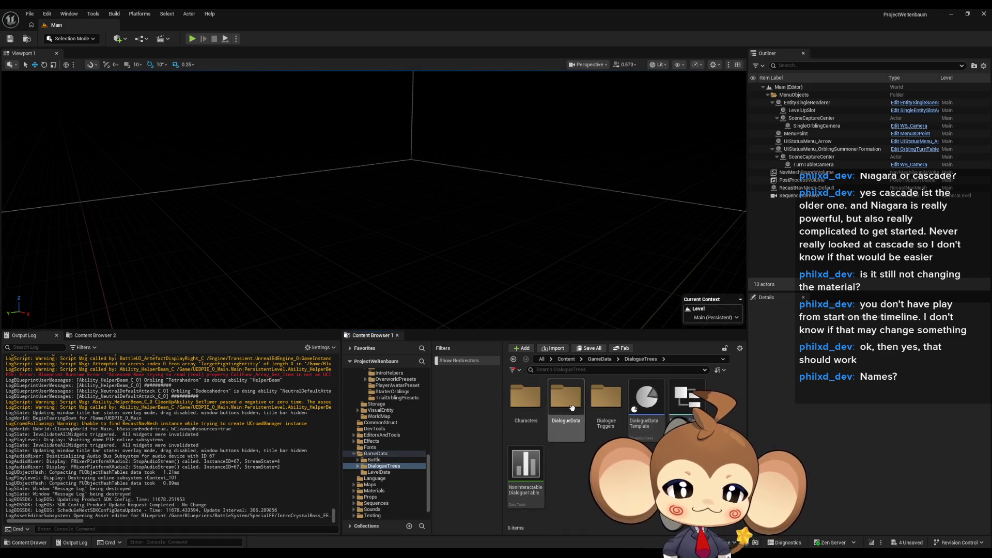
pyautogui.doubleClick(575, 417)
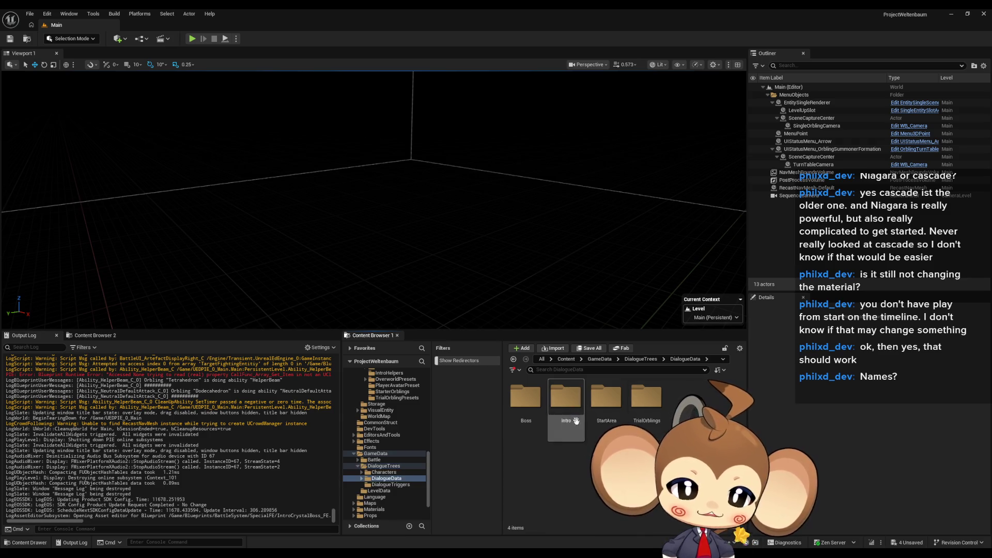
pyautogui.doubleClick(567, 406)
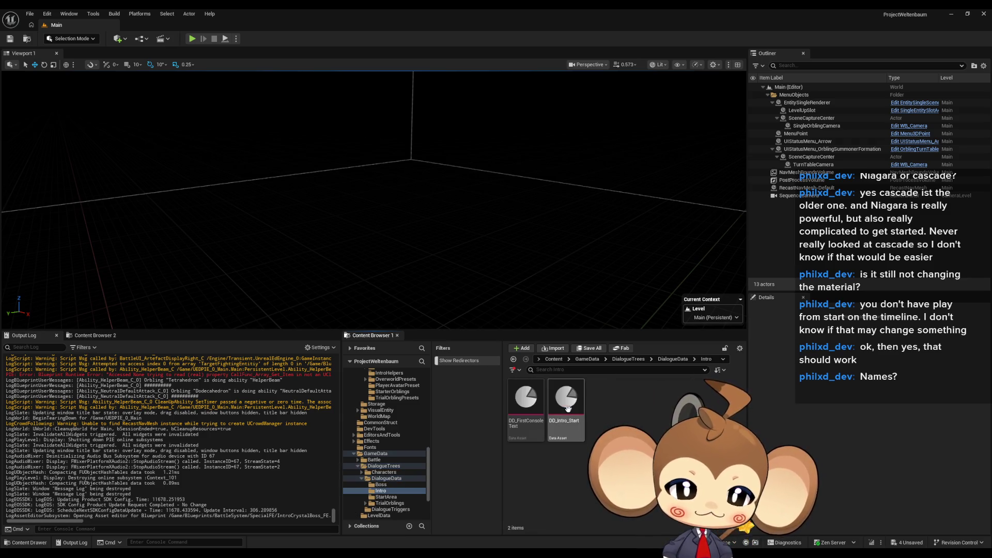
pyautogui.doubleClick(534, 402)
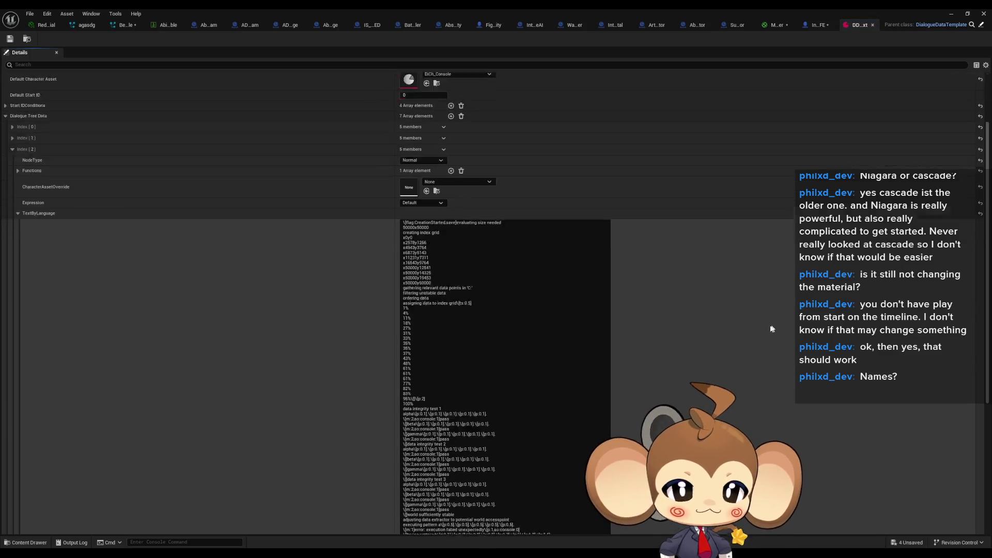
pyautogui.scroll(-5, 682, 341)
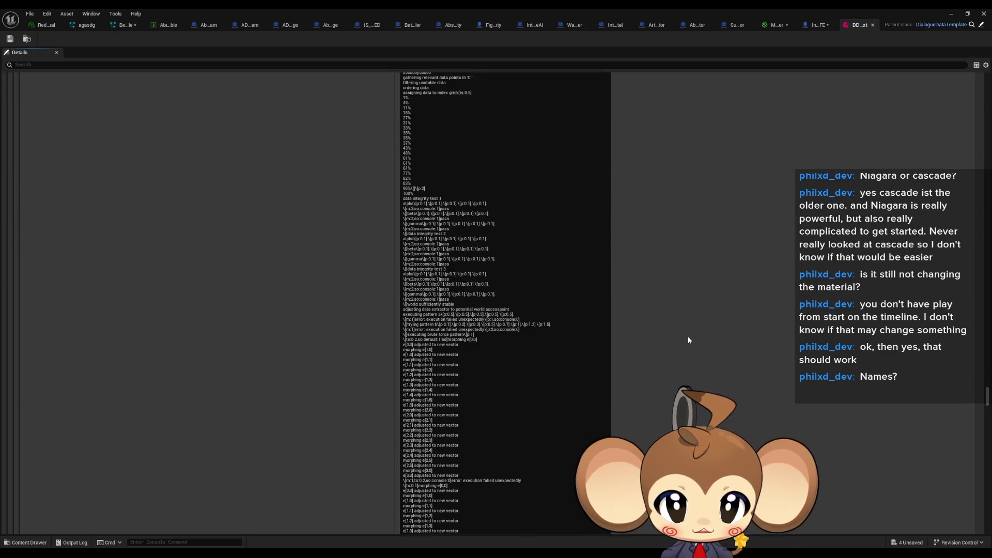
pyautogui.scroll(-2, 688, 340)
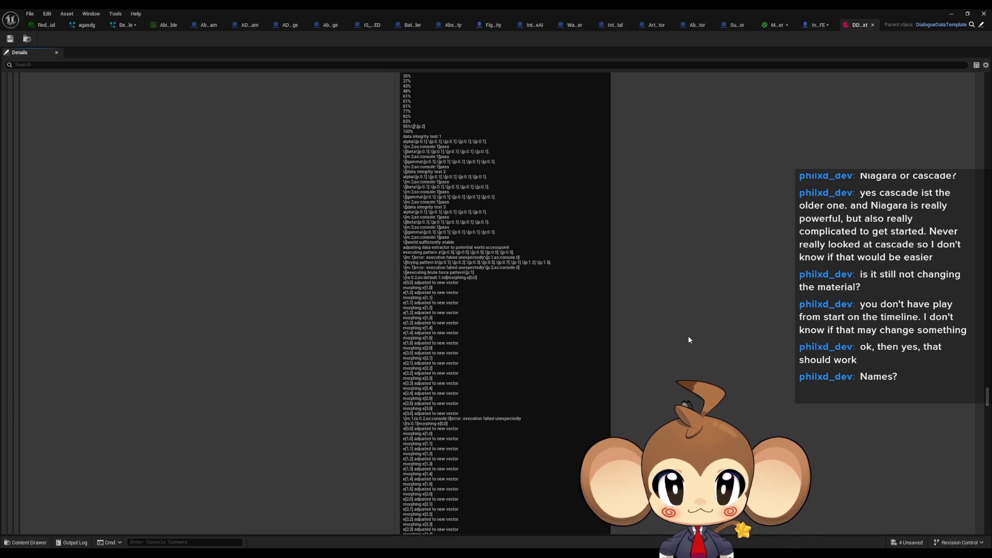
pyautogui.scroll(-1, 688, 340)
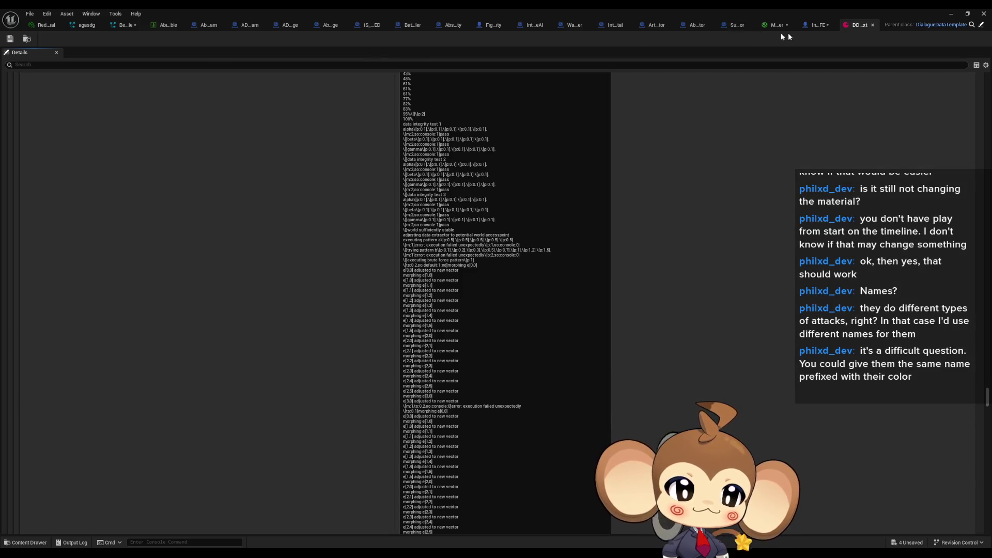
pyautogui.click(791, 25)
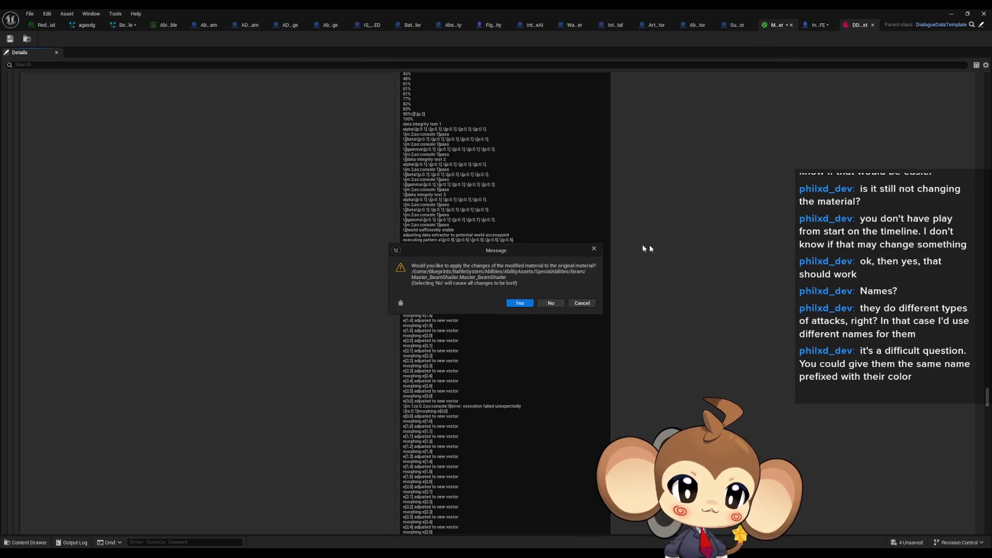
# Cancel closing Master_BeamShader, switch to the abilities data table, and begin renaming the HelperBeam row
pyautogui.click(594, 249)
pyautogui.click(786, 25)
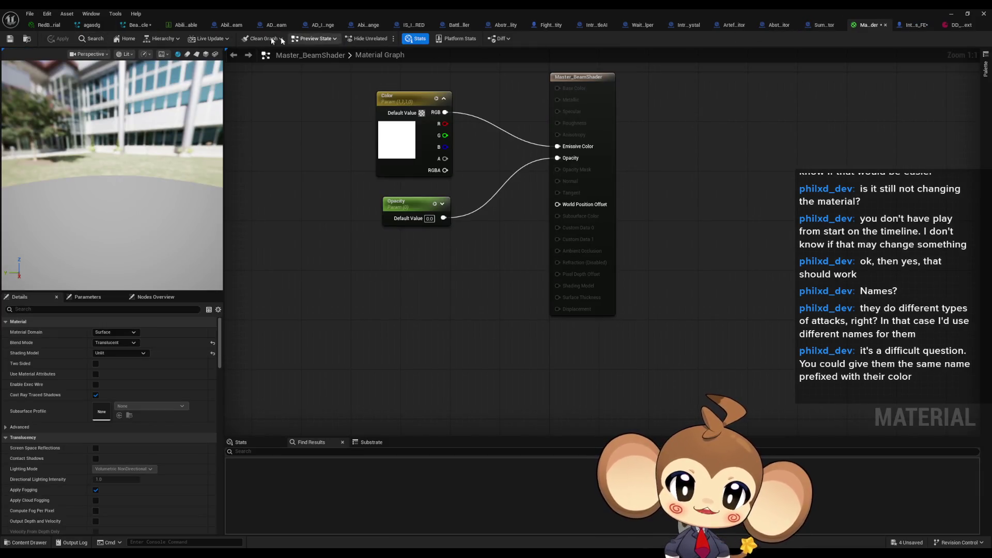
pyautogui.click(175, 25)
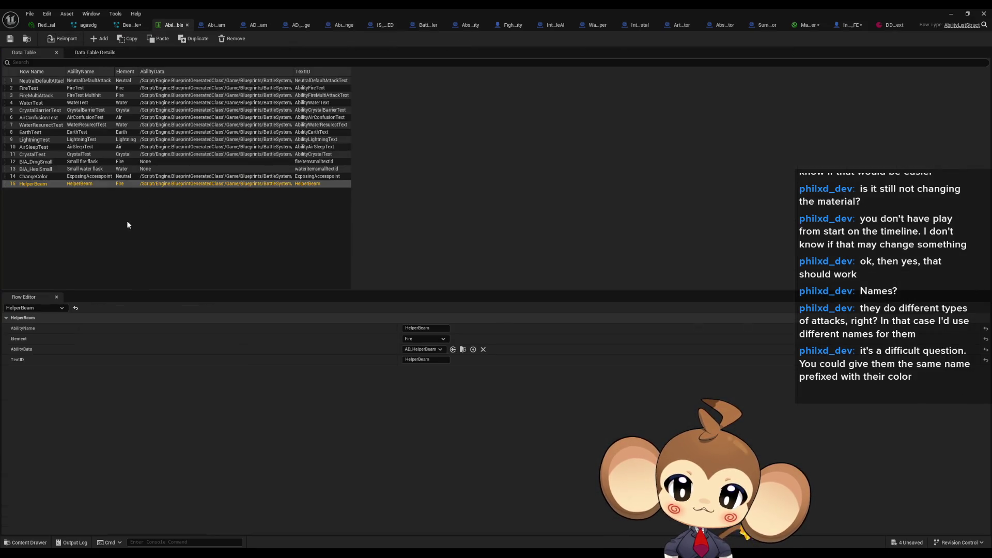
pyautogui.doubleClick(44, 183)
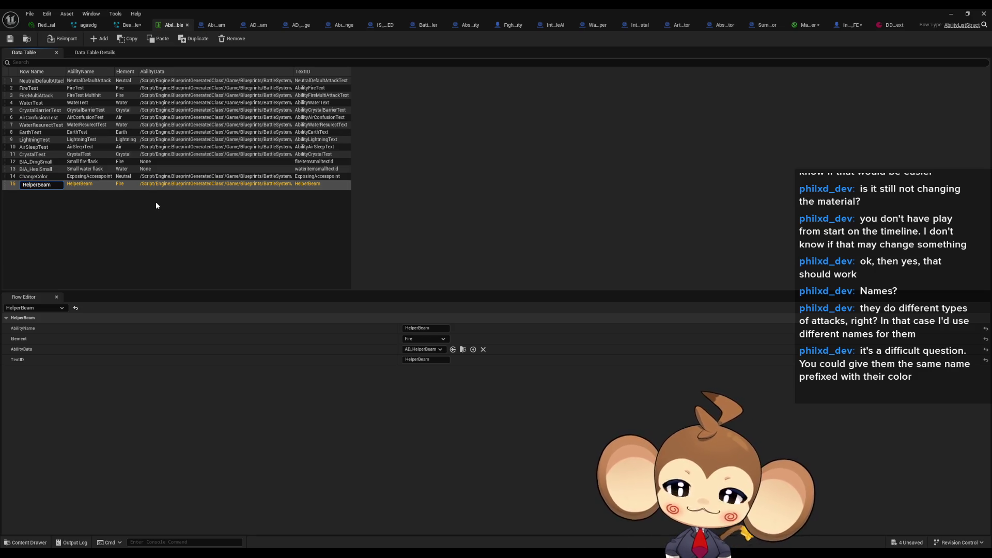
# Rename the row to HelperBeamRed and set its AbilityName to HelperBeamRed
pyautogui.write('Red')
pyautogui.press('Return')
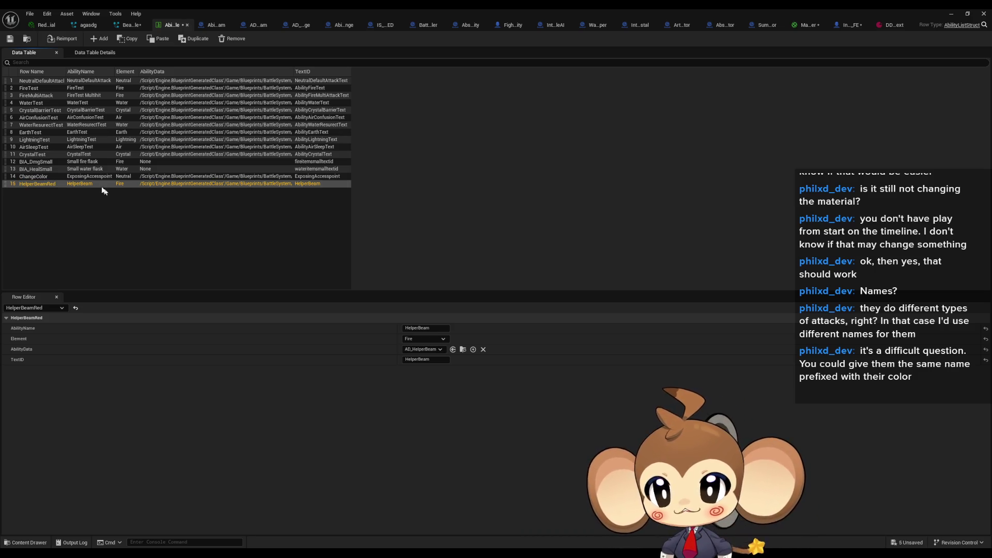
pyautogui.click(426, 329)
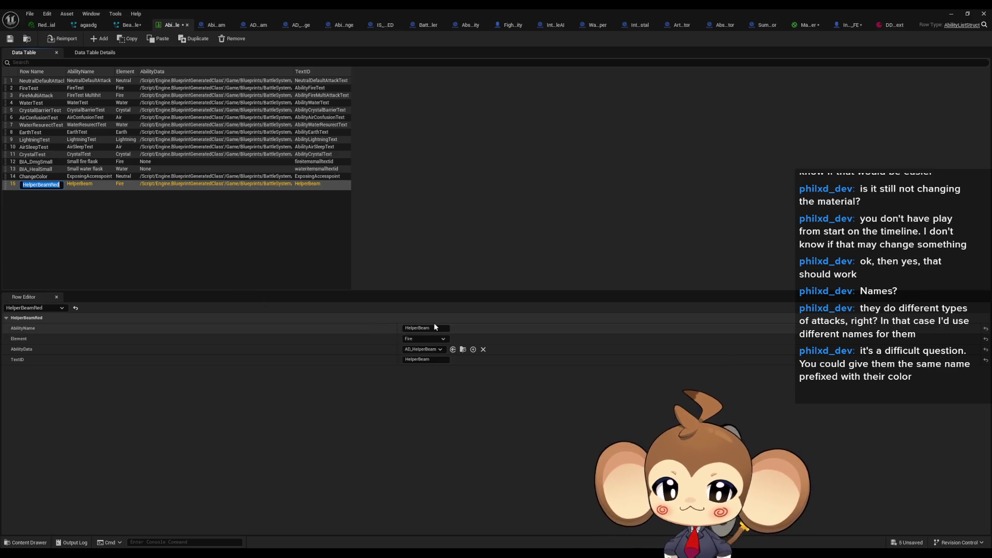
pyautogui.press('End')
pyautogui.write('Red')
pyautogui.press('Tab')
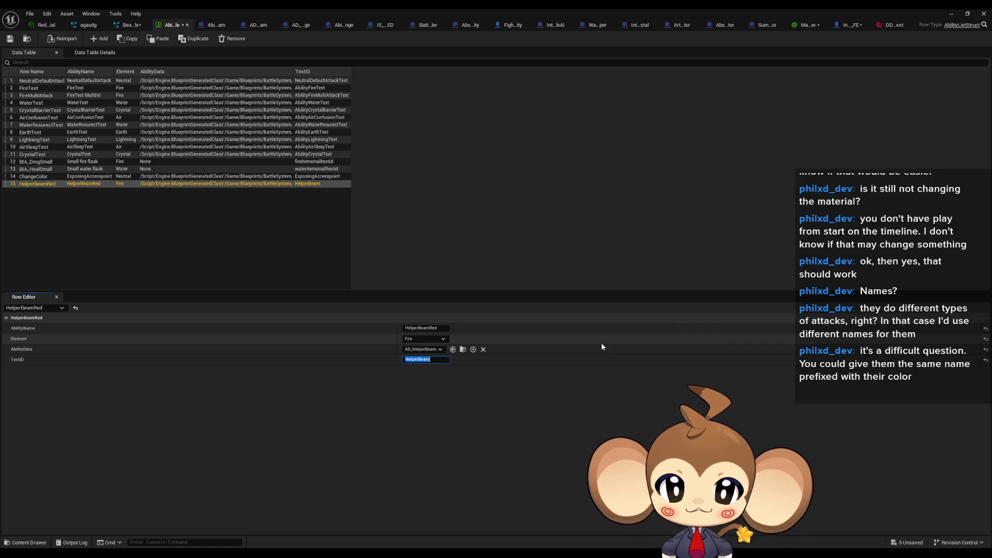
# Enter HelperBeamRed's TextID and insert 'Component' so it reads '1 0 0 Component Adjustment'
pyautogui.write('100A')
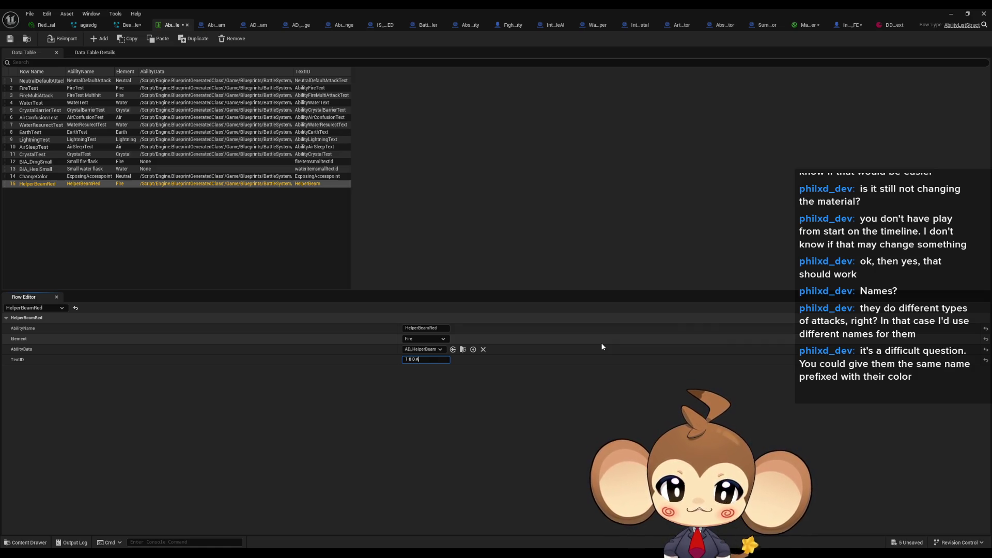
pyautogui.write('ment')
pyautogui.press('Return')
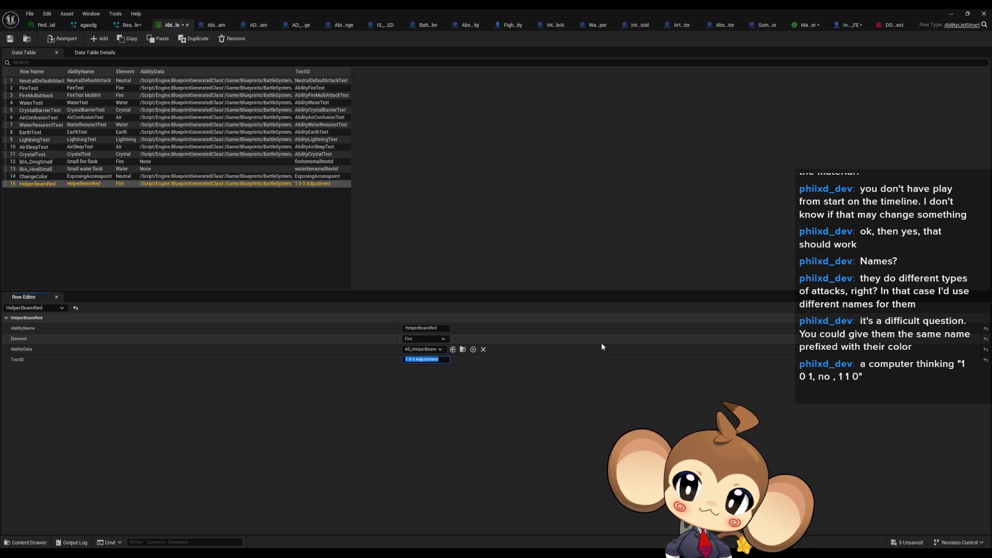
pyautogui.press('Home')
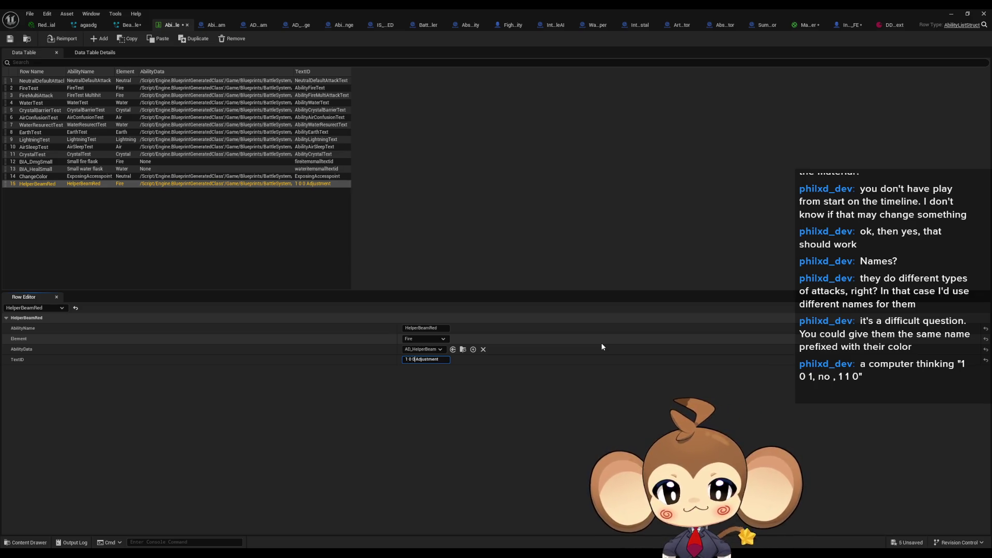
pyautogui.write('Component')
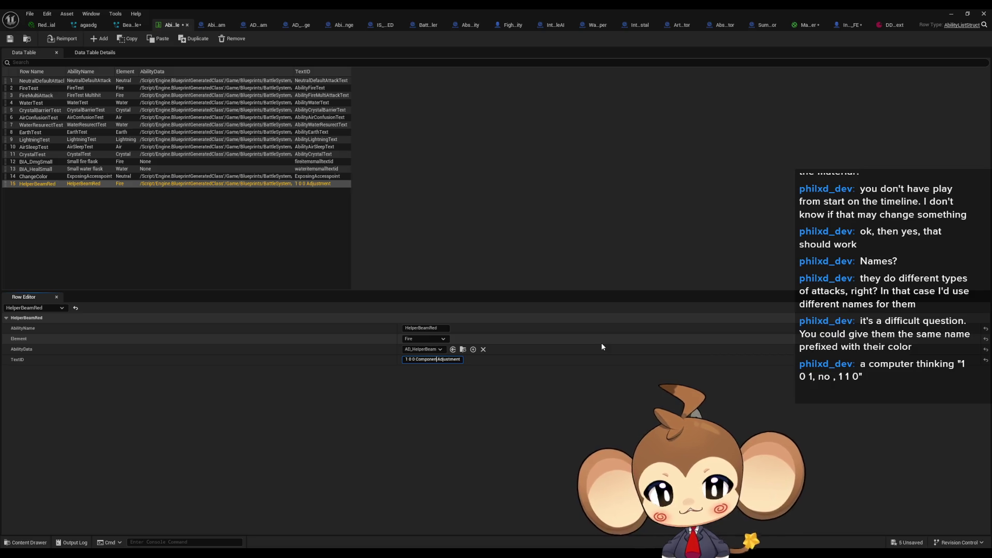
pyautogui.press('Return')
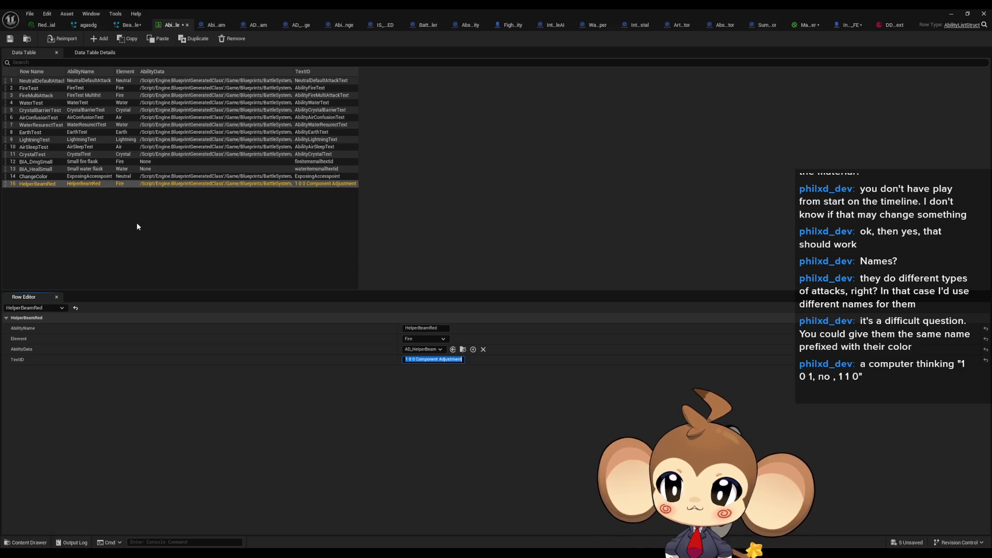
# Duplicate the HelperBeamRed row four times in the data table
pyautogui.click(101, 215)
pyautogui.click(58, 183)
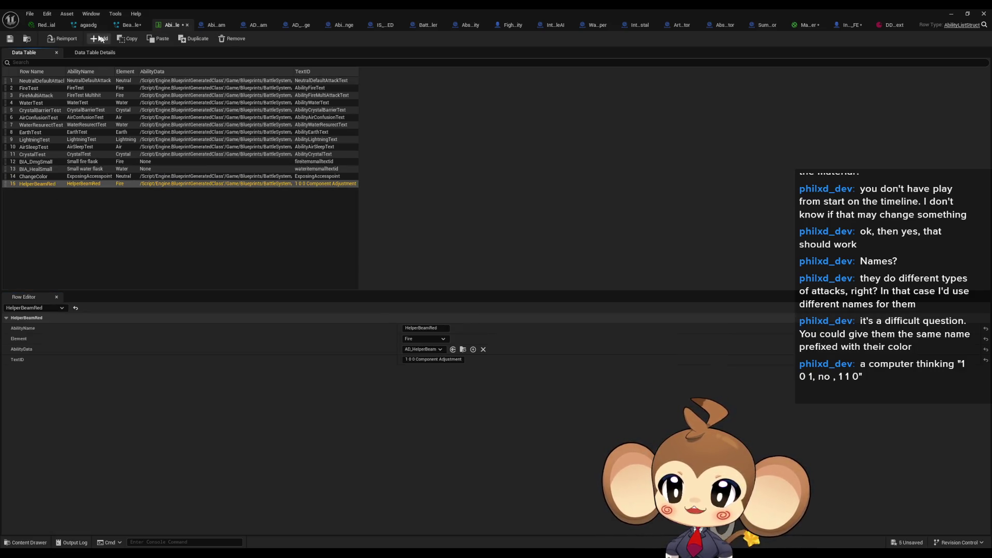
pyautogui.click(194, 42)
pyautogui.click(194, 42)
pyautogui.click(193, 42)
pyautogui.click(193, 42)
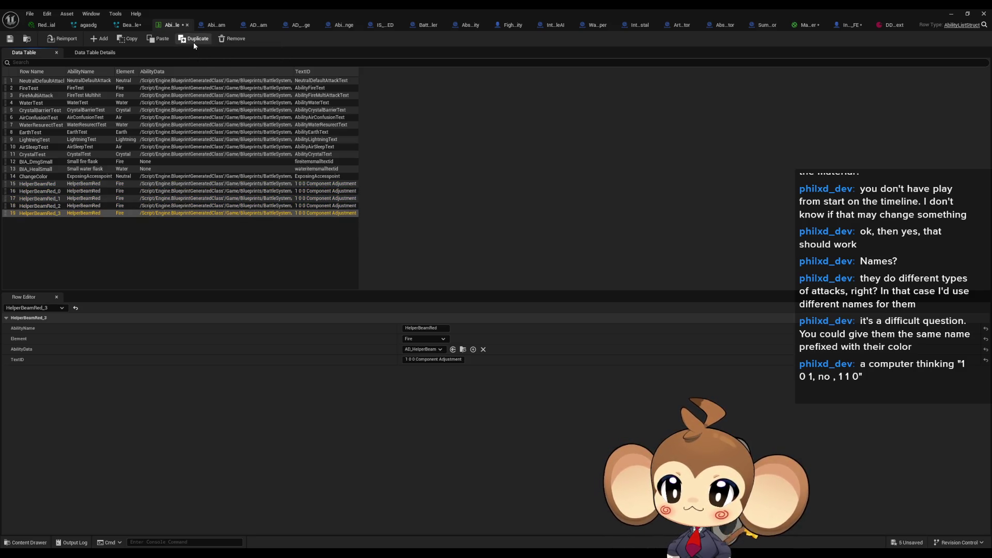
pyautogui.click(193, 42)
# Rename the first two copied rows HelperBeamBlue and HelperBeamGreen
pyautogui.click(46, 192)
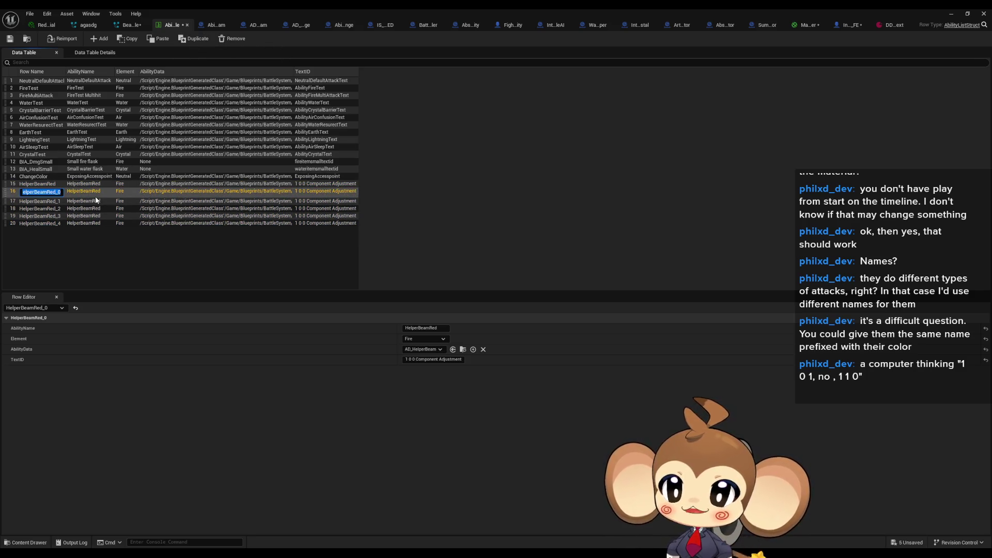
pyautogui.press('F2')
pyautogui.press('BackSpace')
pyautogui.press('BackSpace')
pyautogui.press('BackSpace')
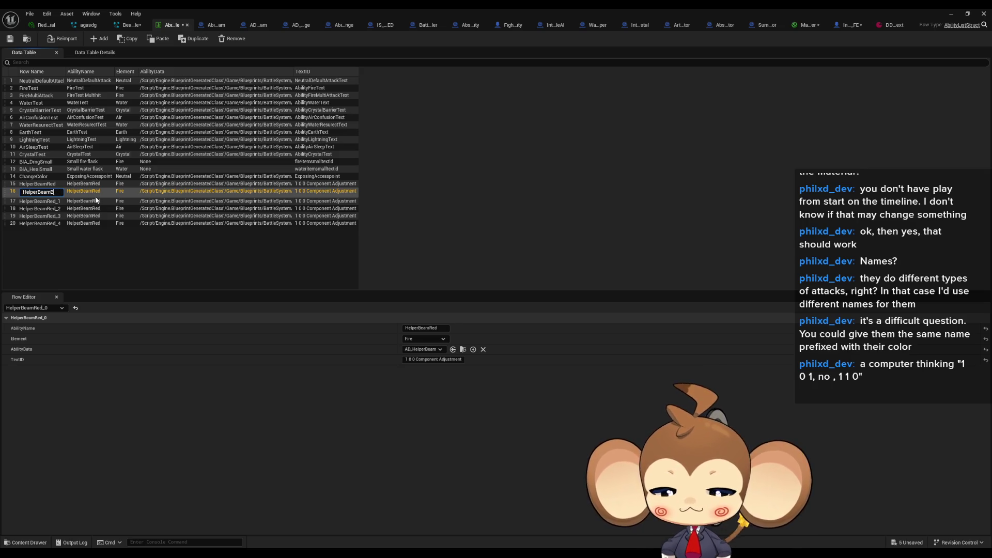
pyautogui.write('lue')
pyautogui.click(96, 198)
pyautogui.press('F2')
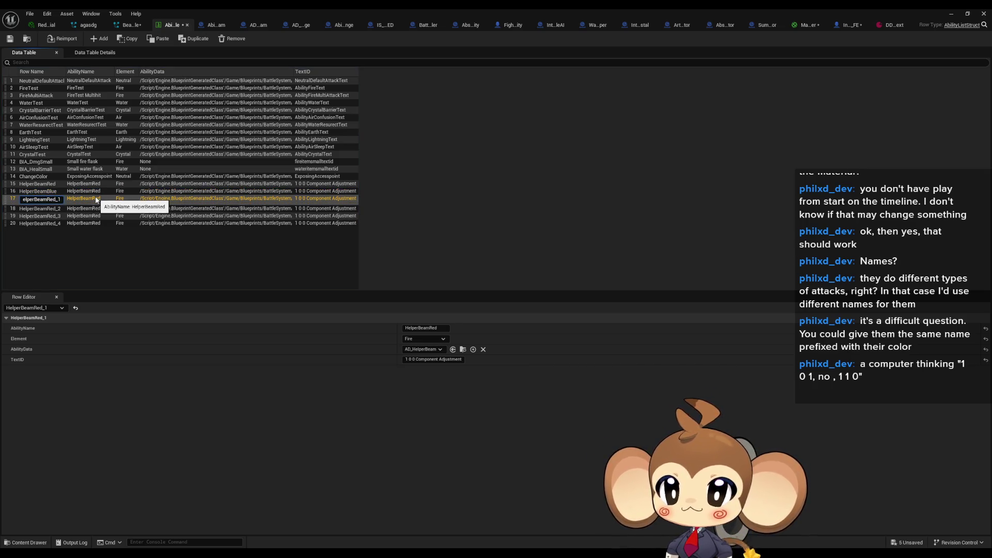
pyautogui.press('BackSpace')
pyautogui.press('BackSpace')
pyautogui.press('BackSpace')
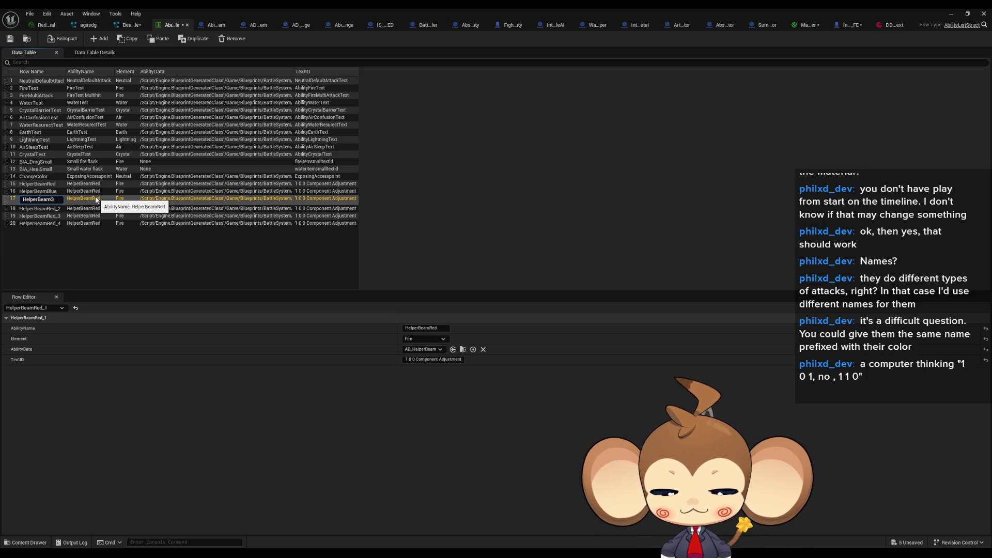
pyautogui.write('en')
pyautogui.press('Return')
# Rename the next two copied rows HelperBeamCyan and HelperBeamYellow
pyautogui.press('Down')
pyautogui.press('F2')
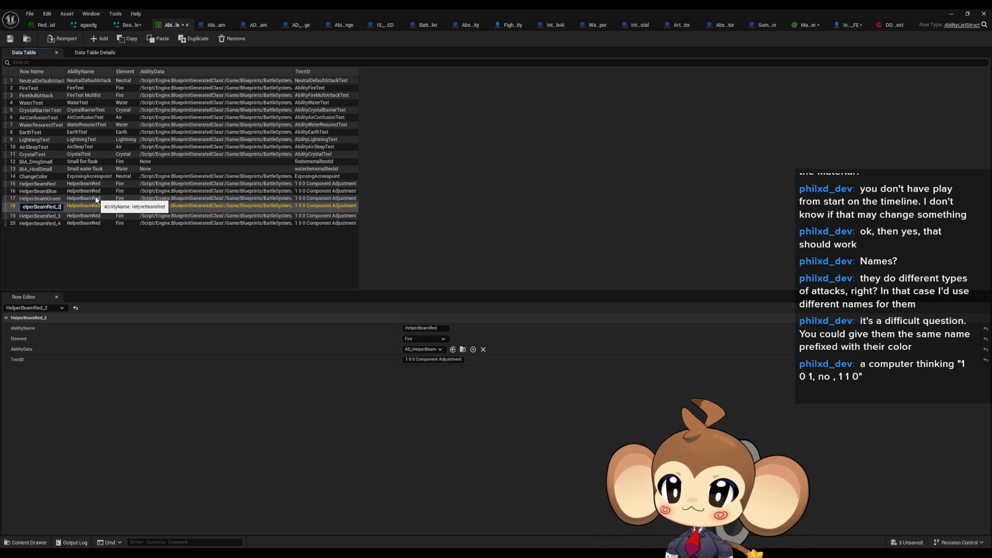
pyautogui.press('BackSpace')
pyautogui.press('BackSpace')
pyautogui.press('BackSpace')
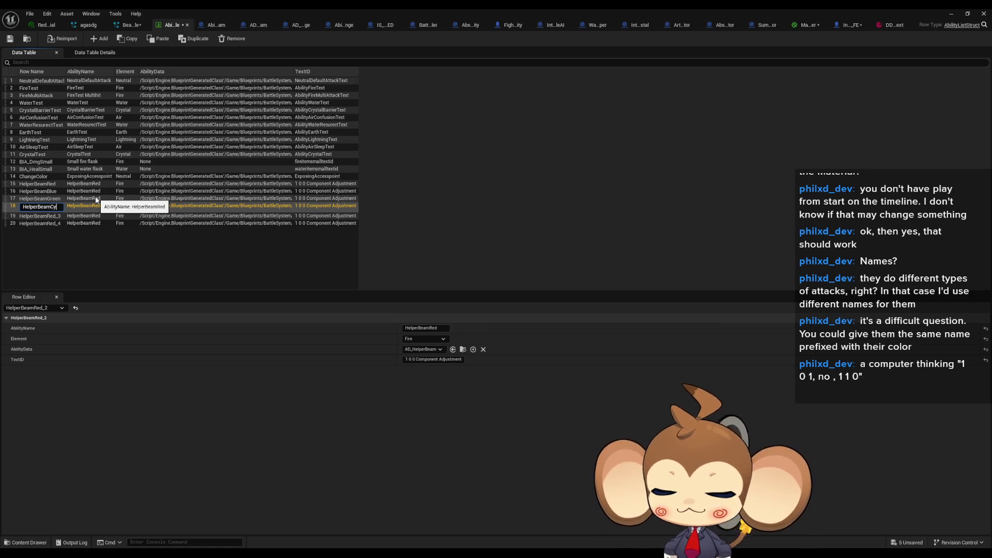
pyautogui.write('an')
pyautogui.press('Return')
pyautogui.press('Down')
pyautogui.press('F2')
pyautogui.press('BackSpace')
pyautogui.press('BackSpace')
pyautogui.press('BackSpace')
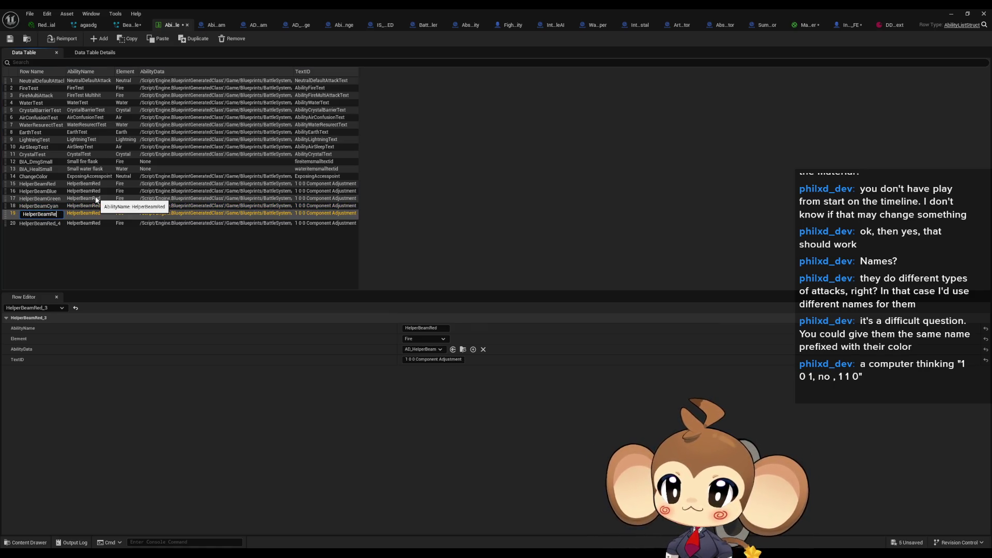
pyautogui.write('llow')
pyautogui.press('Return')
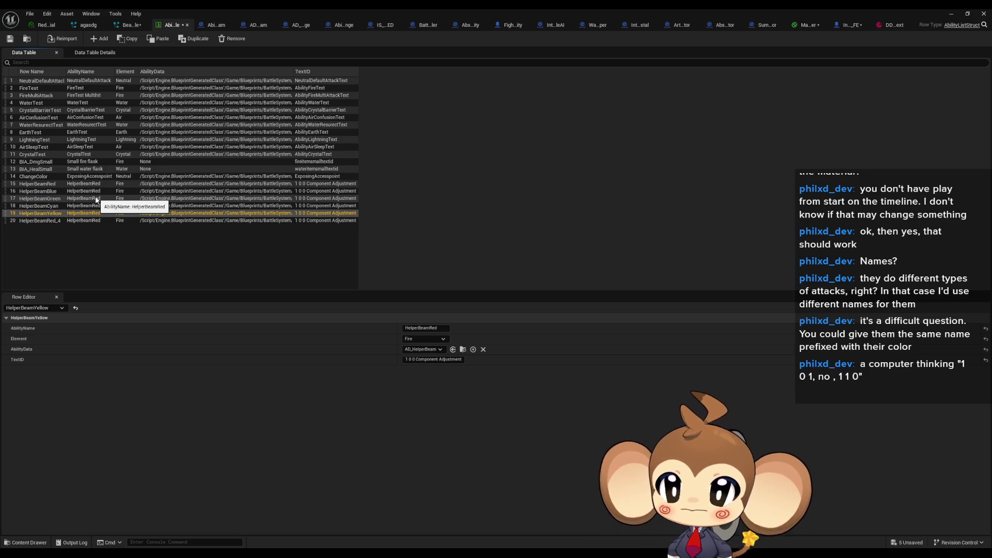
# Rename row 20 to HelperBeamMagenta
pyautogui.press('Down')
pyautogui.press('F2')
pyautogui.press('BackSpace')
pyautogui.press('BackSpace')
pyautogui.press('BackSpace')
pyautogui.press('BackSpace')
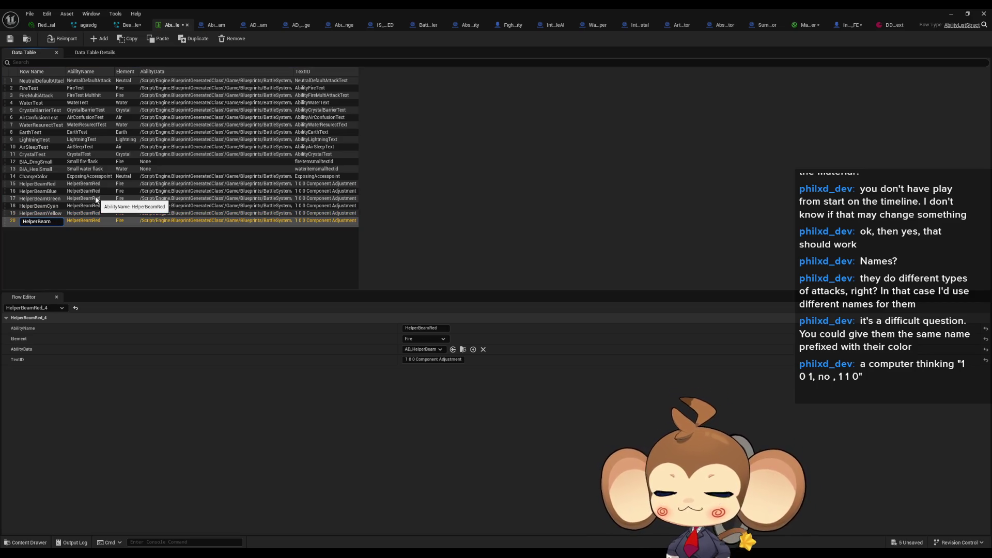
pyautogui.write('Magenta')
pyautogui.press('Return')
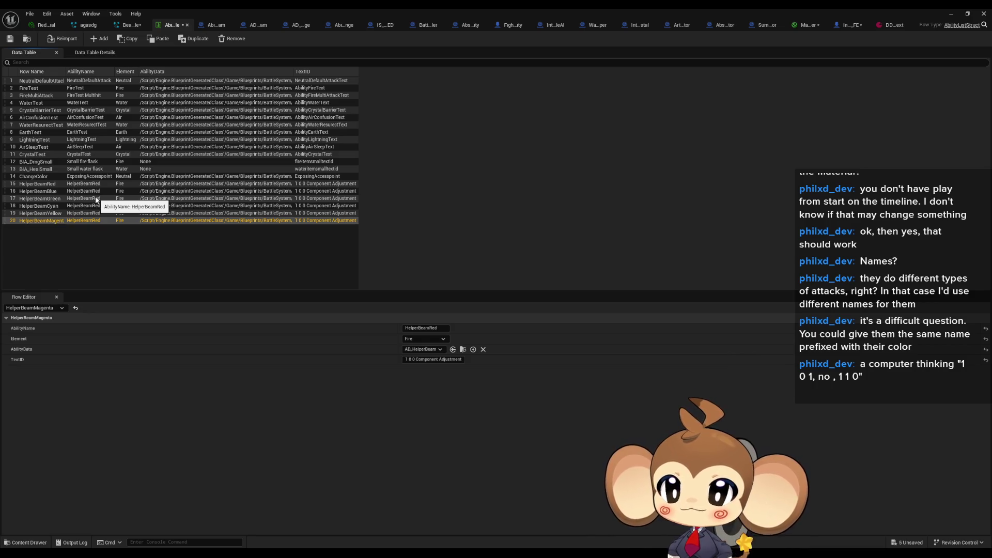
pyautogui.click(445, 328)
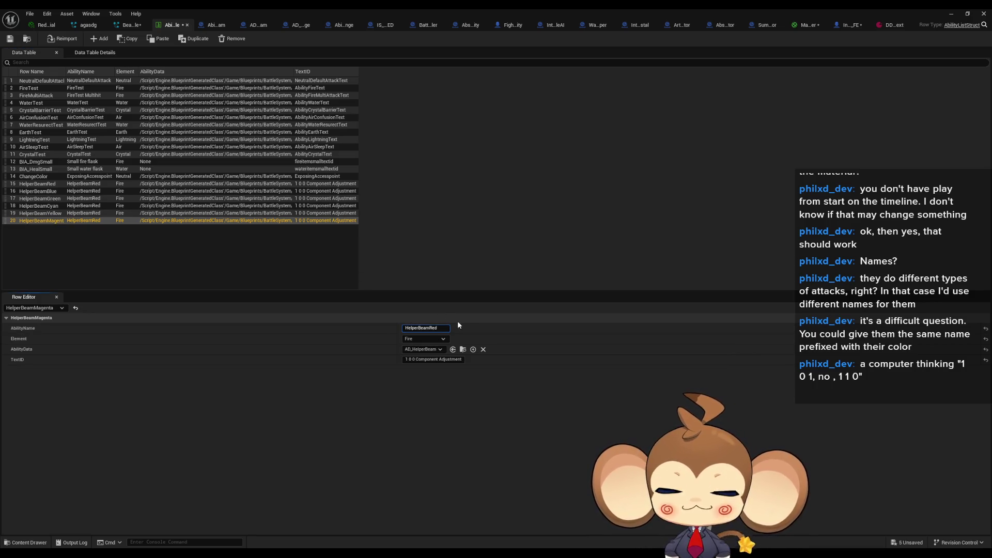
# Set the Magenta and Yellow rows' AbilityNames to HelperBeamMagenta and HelperBeamYellow
pyautogui.write('Magenta')
pyautogui.press('Return')
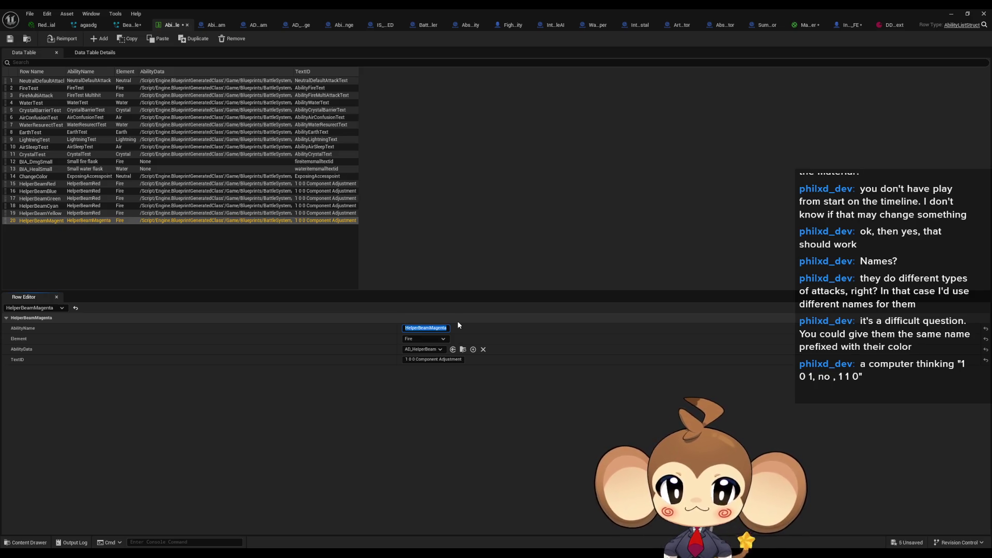
pyautogui.click(98, 213)
pyautogui.click(445, 328)
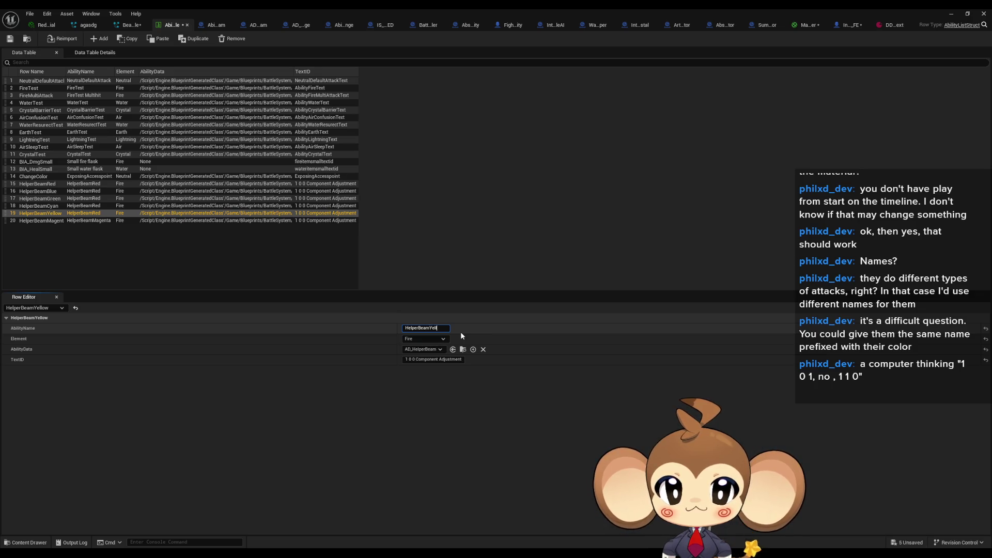
pyautogui.write('ow')
pyautogui.press('Return')
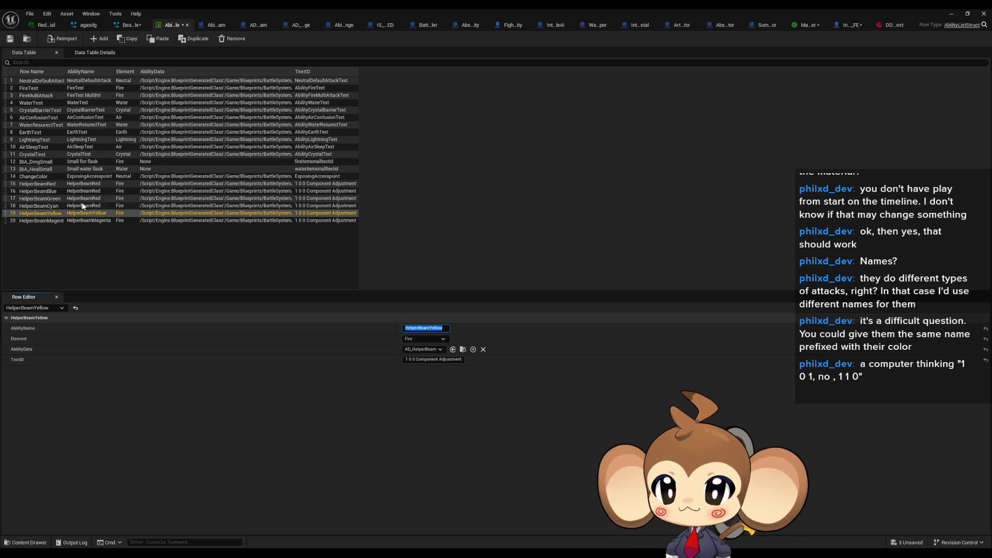
# Set the Cyan and Green rows' AbilityNames to HelperBeamCyan and HelperBeamGreen
pyautogui.click(83, 206)
pyautogui.click(429, 328)
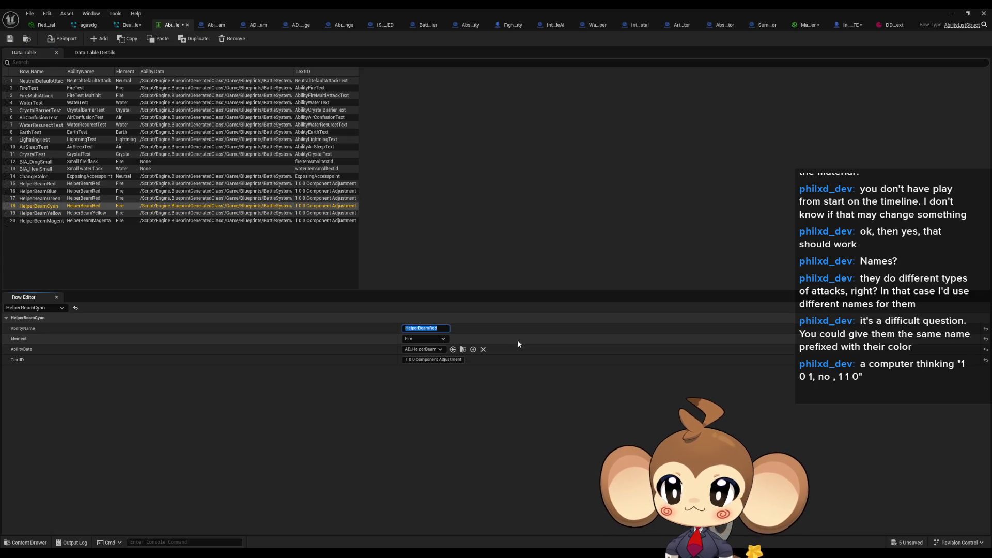
pyautogui.press('End')
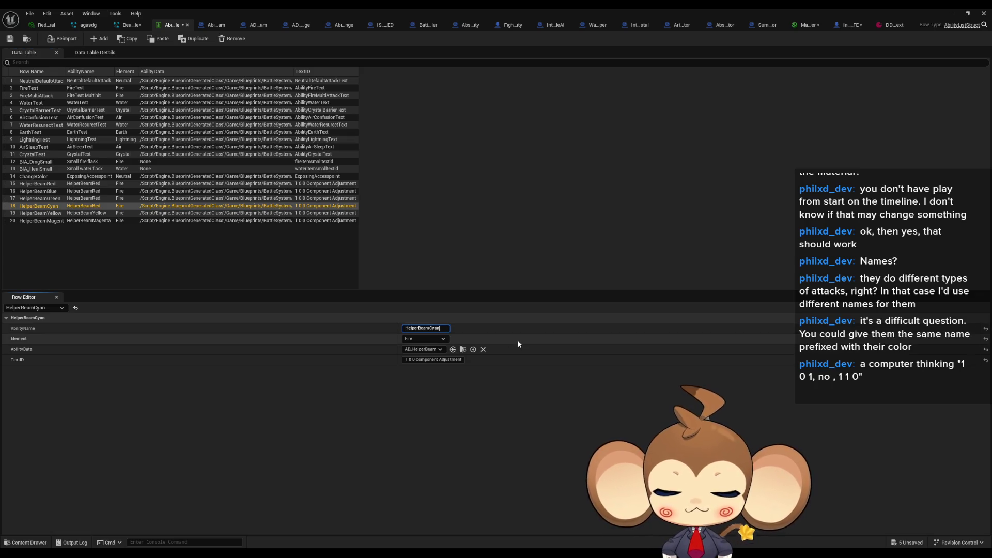
pyautogui.write('yan')
pyautogui.click(101, 200)
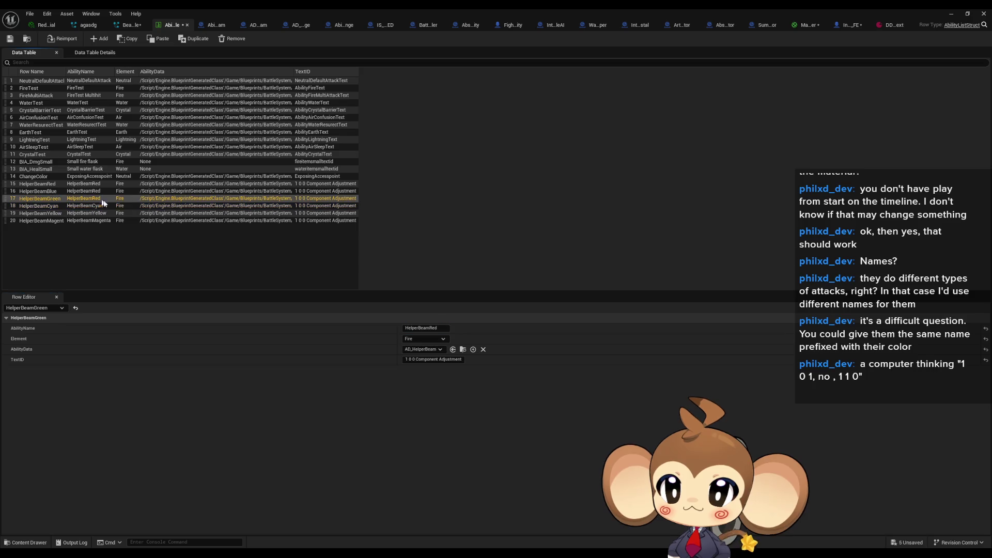
pyautogui.click(438, 329)
pyautogui.press('End')
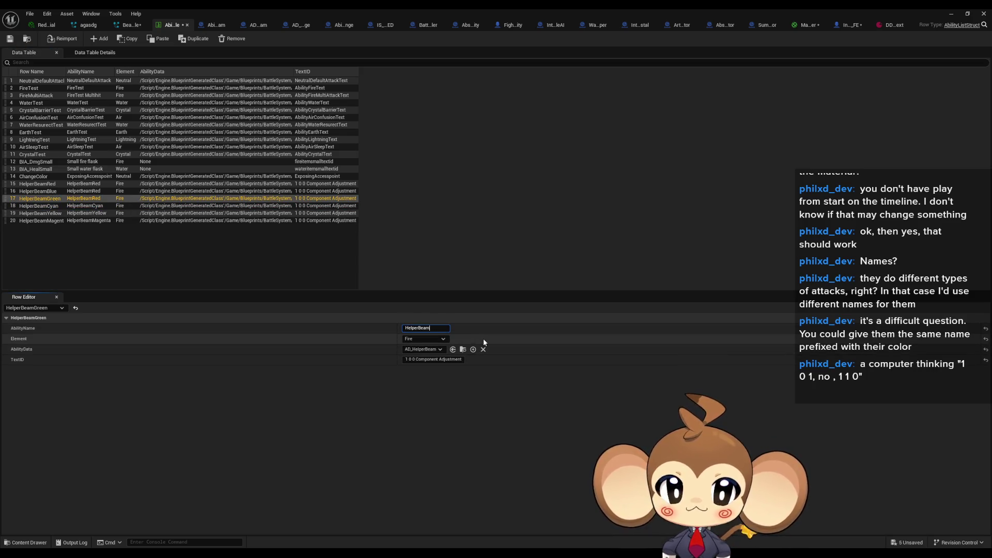
pyautogui.write('Green')
pyautogui.press('Return')
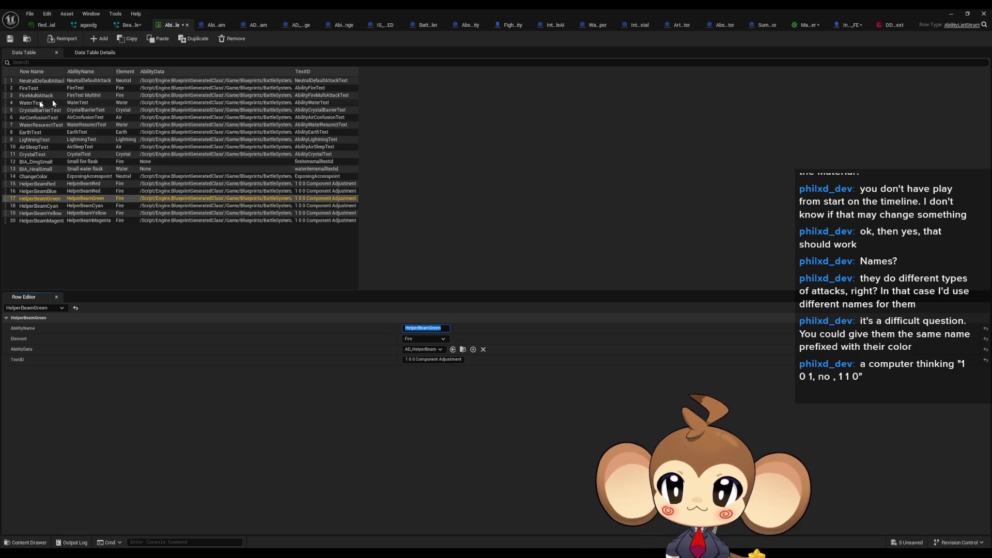
# Change the Blue row's AbilityName from HelperBeamRed to HelperBeamBlue
pyautogui.click(95, 191)
pyautogui.click(437, 329)
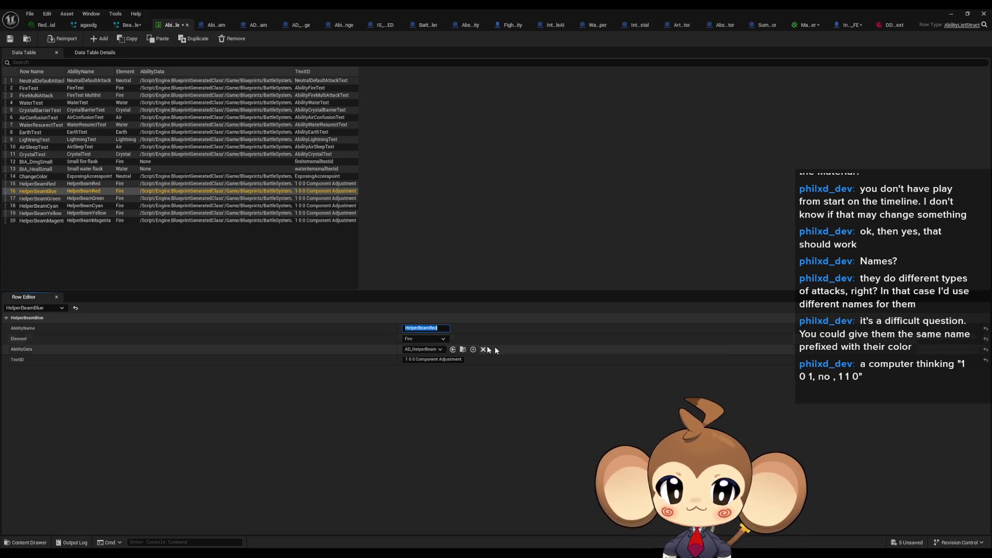
pyautogui.press('End')
pyautogui.press('BackSpace')
pyautogui.press('BackSpace')
pyautogui.write('lue')
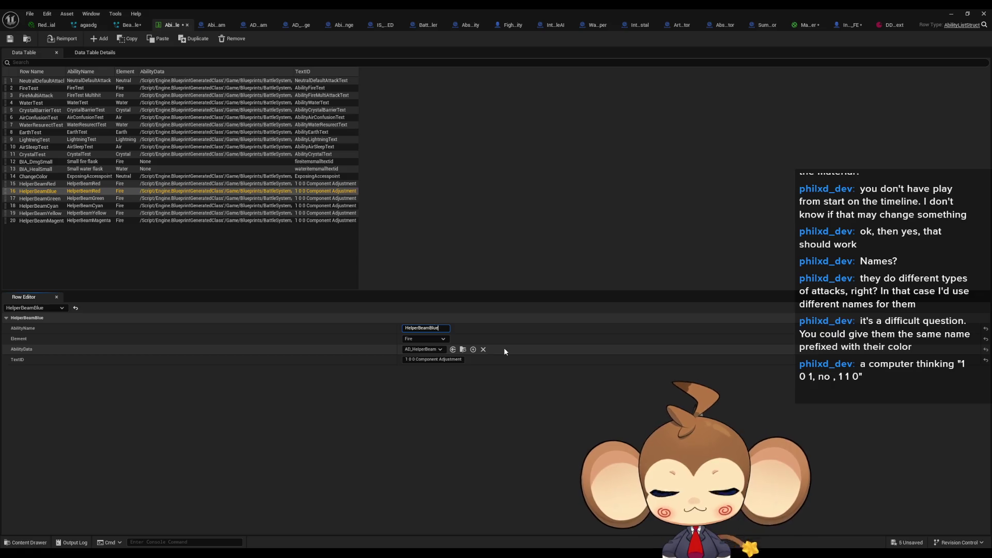
pyautogui.press('Return')
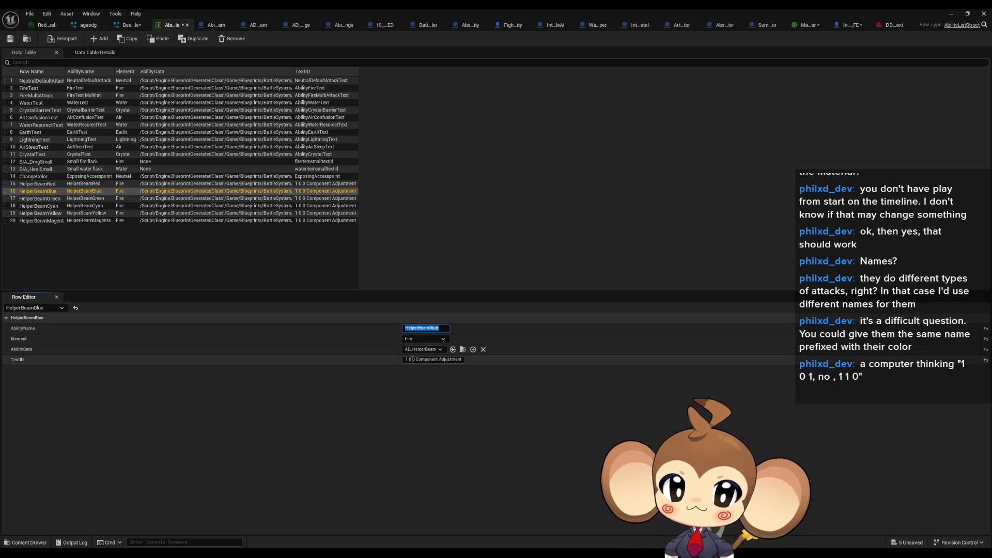
# Change the Blue row's TextID digits to 0 0 1
pyautogui.click(425, 361)
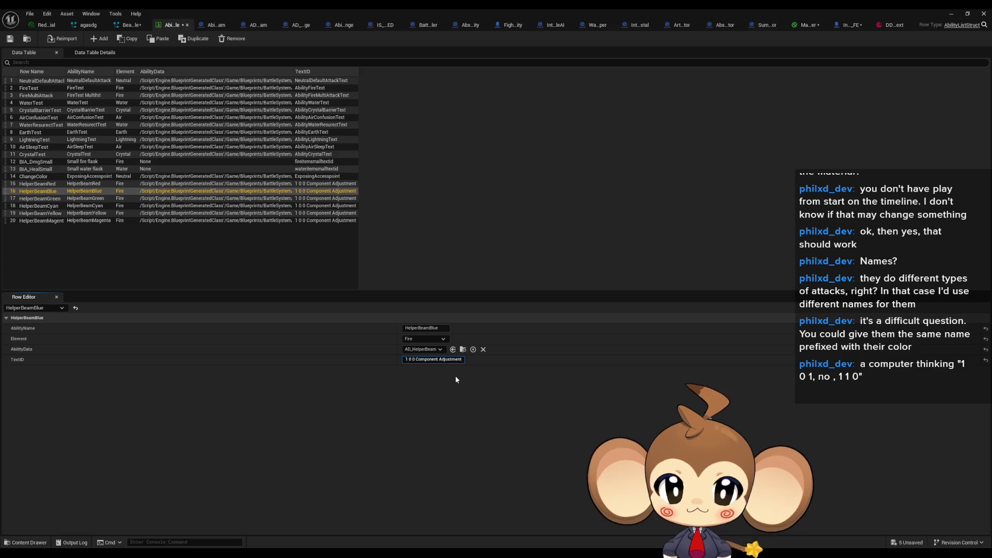
pyautogui.press('BackSpace')
pyautogui.write('0')
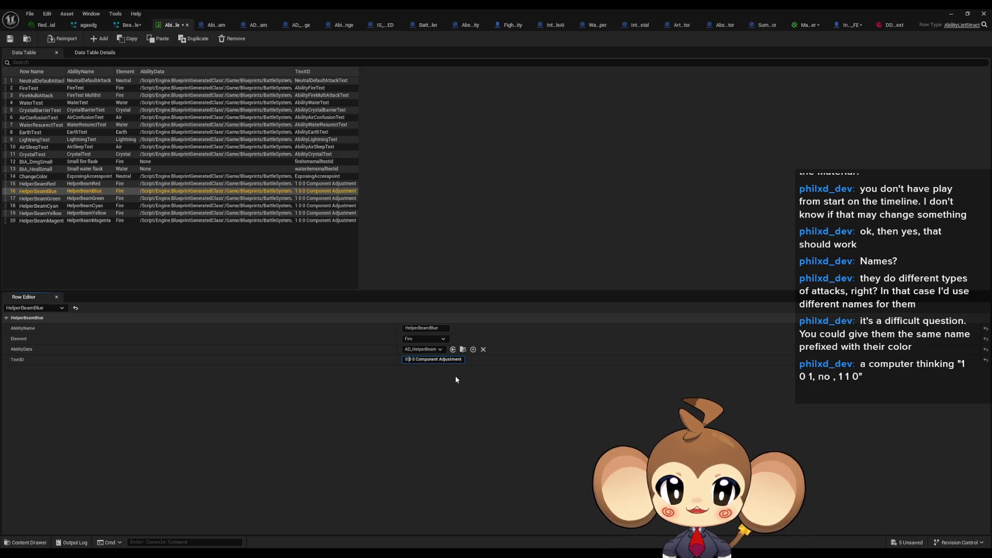
pyautogui.press('Delete')
pyautogui.write('1')
pyautogui.press('Return')
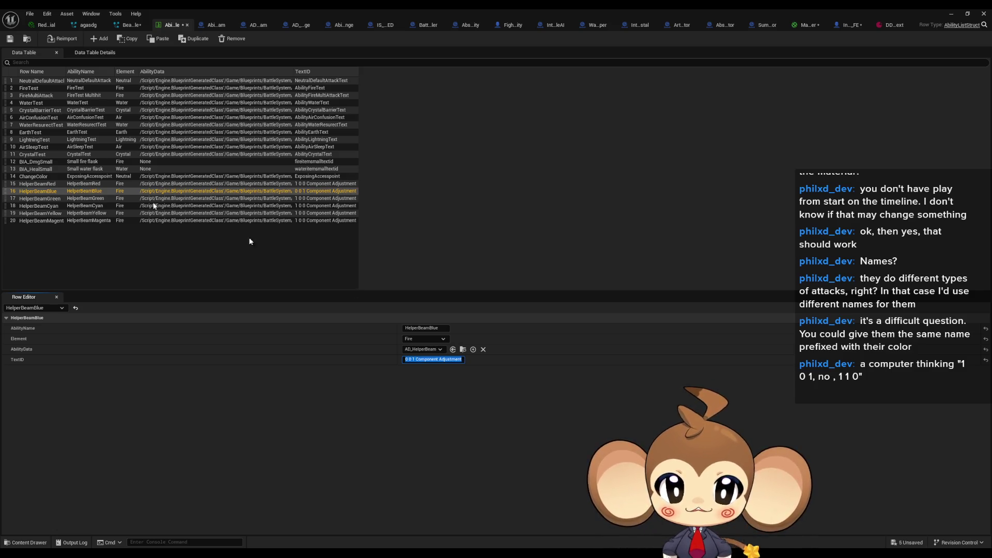
# Give the Green row TextID 0 1 0 and the Cyan row TextID 0 1 1
pyautogui.click(51, 200)
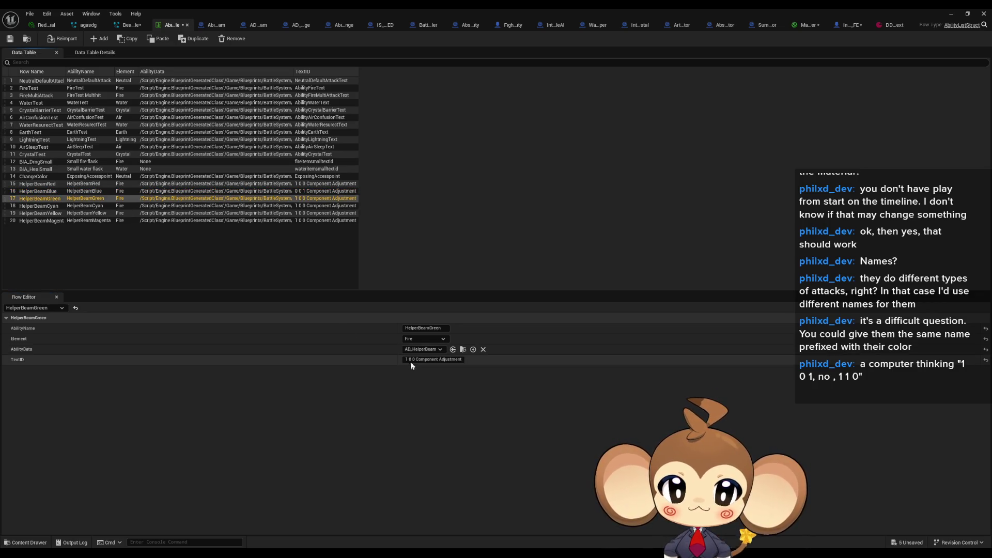
pyautogui.click(441, 358)
pyautogui.write('0')
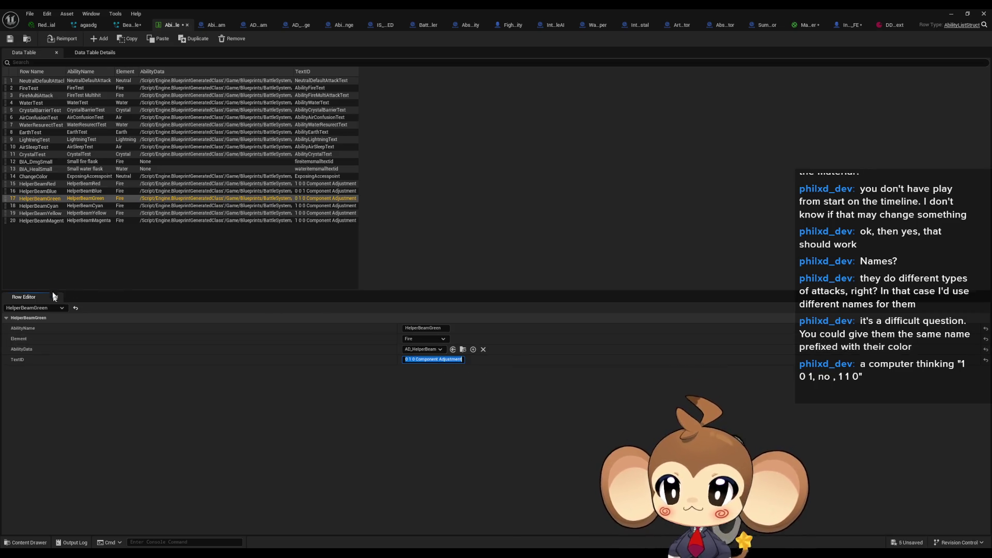
pyautogui.click(54, 209)
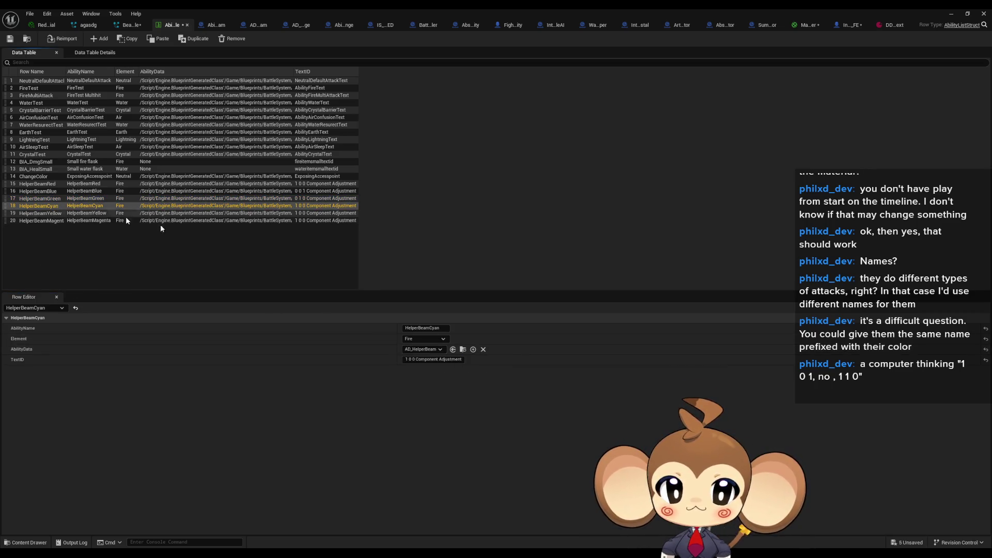
pyautogui.click(424, 359)
pyautogui.press('Home')
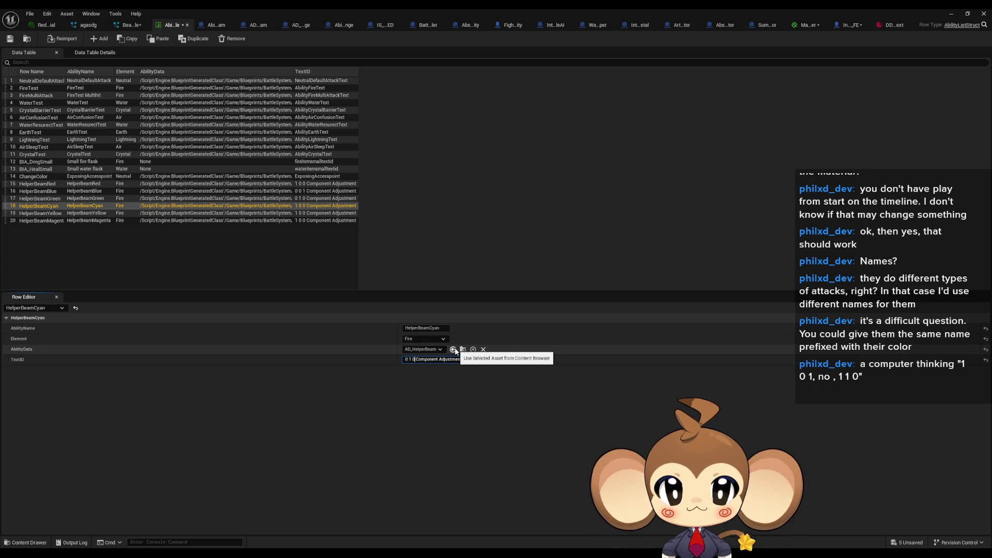
pyautogui.write('1')
pyautogui.press('Return')
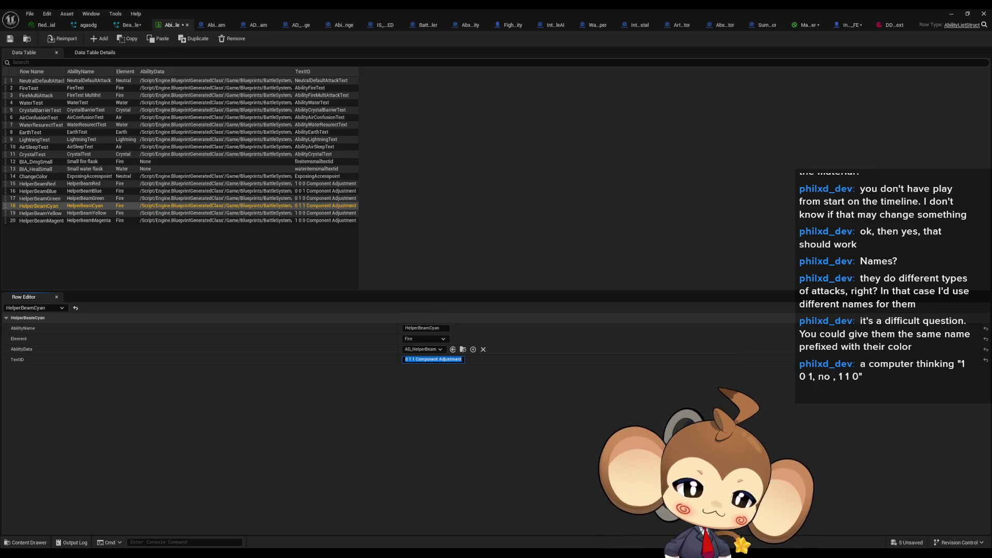
# Set the Yellow row's TextID to '1 0 1 Component Adjustment'
pyautogui.click(81, 215)
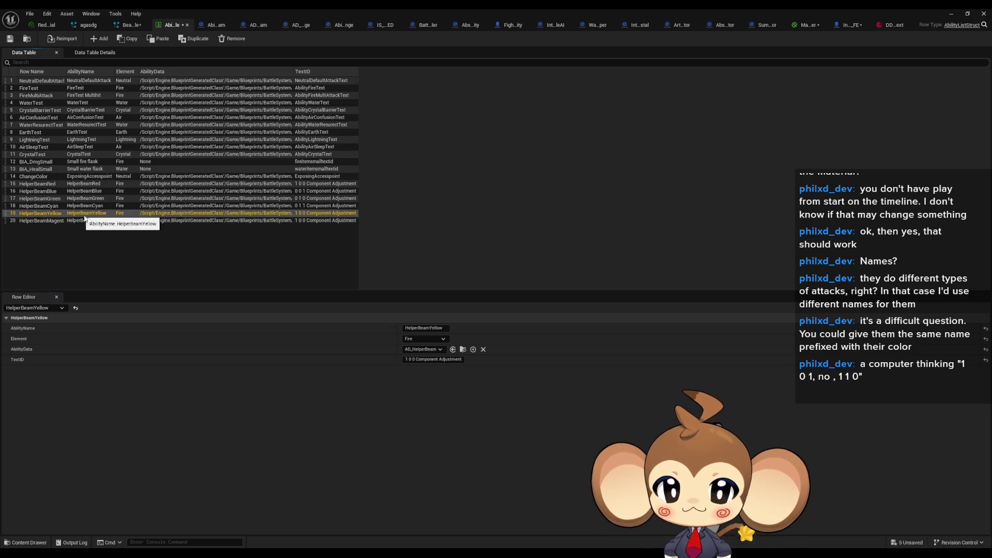
pyautogui.click(410, 359)
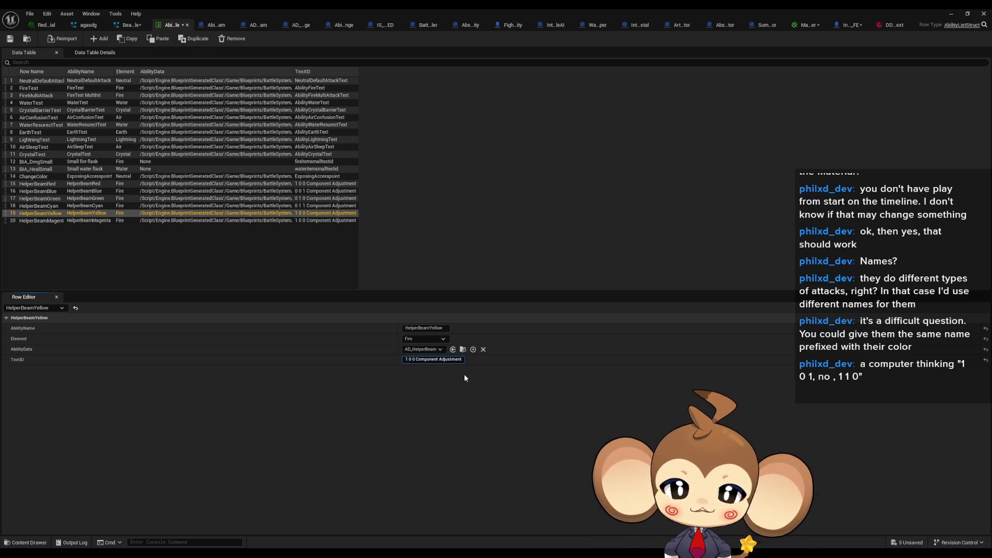
pyautogui.press('BackSpace')
pyautogui.write('1')
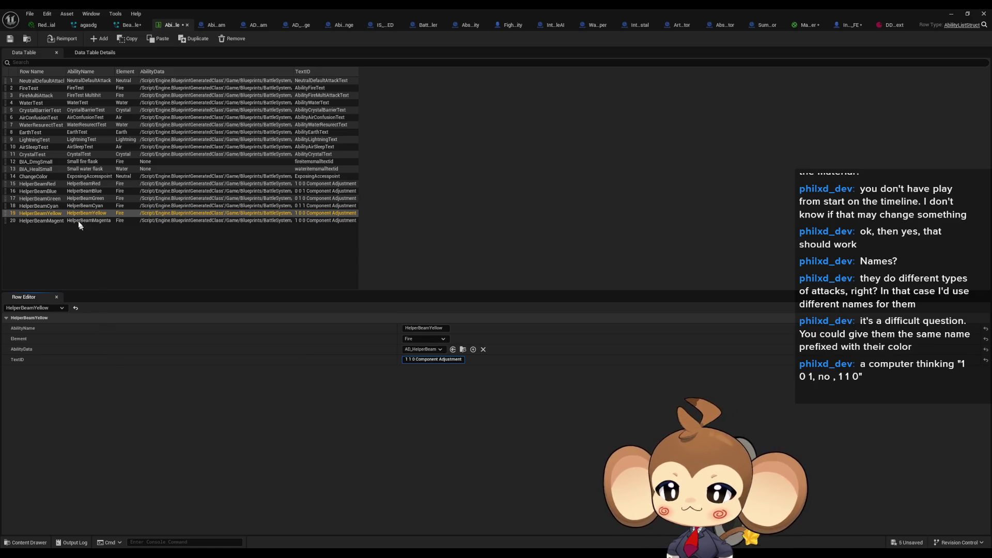
pyautogui.press('Return')
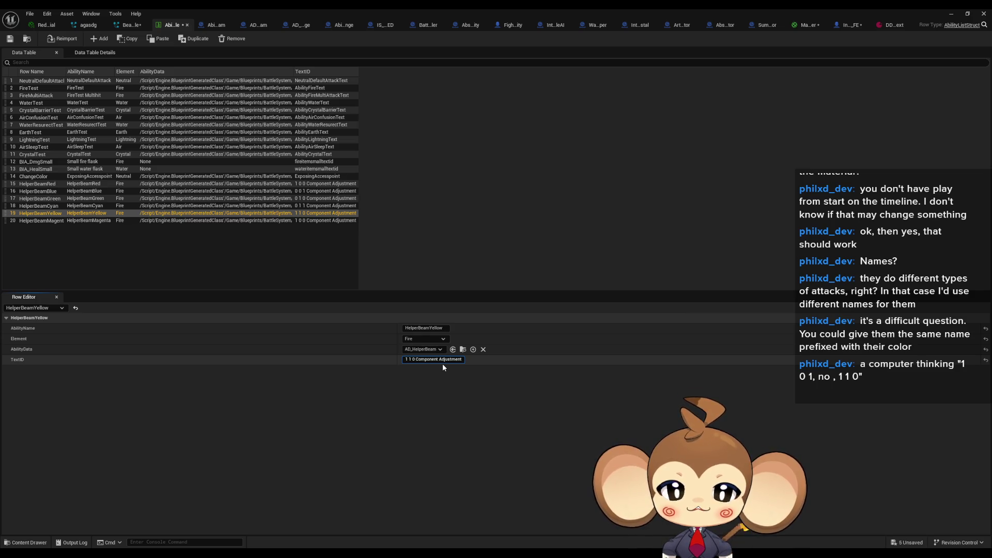
pyautogui.press('Delete')
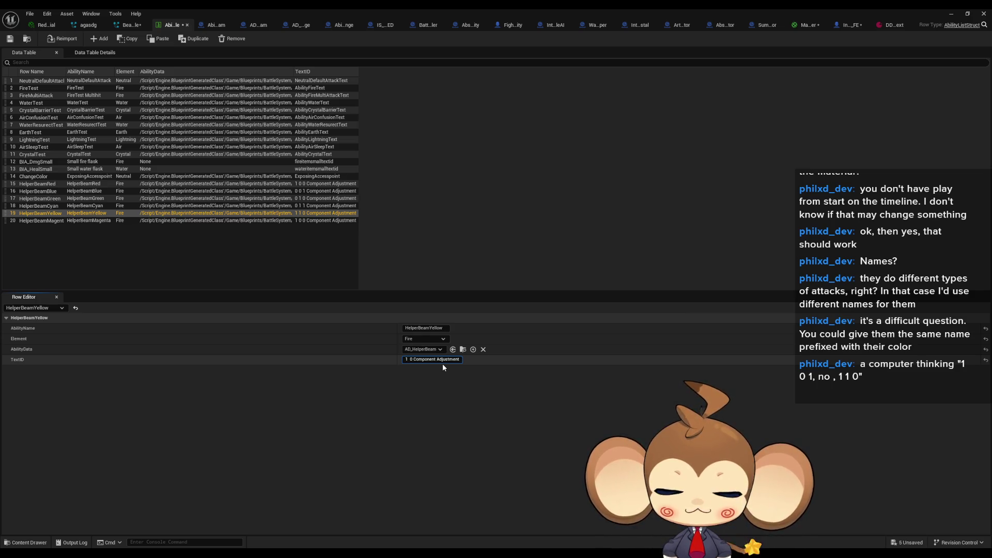
pyautogui.write('0 1')
pyautogui.press('Delete')
pyautogui.press('Delete')
pyautogui.press('Return')
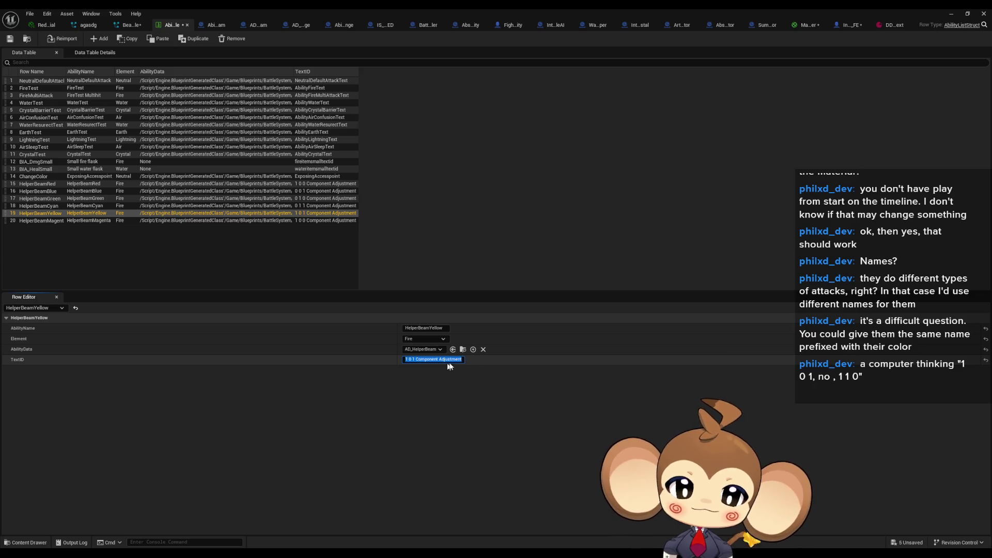
pyautogui.click(549, 456)
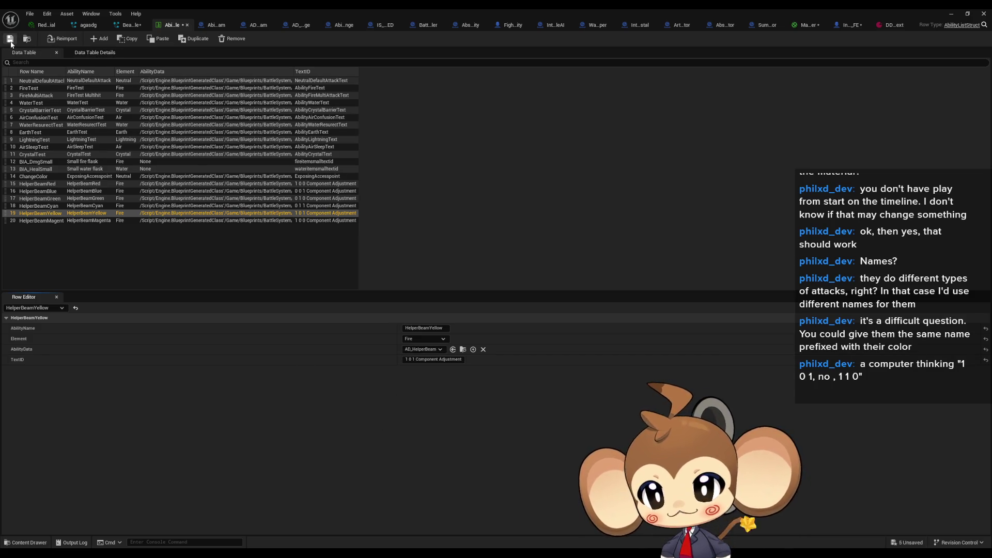
# Navigate Blueprints > BattleSystem > Abilities > AbilityAssets to the SpecialAbilities Beam folder
pyautogui.click(951, 14)
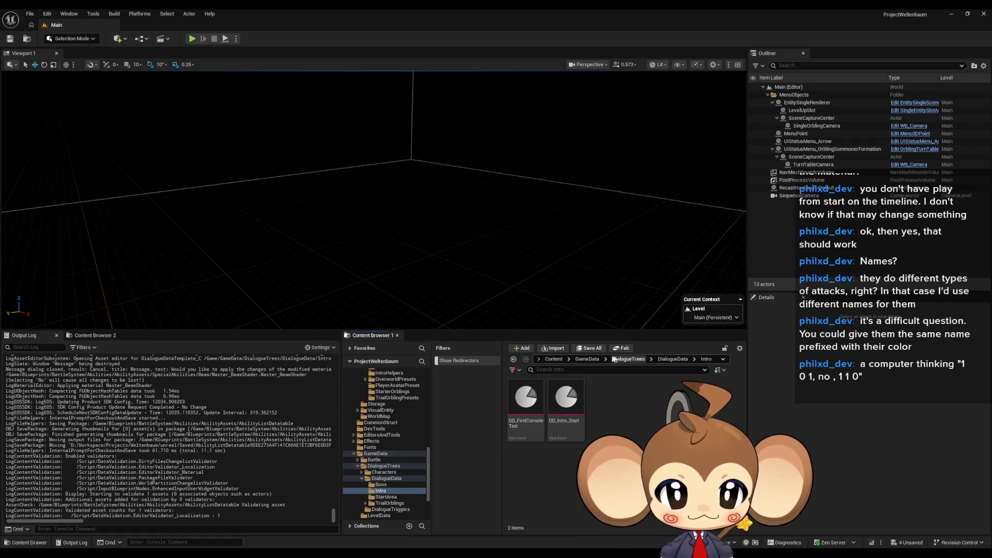
pyautogui.click(554, 359)
pyautogui.doubleClick(606, 400)
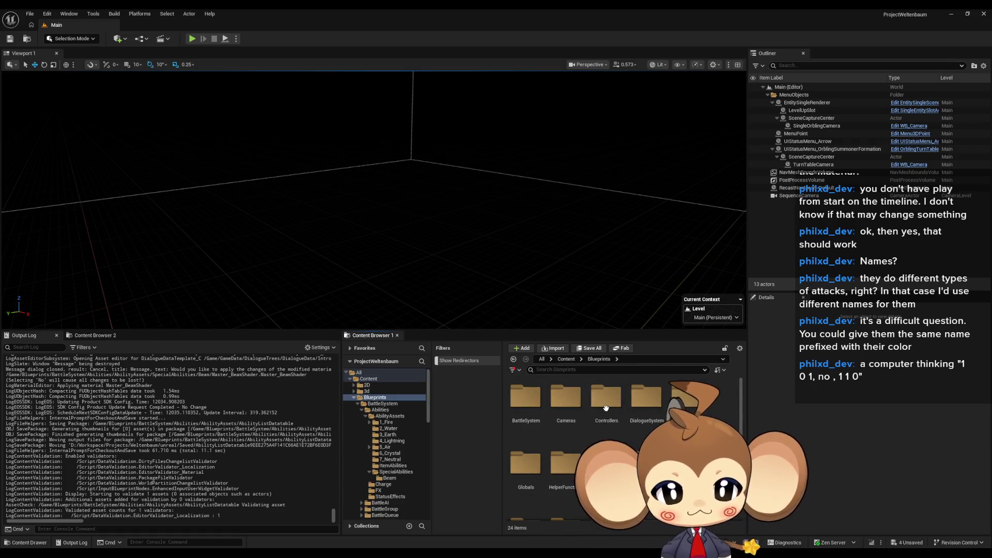
pyautogui.doubleClick(536, 413)
pyautogui.doubleClick(528, 416)
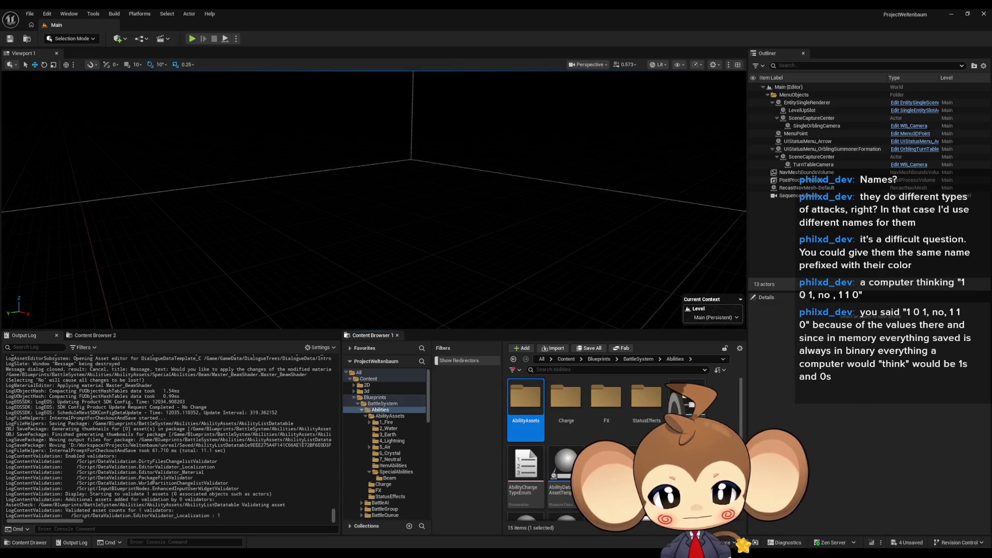
pyautogui.doubleClick(530, 405)
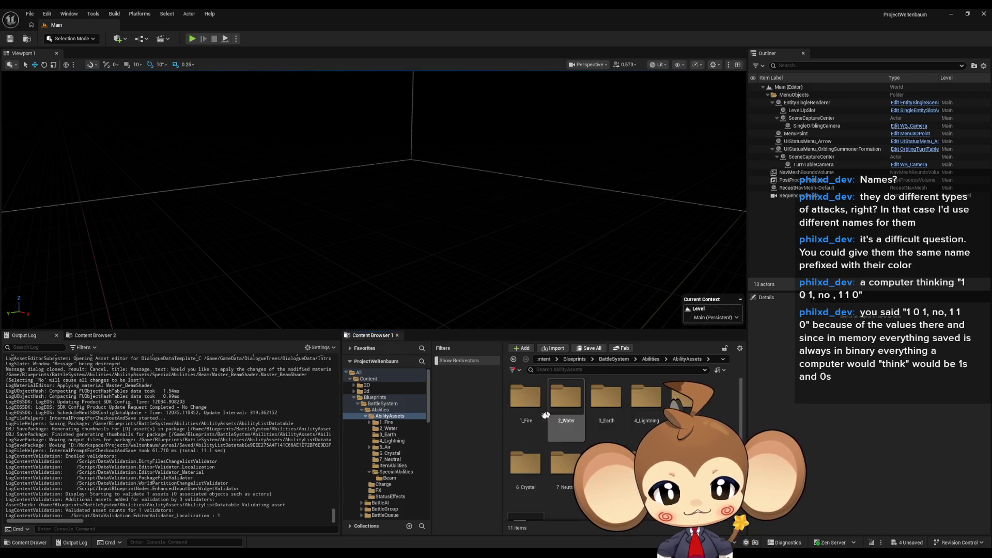
pyautogui.click(389, 478)
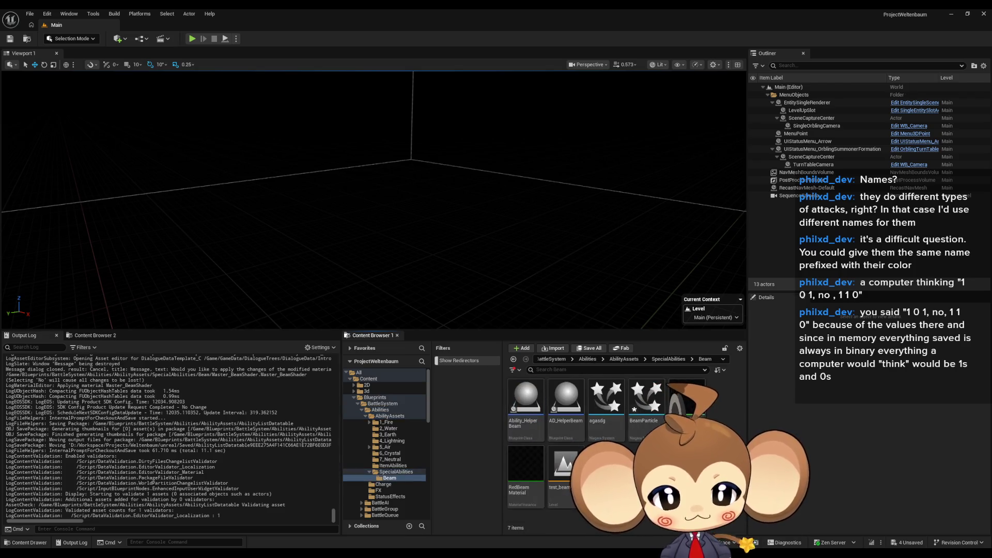
pyautogui.click(606, 398)
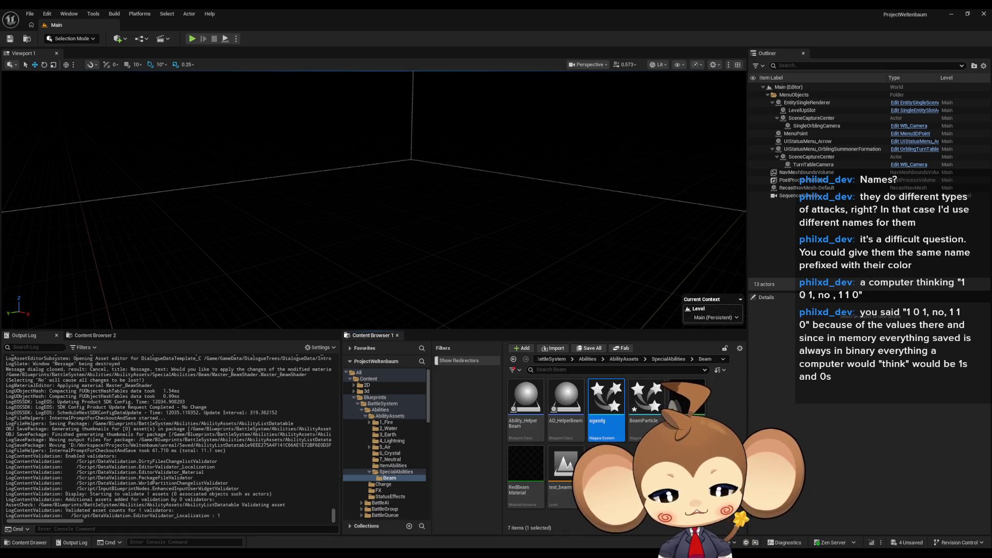
# Force-delete the stray agasdg Niagara system despite its references
pyautogui.press('Delete')
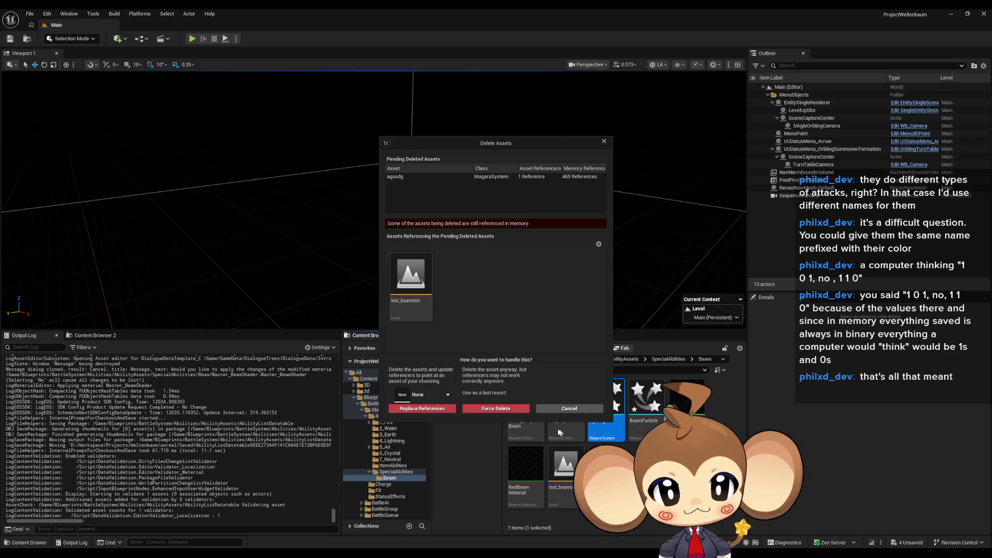
pyautogui.click(501, 409)
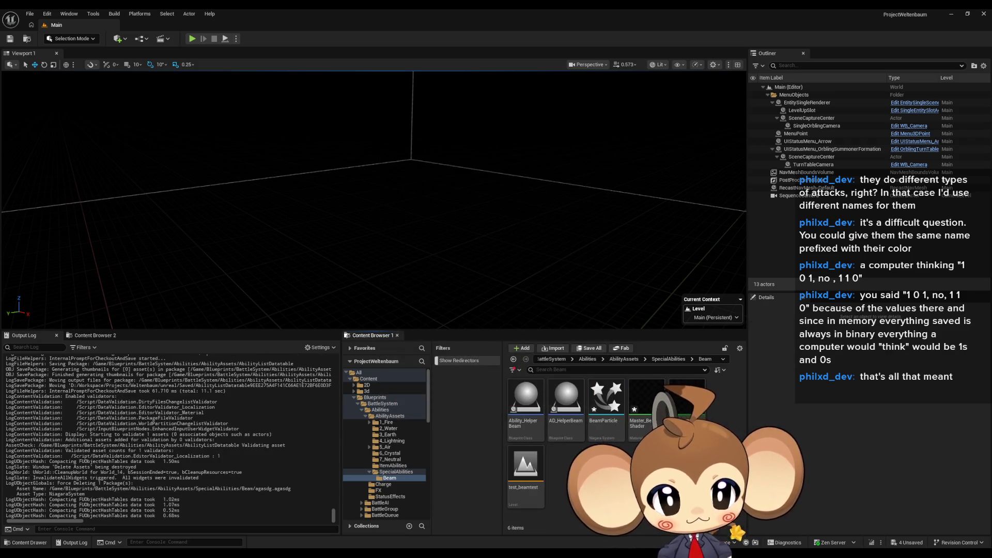
pyautogui.click(649, 420)
# Cancel deleting RedBeamMaterial, then open BeamParticle in the Niagara editor
pyautogui.click(687, 403)
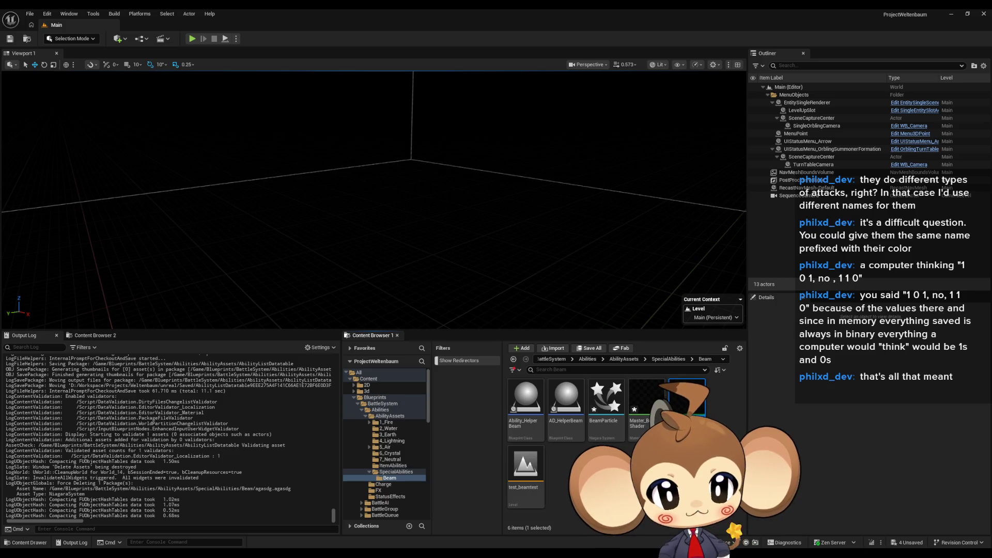
pyautogui.press('Delete')
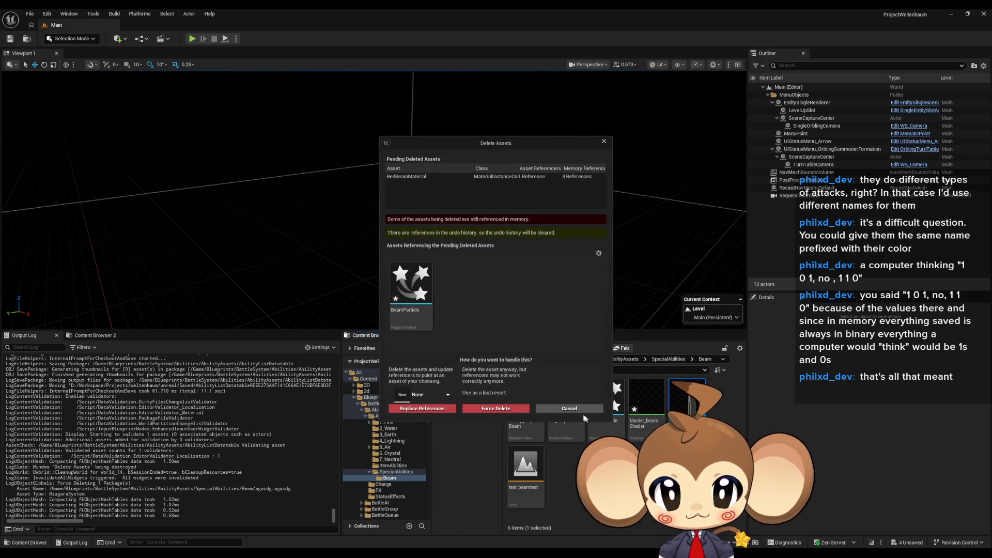
pyautogui.click(563, 405)
pyautogui.doubleClick(606, 401)
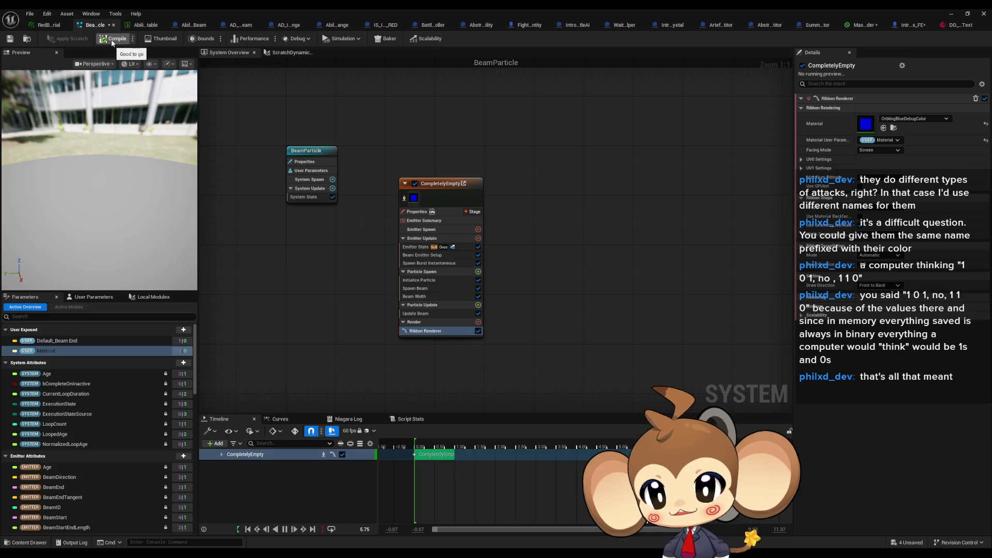
# Keep the Material parameter, set the ribbon renderer material to Master_BeamShader, and save BeamParticle
pyautogui.click(54, 352)
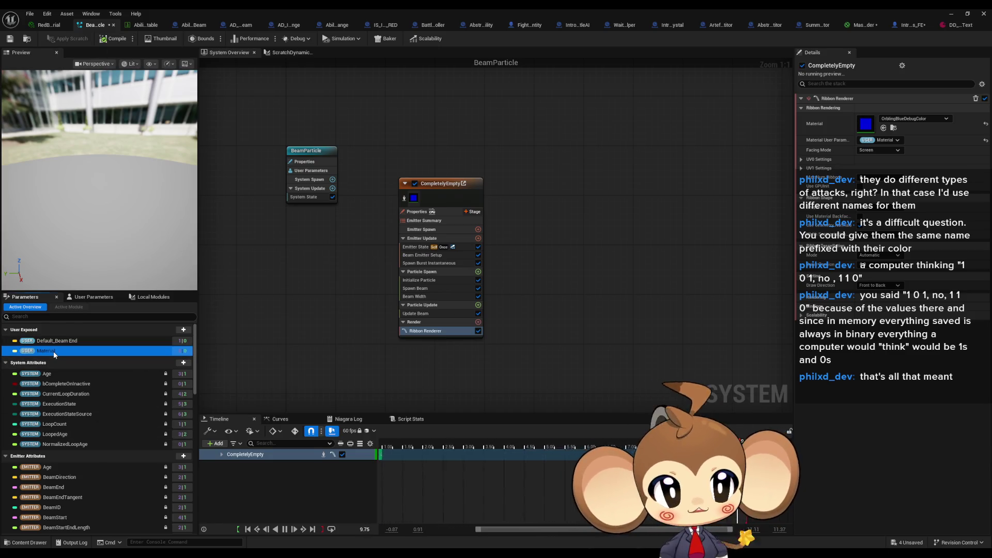
pyautogui.press('Delete')
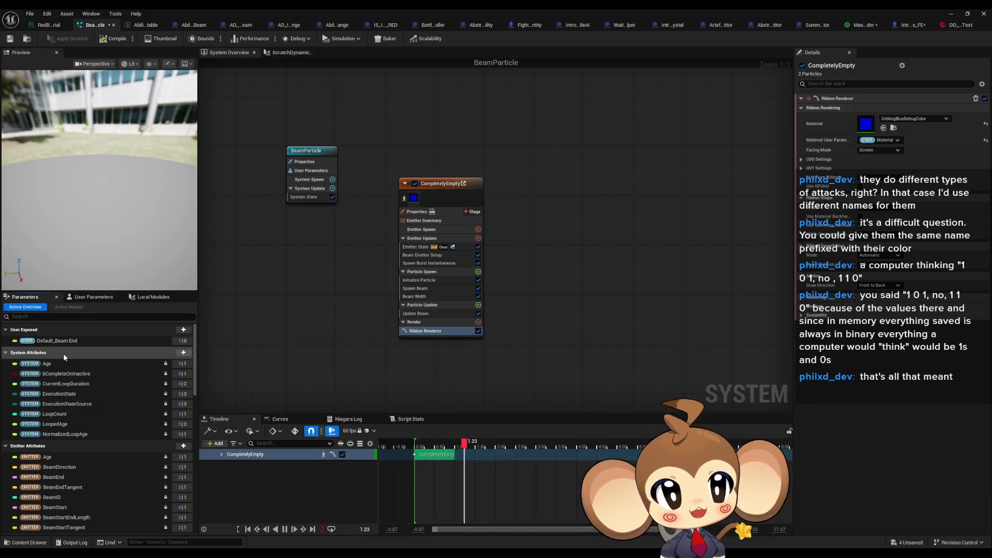
pyautogui.hotkey('ctrl', 'z')
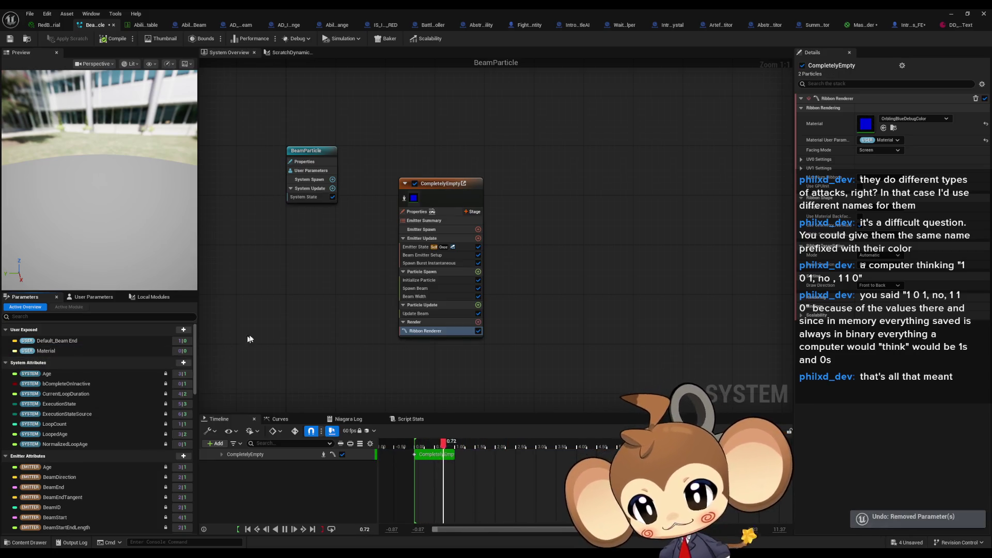
pyautogui.click(932, 120)
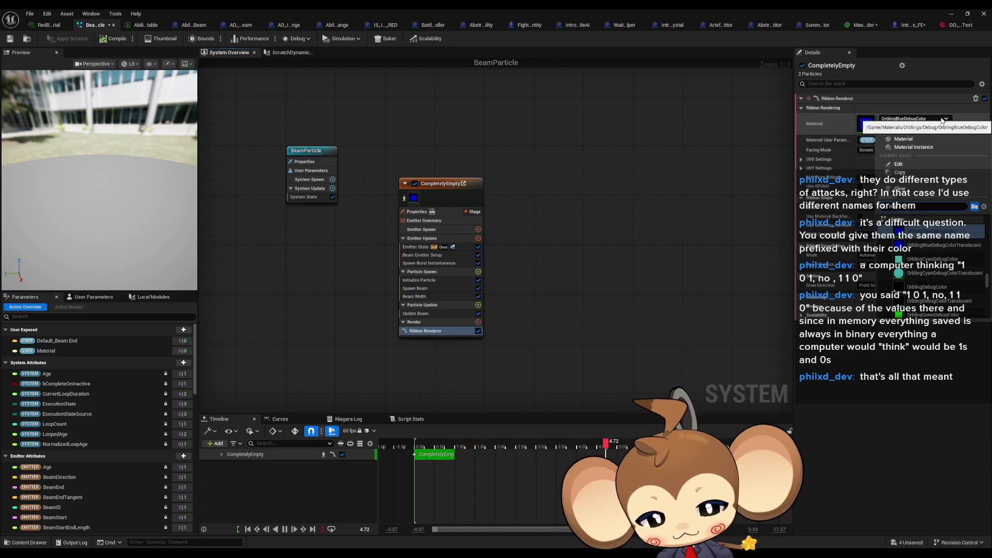
pyautogui.write('beam')
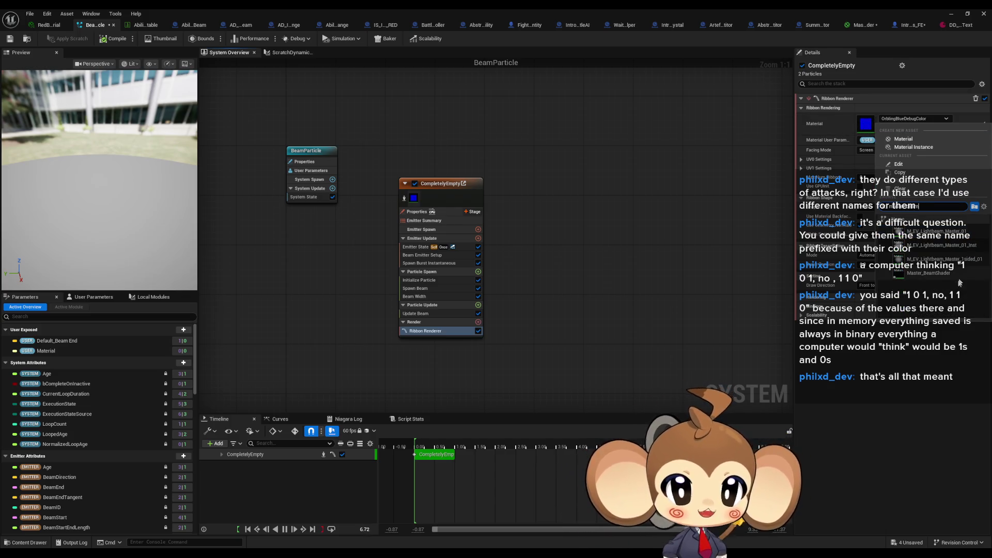
pyautogui.click(941, 277)
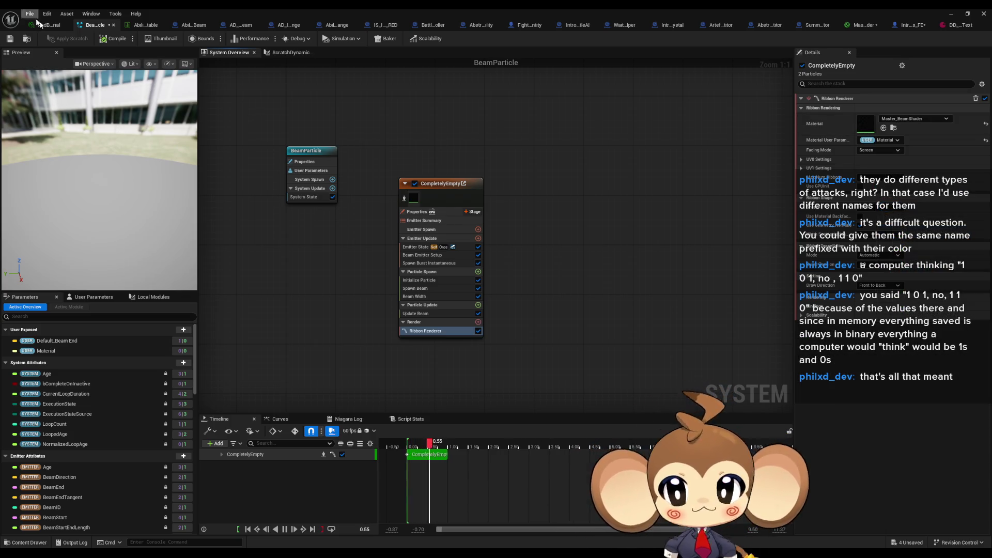
pyautogui.hotkey('ctrl', 's')
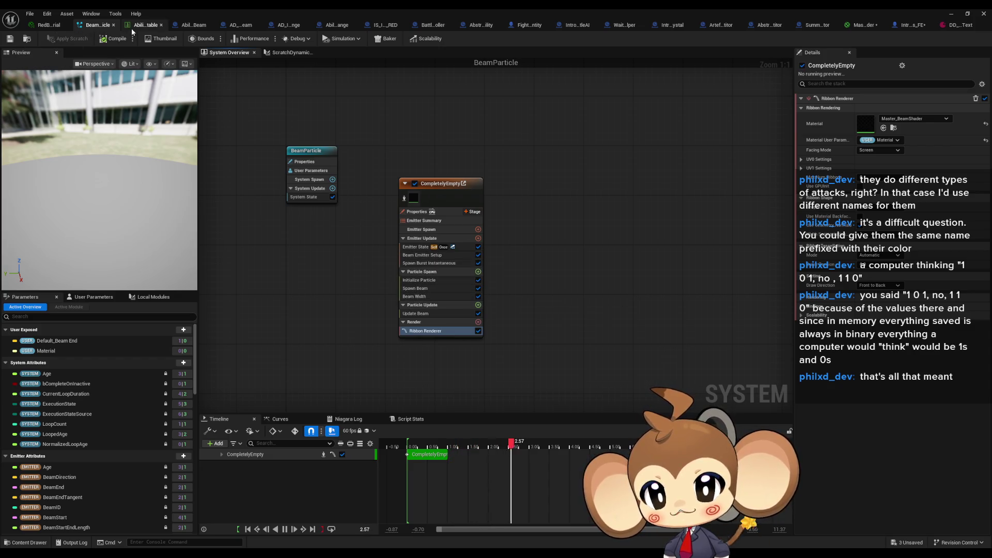
# Force-delete RedBeamMaterial from the Beam folder in the main editor's Content Browser
pyautogui.doubleClick(479, 8)
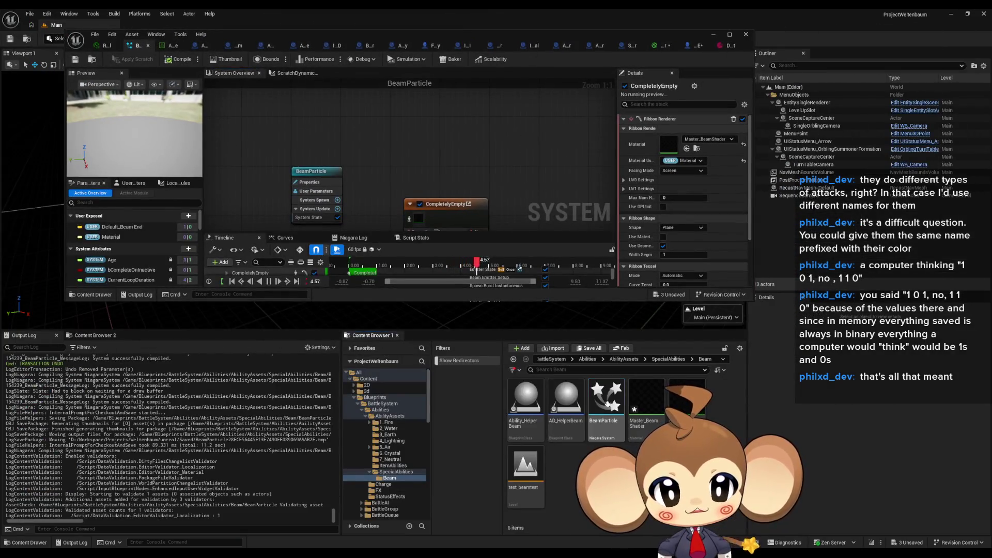
pyautogui.click(683, 398)
pyautogui.press('Delete')
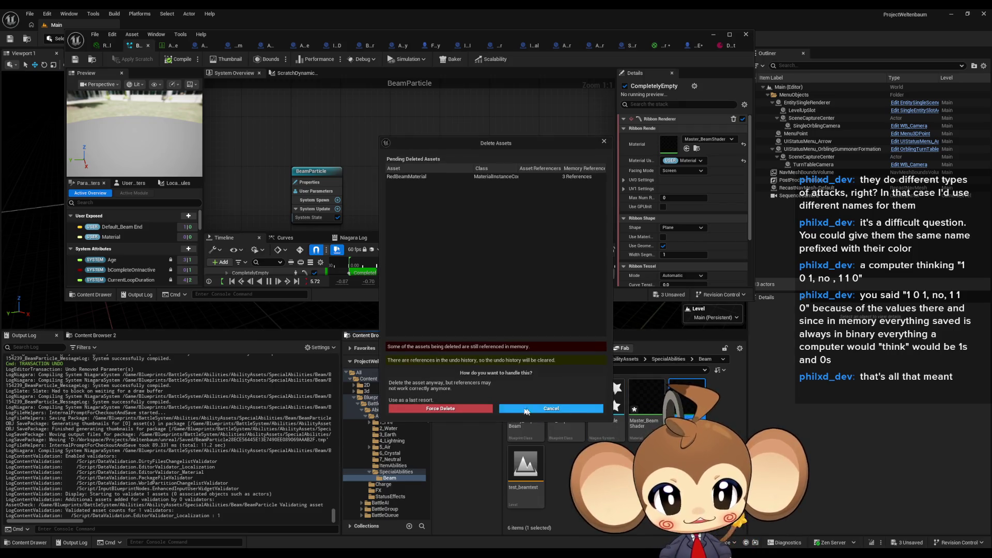
pyautogui.click(459, 412)
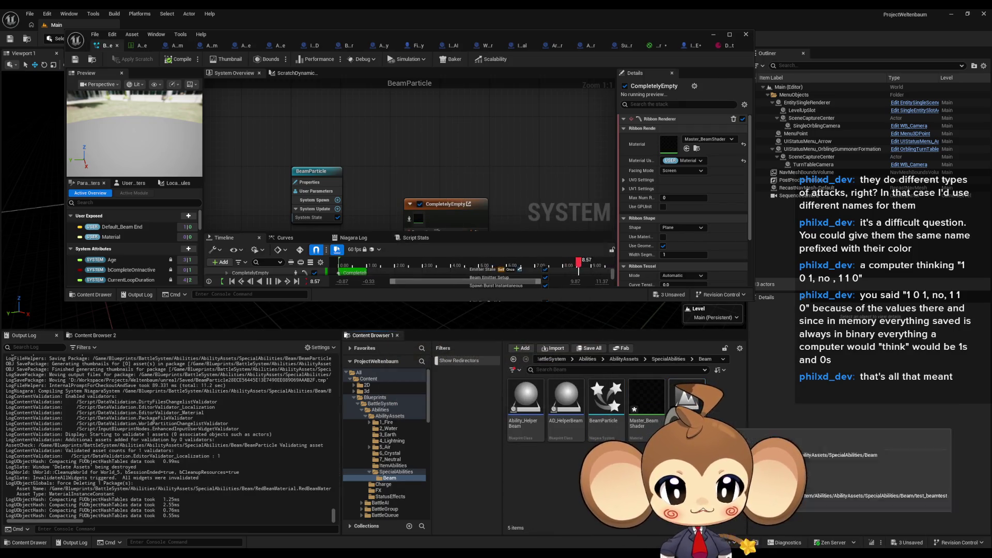
pyautogui.click(566, 408)
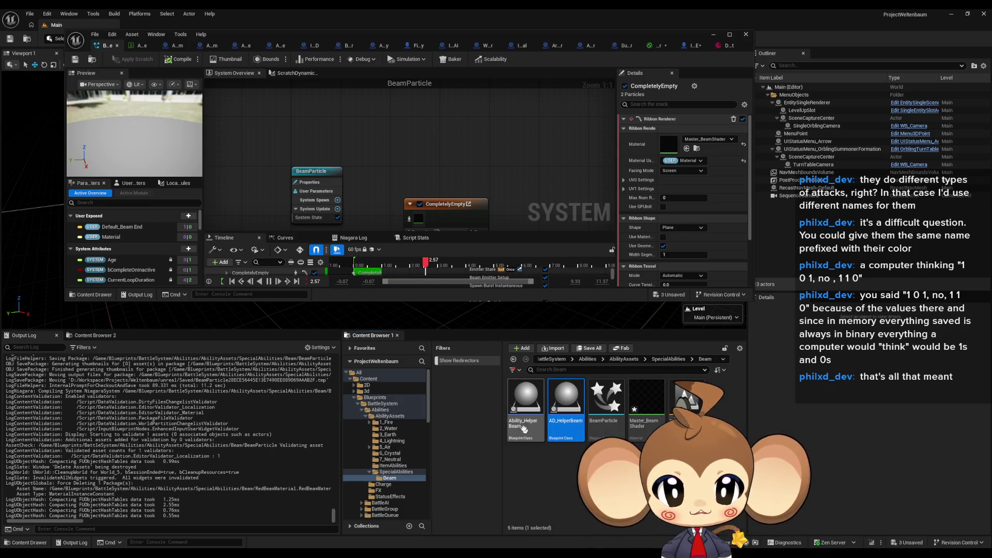
# Rename Ability_HelperBeam and AD_HelperBeam to Ability_HelperBeam_RED and AD_HelperBeam_RED
pyautogui.click(526, 408)
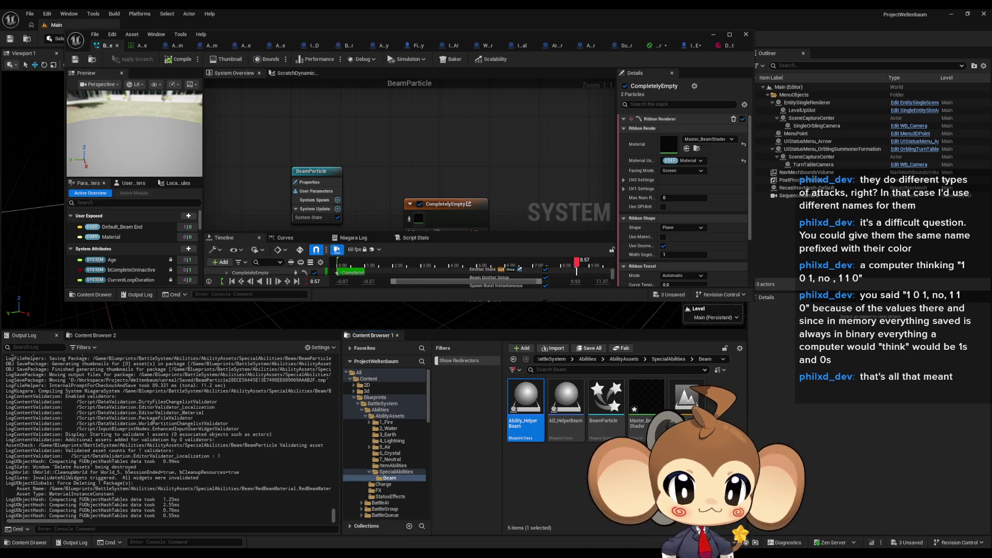
pyautogui.press('F2')
pyautogui.press('End')
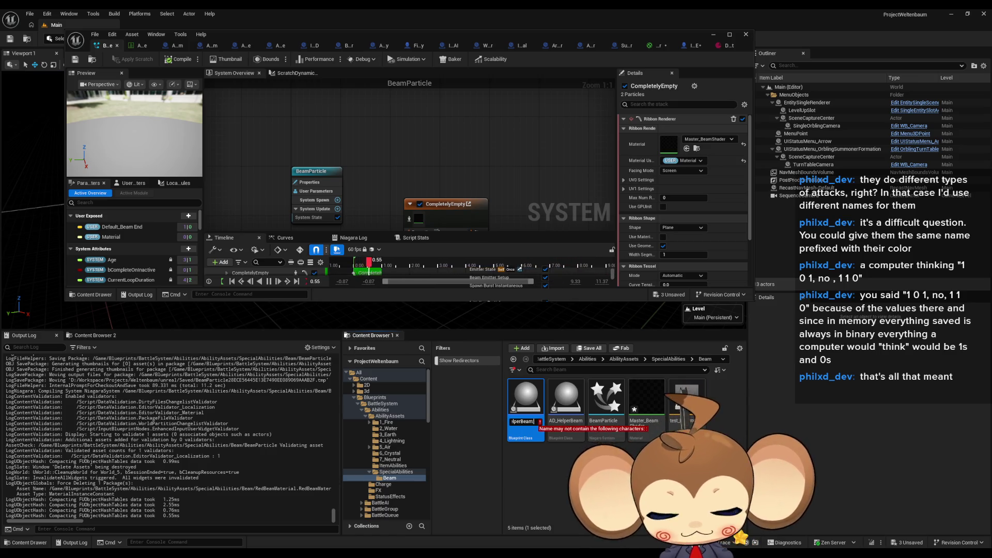
pyautogui.write('_RED')
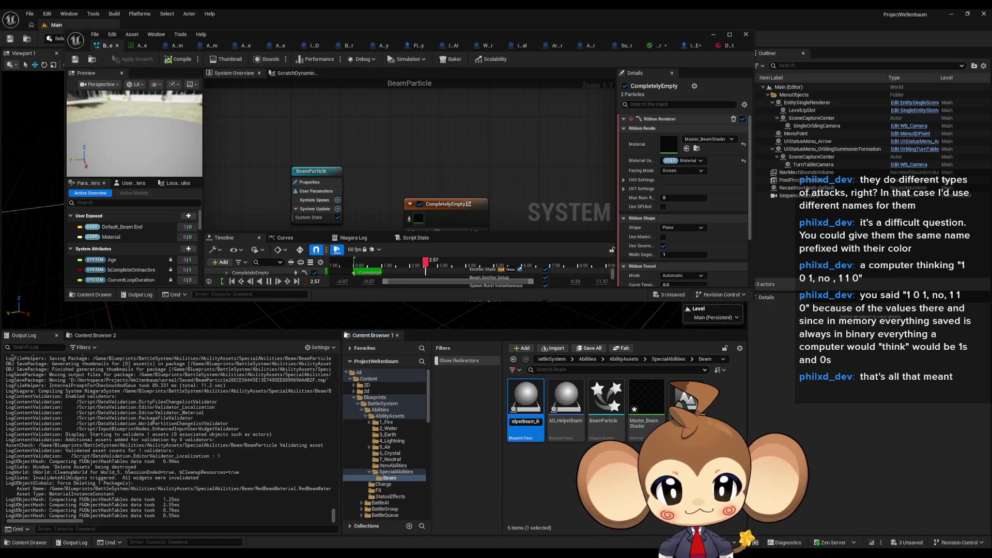
pyautogui.press('Return')
pyautogui.press('Right')
pyautogui.press('F2')
pyautogui.press('End')
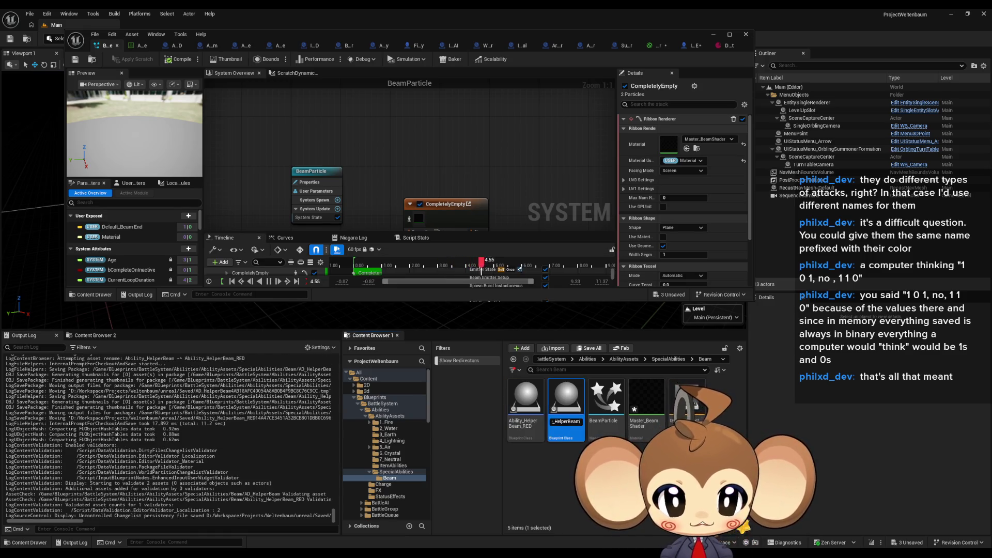
pyautogui.write('_RED')
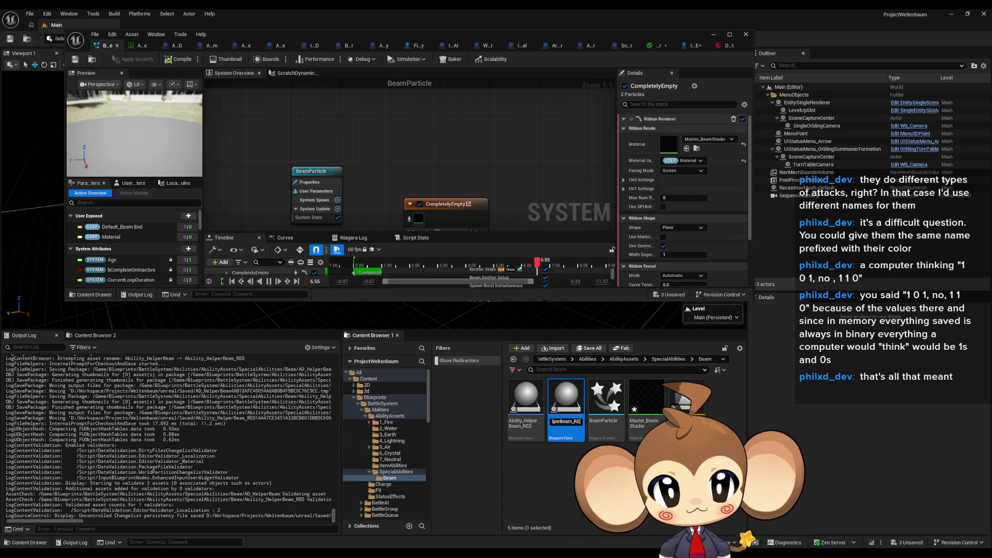
pyautogui.press('Return')
# Duplicate both RED assets as Ability_HelperBeam_BLUE and AD_HelperBeam_BLUE
pyautogui.hotkey('shift', 'Left')
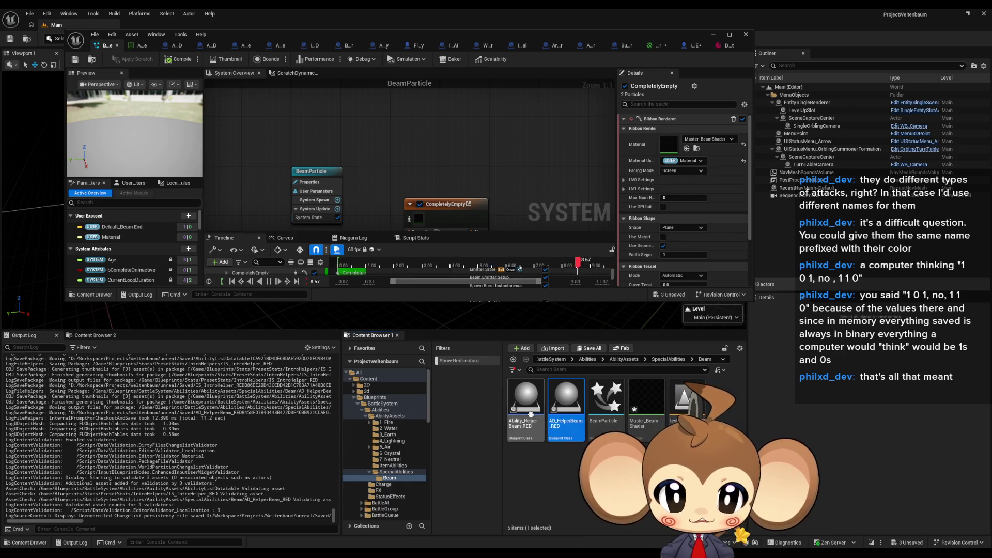
pyautogui.hotkey('ctrl', 'd')
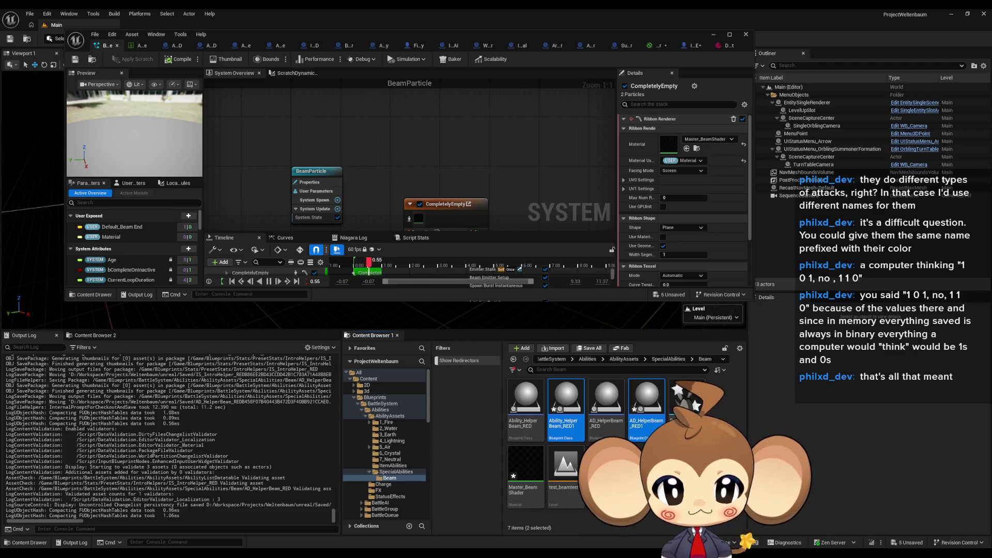
pyautogui.click(578, 427)
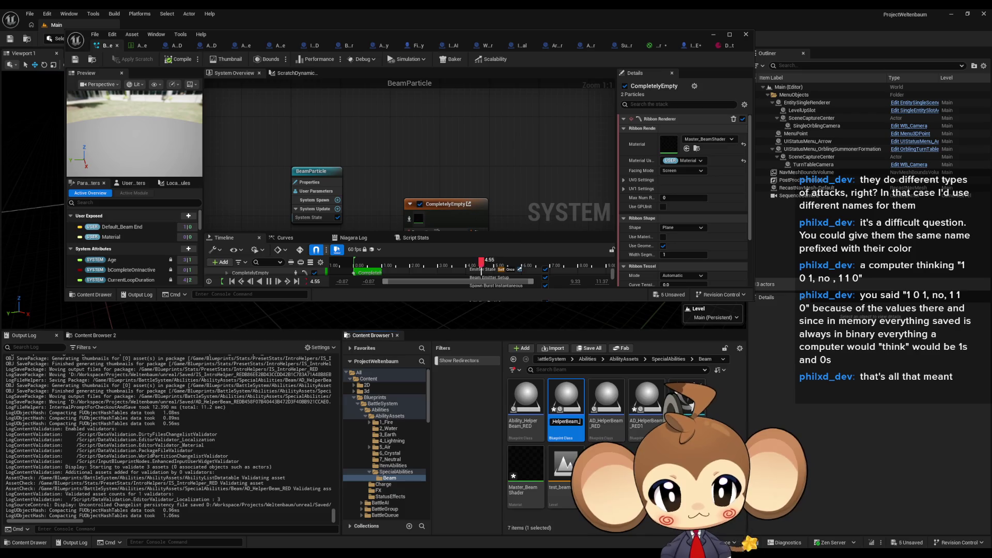
pyautogui.write('BLUE')
pyautogui.press('Return')
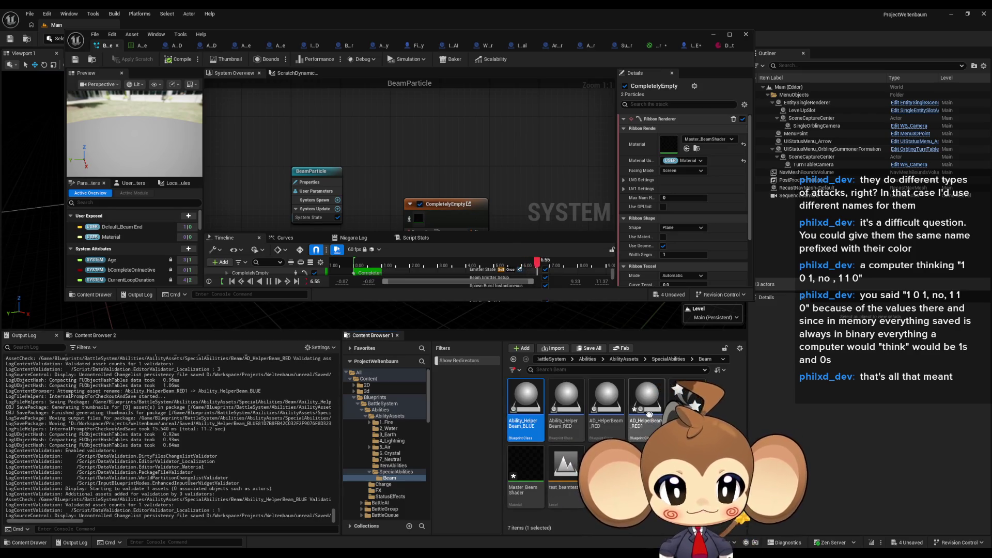
pyautogui.write('AD_HelperBeam_BLU')
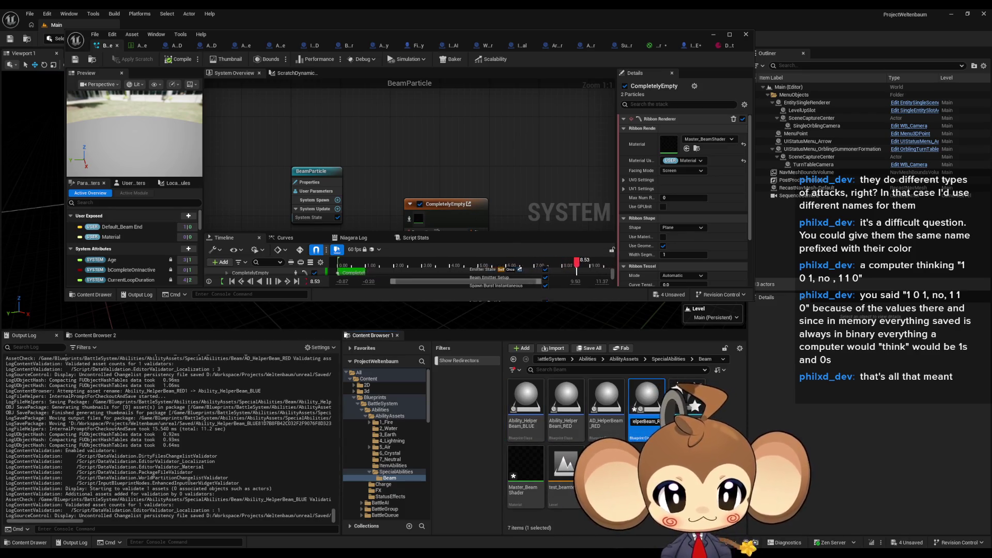
pyautogui.write('E')
pyautogui.press('Return')
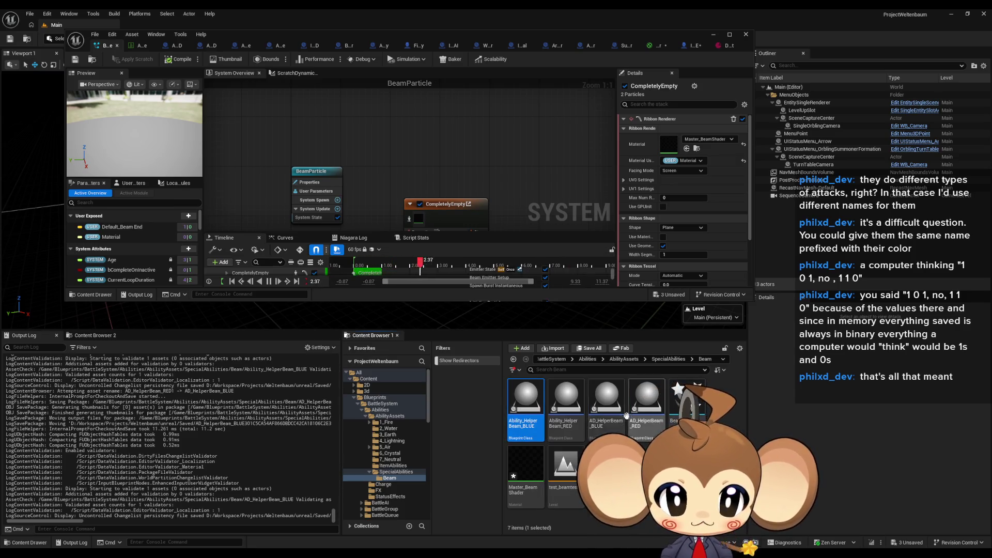
pyautogui.click(523, 407)
pyautogui.doubleClick(617, 399)
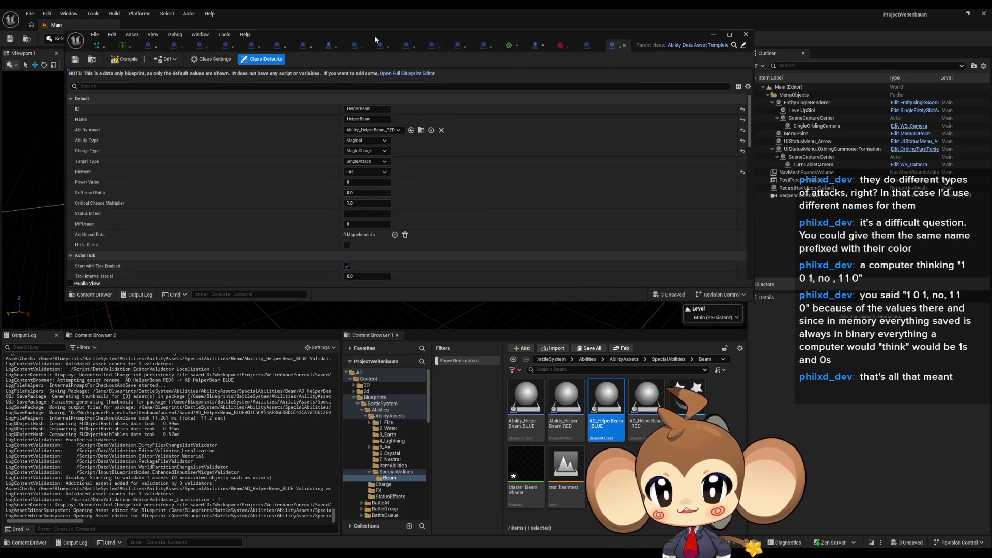
# Maximize the asset editor and bring up AD_HelperBeam_RED's class defaults
pyautogui.doubleClick(374, 36)
pyautogui.doubleClick(442, 11)
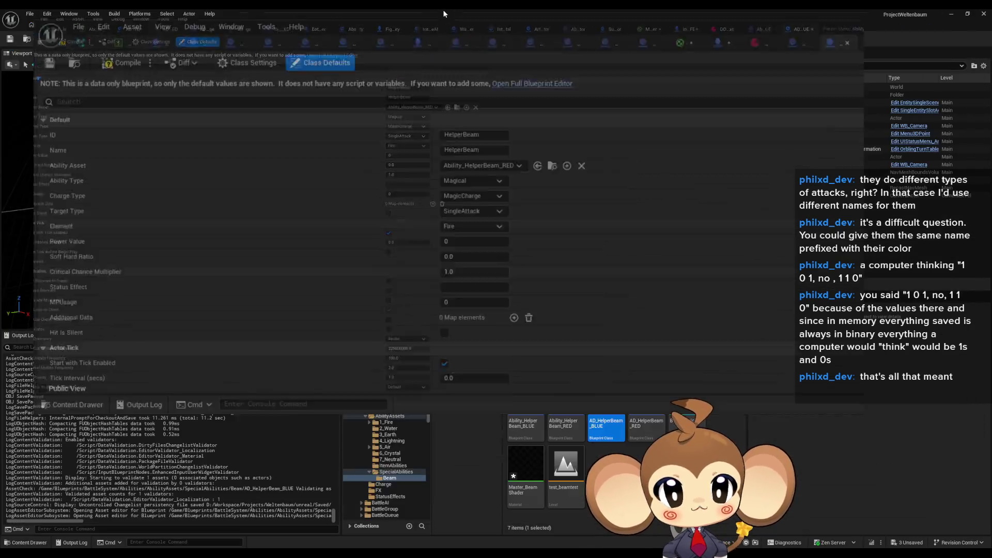
pyautogui.click(155, 44)
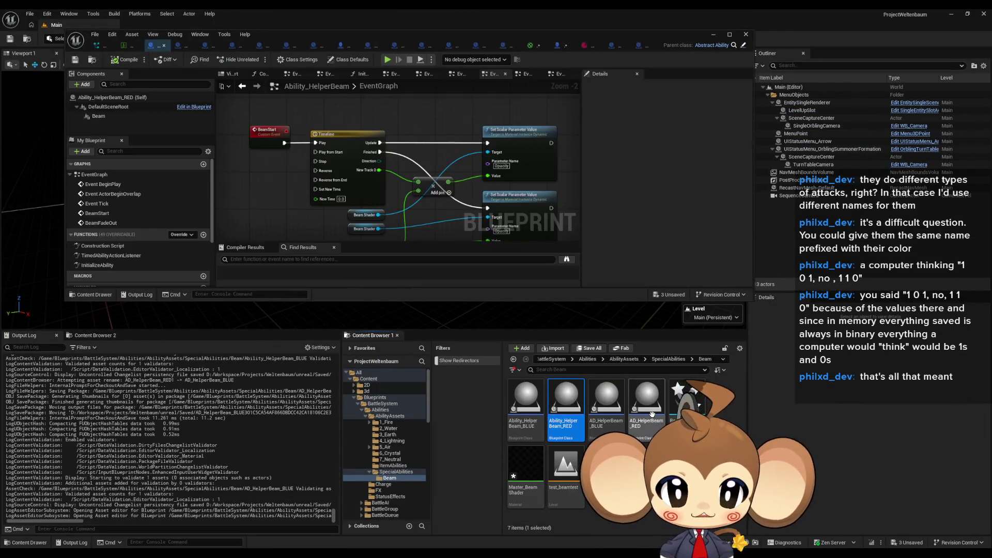
pyautogui.click(175, 45)
pyautogui.click(150, 45)
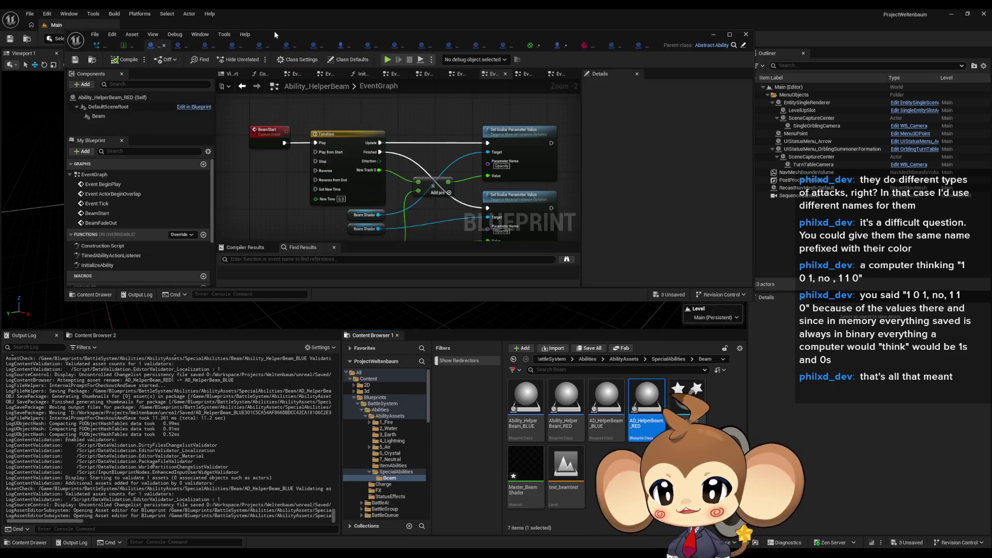
pyautogui.doubleClick(275, 30)
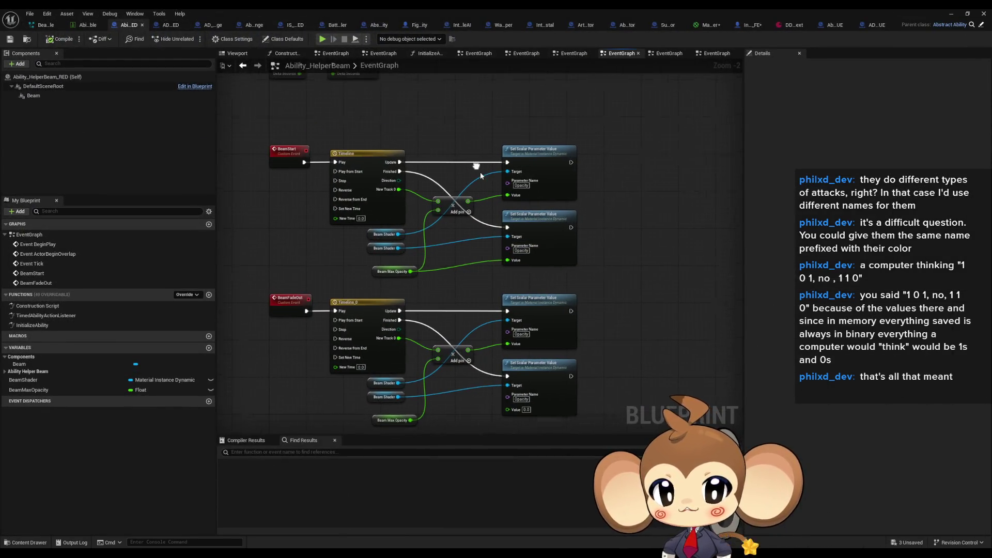
pyautogui.click(171, 24)
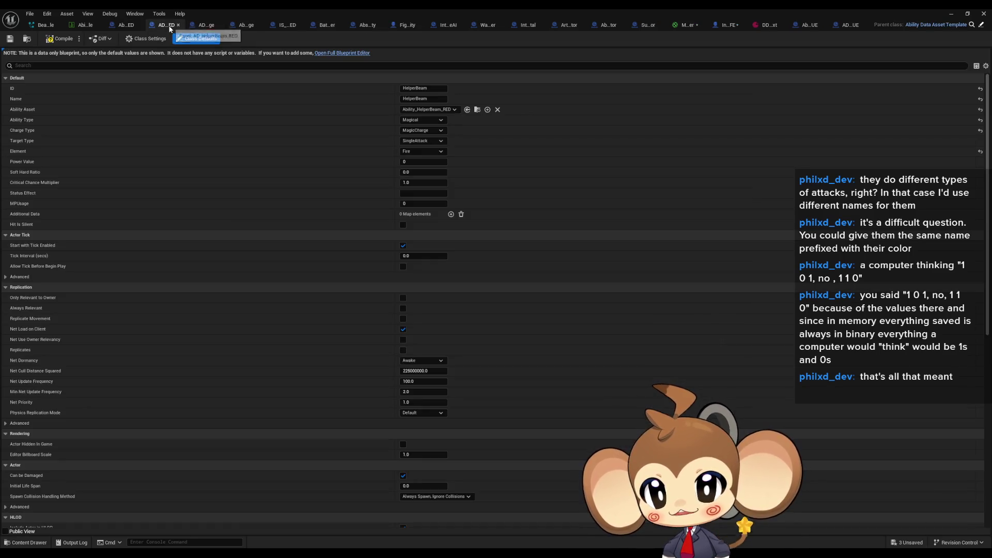
# Append RED to the ID and Name fields so both read HelperBeamRED, and save
pyautogui.click(429, 88)
pyautogui.press('End')
pyautogui.write('RED')
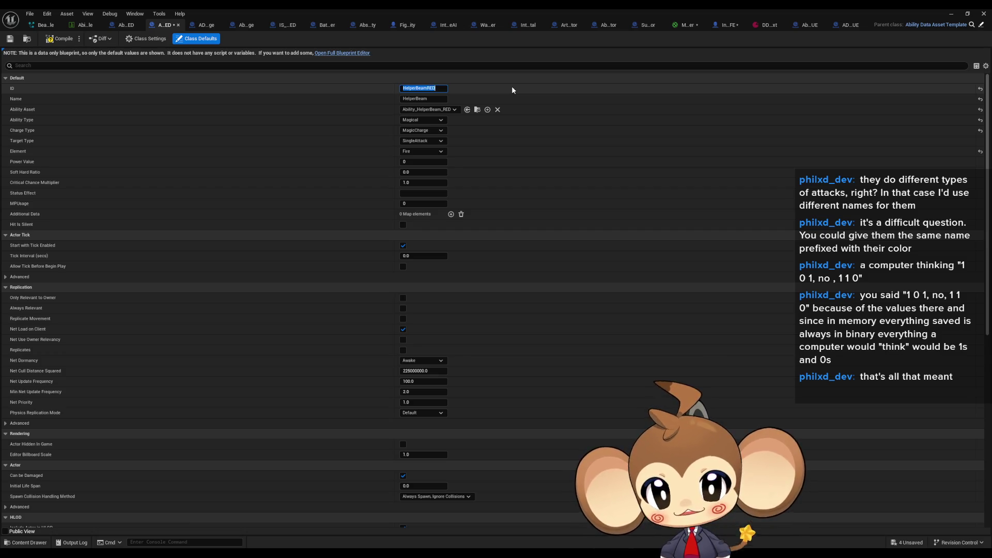
pyautogui.click(433, 99)
pyautogui.write('RED')
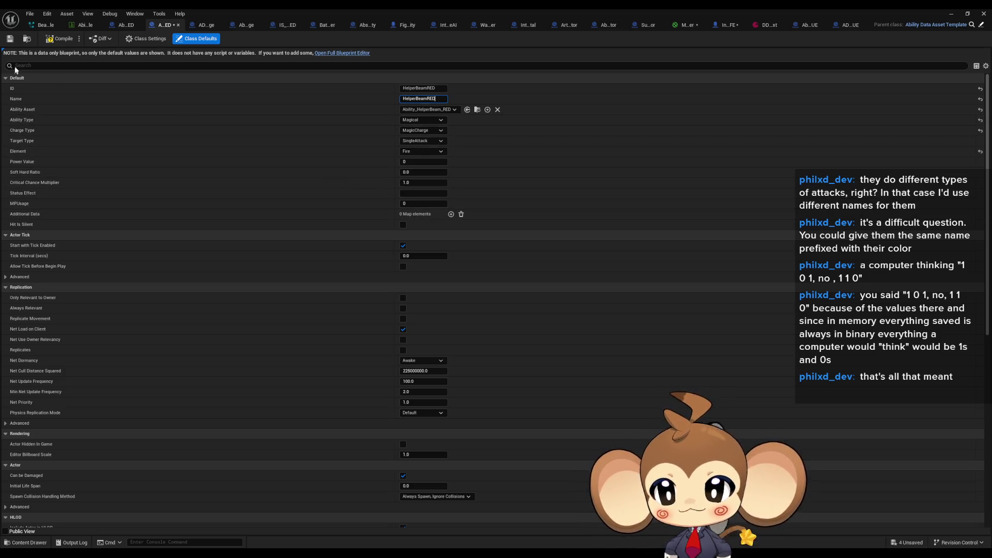
pyautogui.click(52, 40)
pyautogui.click(811, 25)
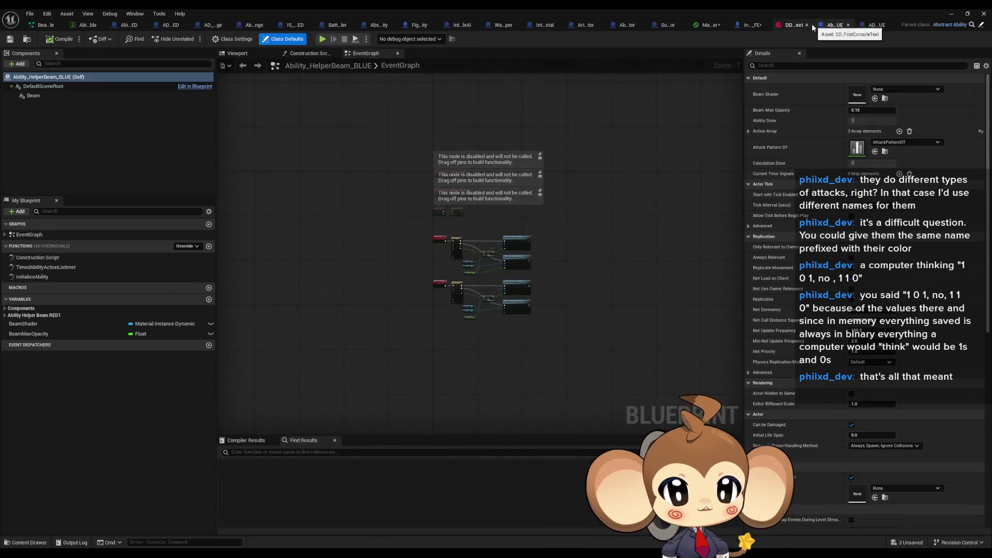
# Open the InitializeAbility function graph of Ability_HelperBeam_BLUE
pyautogui.scroll(4, 450, 262)
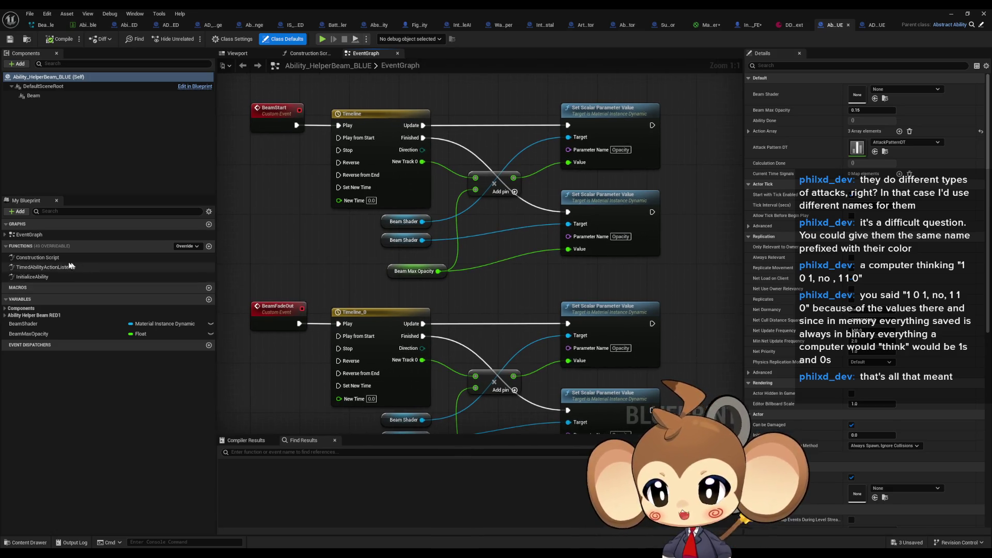
pyautogui.doubleClick(32, 276)
pyautogui.scroll(3, 610, 227)
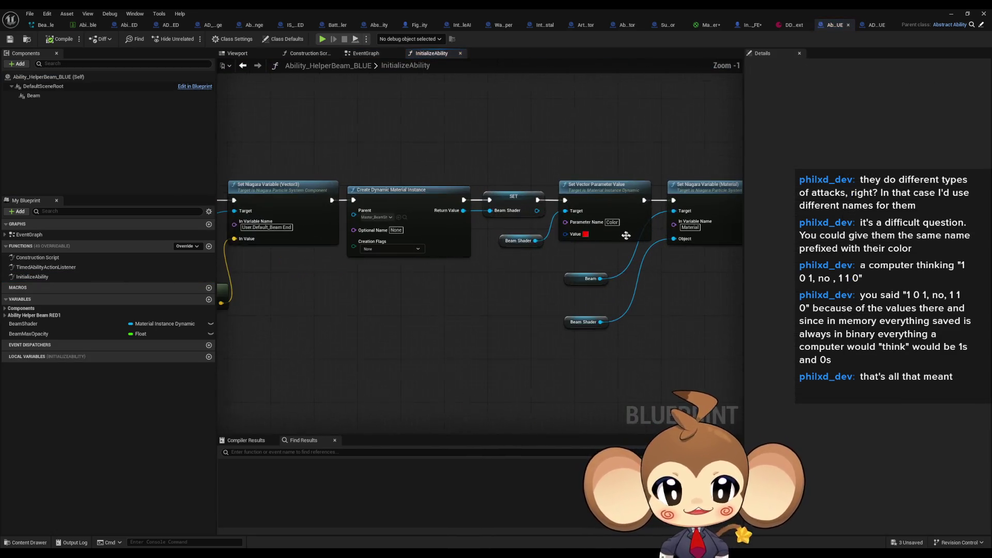
# Set the Set Vector Parameter Value beam Color to blue (R 0, G 0, B 1)
pyautogui.click(586, 234)
pyautogui.click(660, 354)
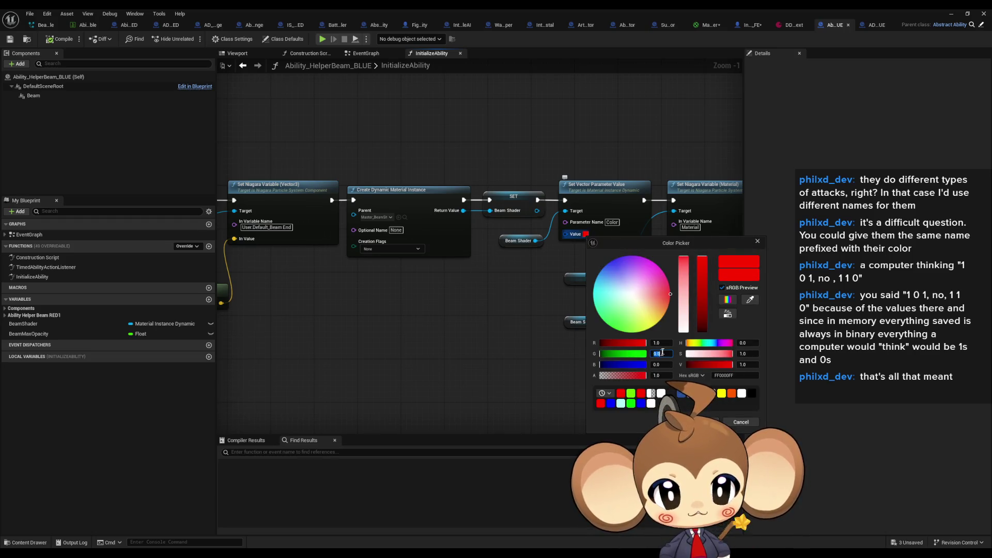
pyautogui.write('1')
pyautogui.press('Return')
pyautogui.click(661, 394)
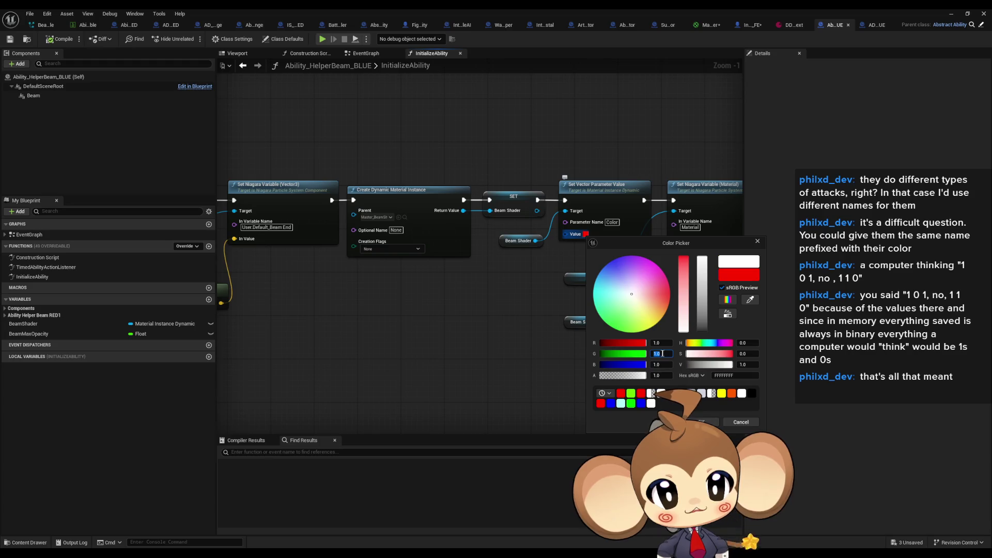
pyautogui.click(662, 354)
pyautogui.write('0')
pyautogui.click(661, 342)
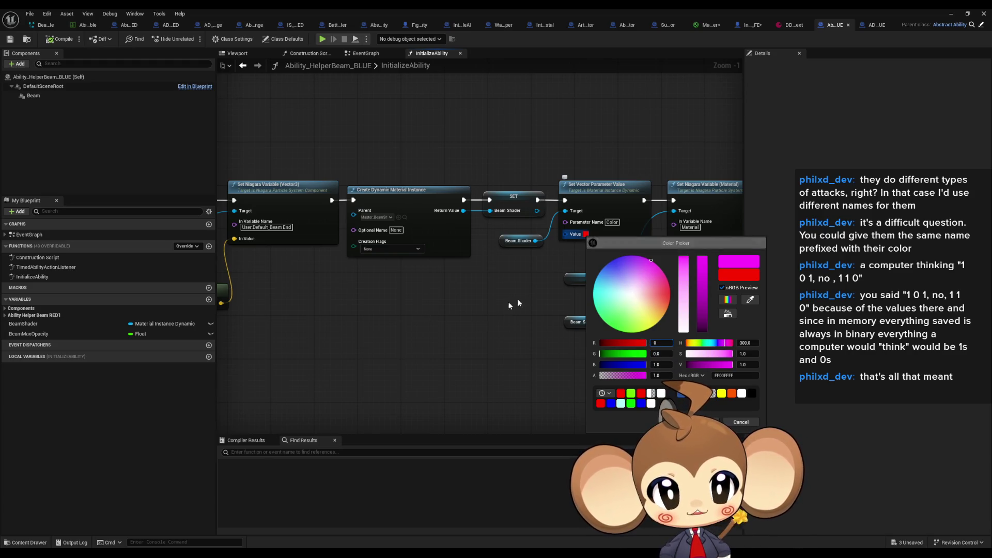
pyautogui.write('0')
pyautogui.press('Return')
# Check the colour parameter nodes, then bring up the AD_HelperBeam_BLUE data asset
pyautogui.moveTo(413, 310); pyautogui.dragTo(636, 317)
pyautogui.moveTo(542, 316)
pyautogui.mouseDown()
pyautogui.moveTo(662, 316)
pyautogui.moveTo(346, 316)
pyautogui.mouseUp()
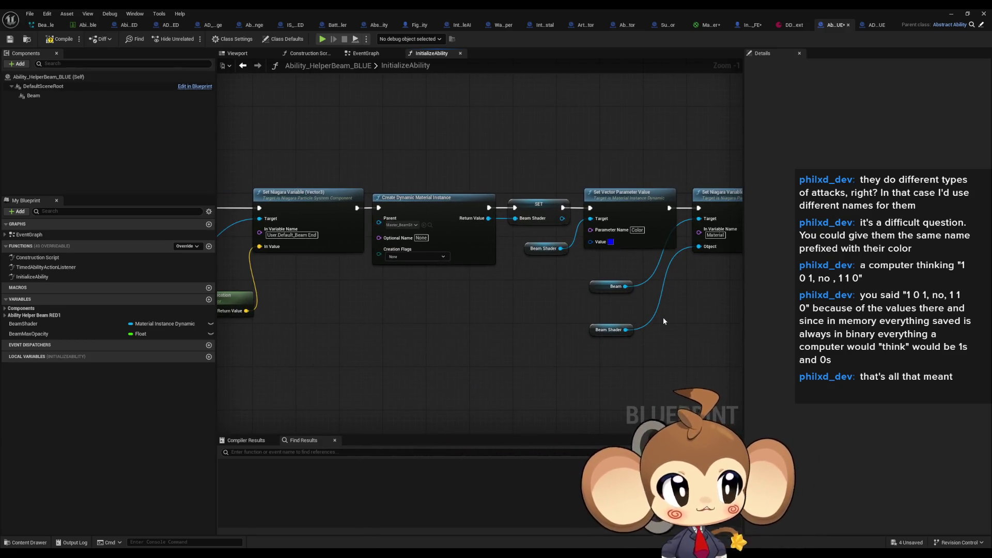
pyautogui.click(870, 27)
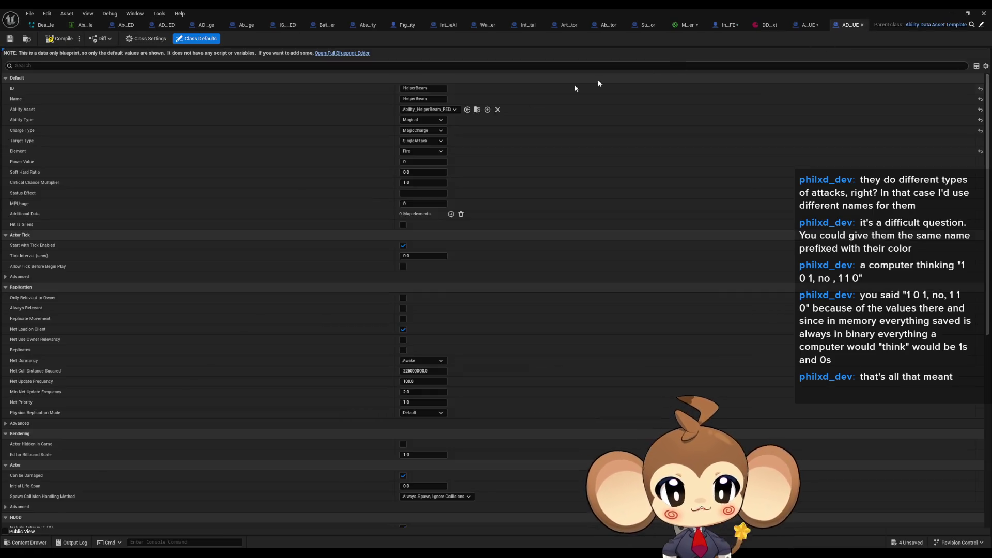
# Make the ID and Name HelperBeamBLUE and link Ability_HelperBeam_BLUE as the ability asset
pyautogui.click(434, 88)
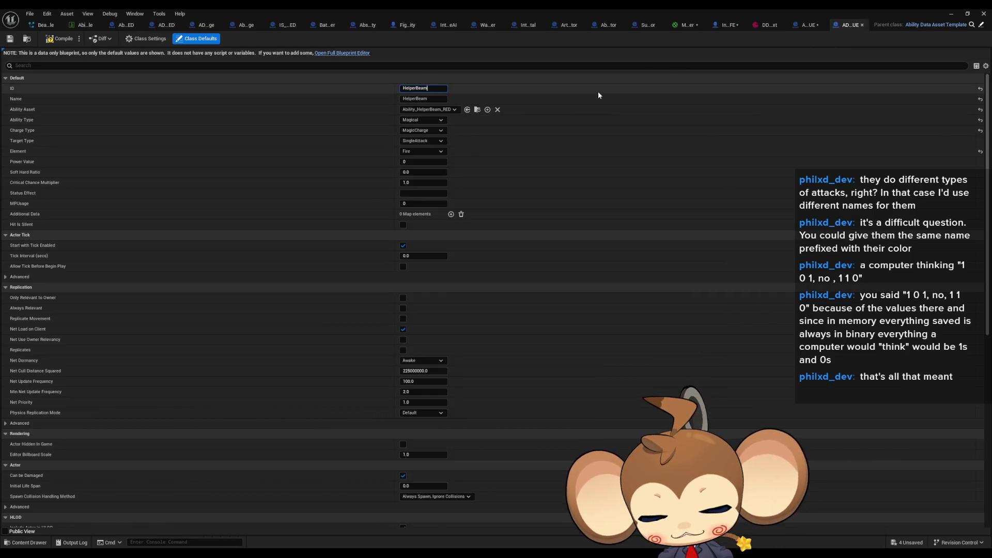
pyautogui.write('BLUE')
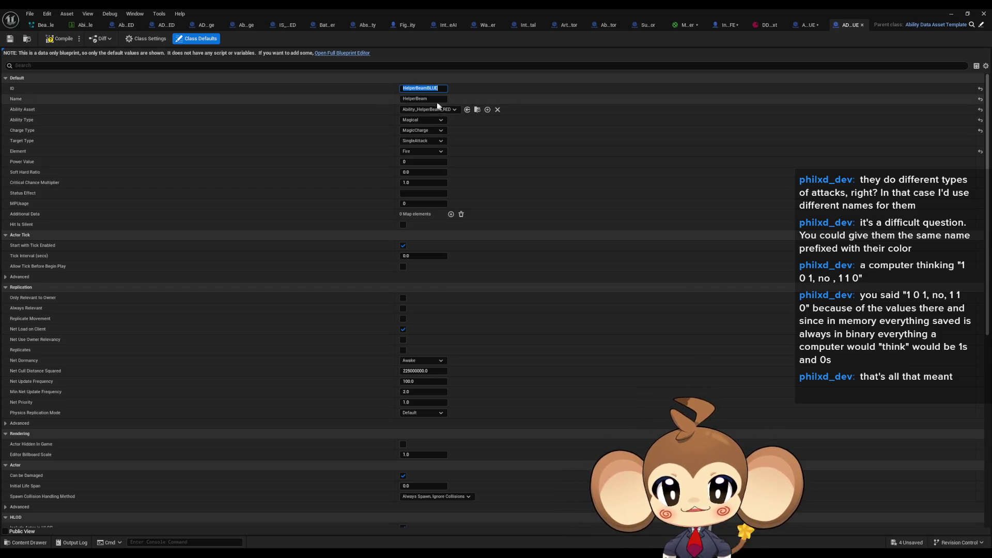
pyautogui.click(437, 110)
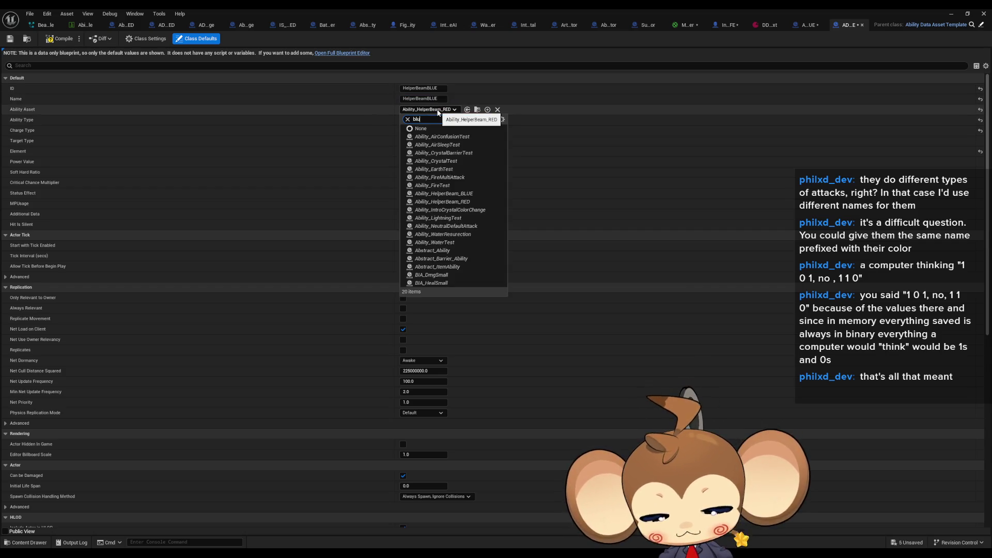
pyautogui.write('blue')
pyautogui.click(439, 136)
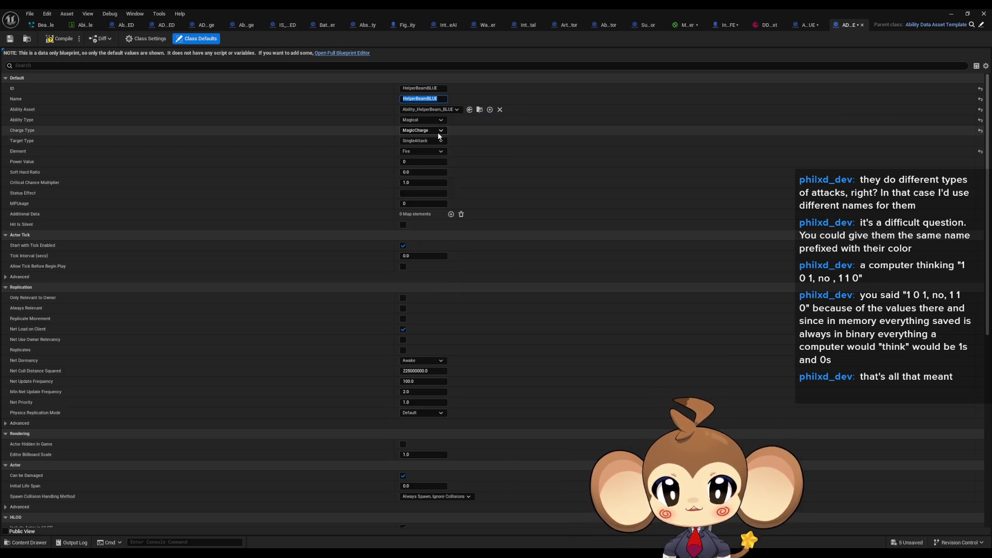
# Set the Element to Water, then compile and save the BLUE data asset
pyautogui.click(418, 150)
pyautogui.click(409, 174)
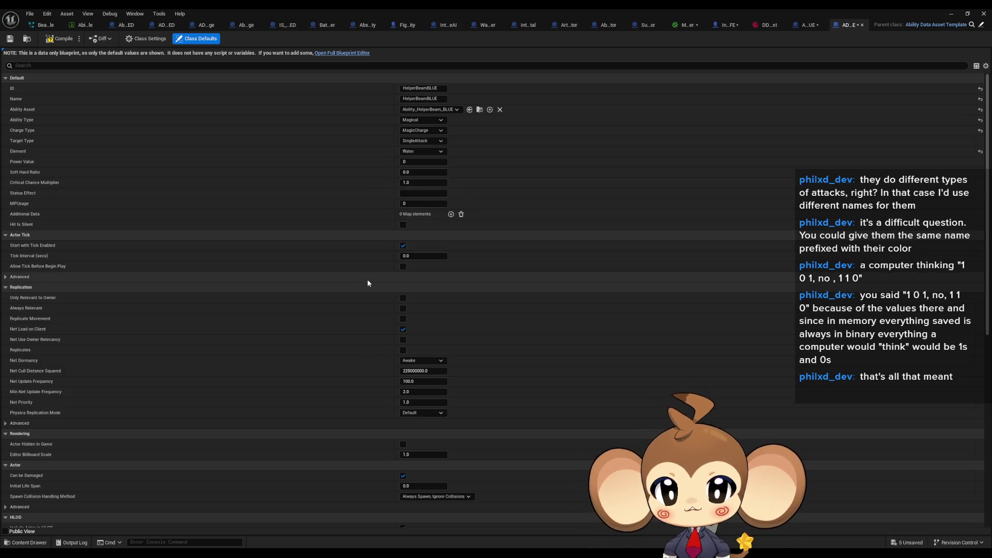
pyautogui.click(60, 38)
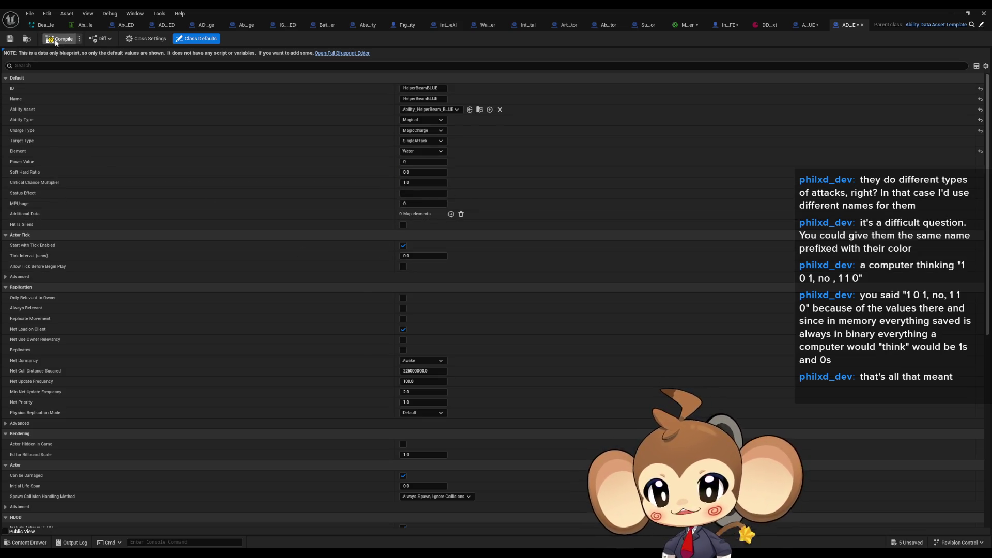
pyautogui.doubleClick(770, 8)
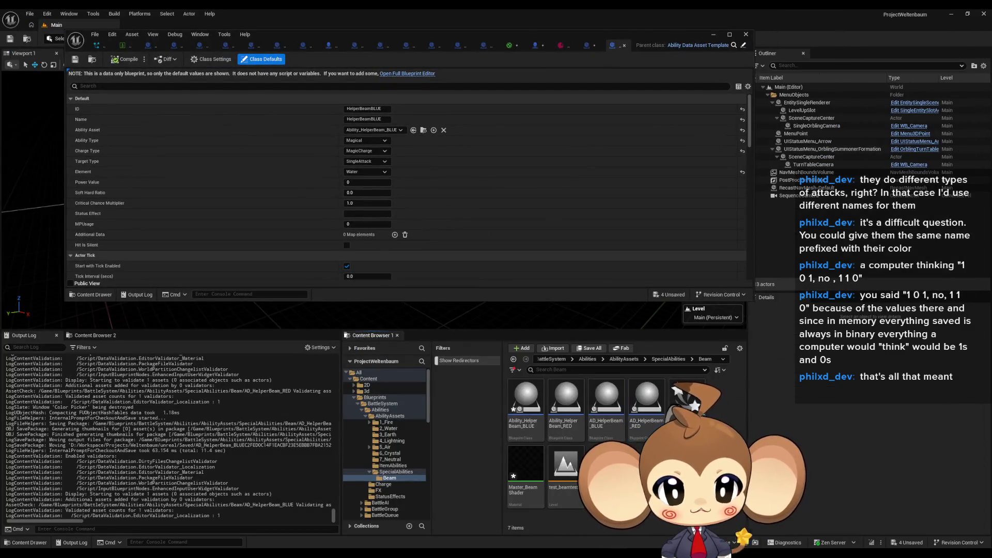
# Duplicate both BLUE helper beam assets and name the data asset copy AD_HelperBeam_GREEN
pyautogui.click(609, 405)
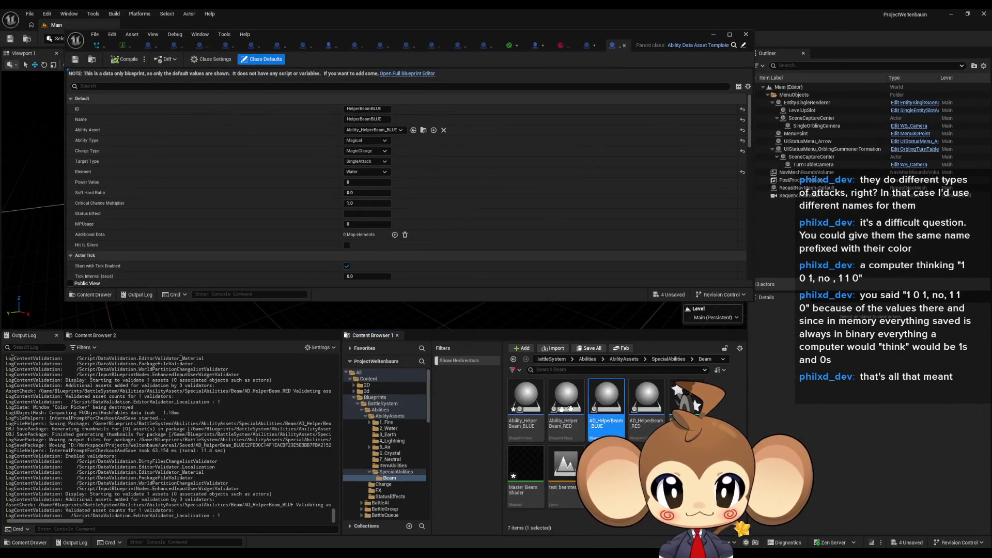
pyautogui.keyDown('ctrl'); pyautogui.click(532, 408); pyautogui.keyUp('ctrl')
pyautogui.hotkey('ctrl', 'd')
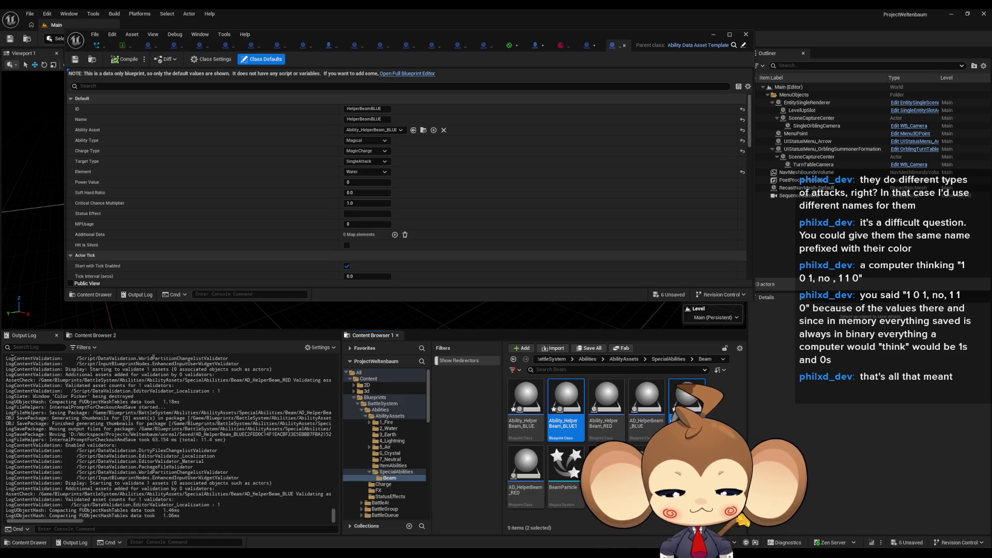
pyautogui.press('Escape')
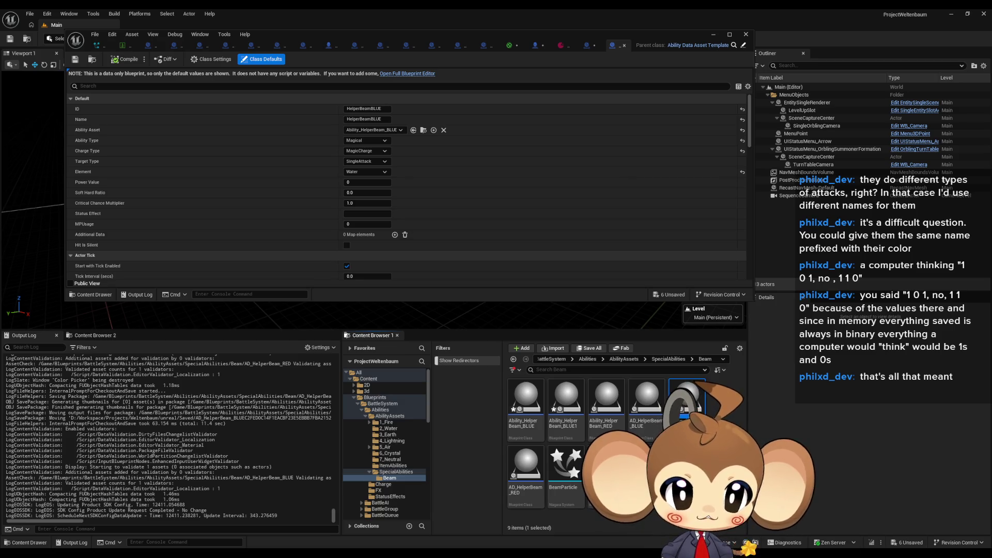
pyautogui.press('Return')
# Rename the blueprint copy to Ability_HelperBeam_GREEN and open both GREEN assets
pyautogui.click(575, 408)
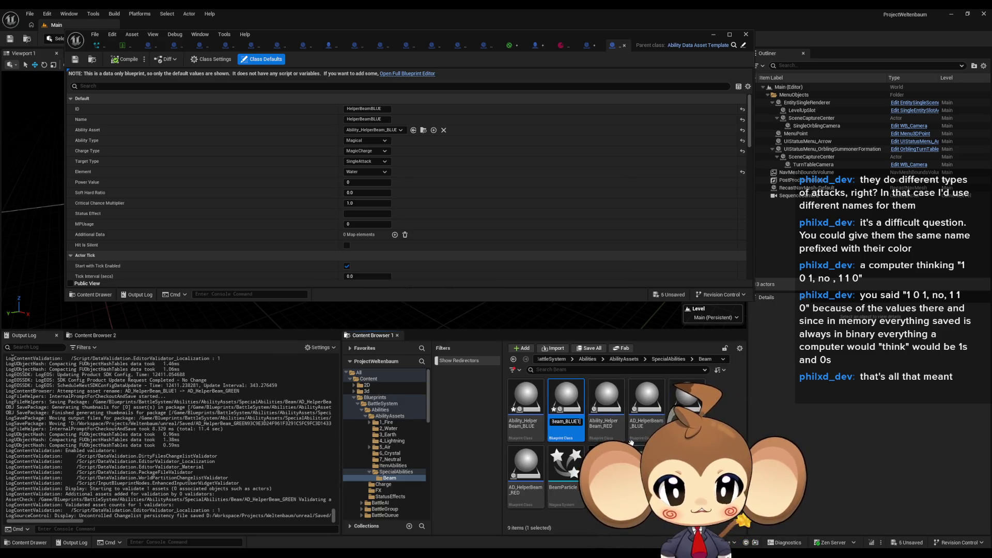
pyautogui.write('GREEN')
pyautogui.press('Return')
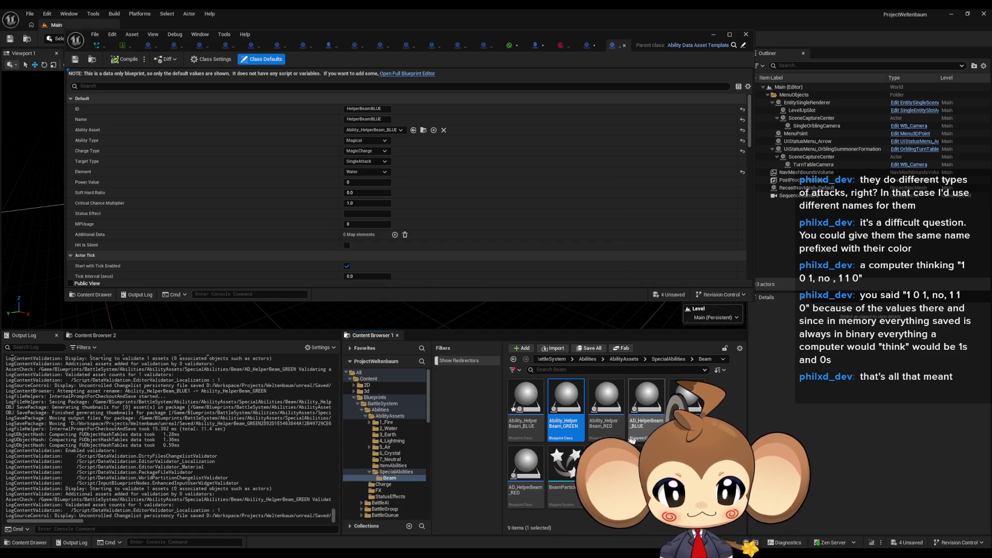
pyautogui.doubleClick(566, 398)
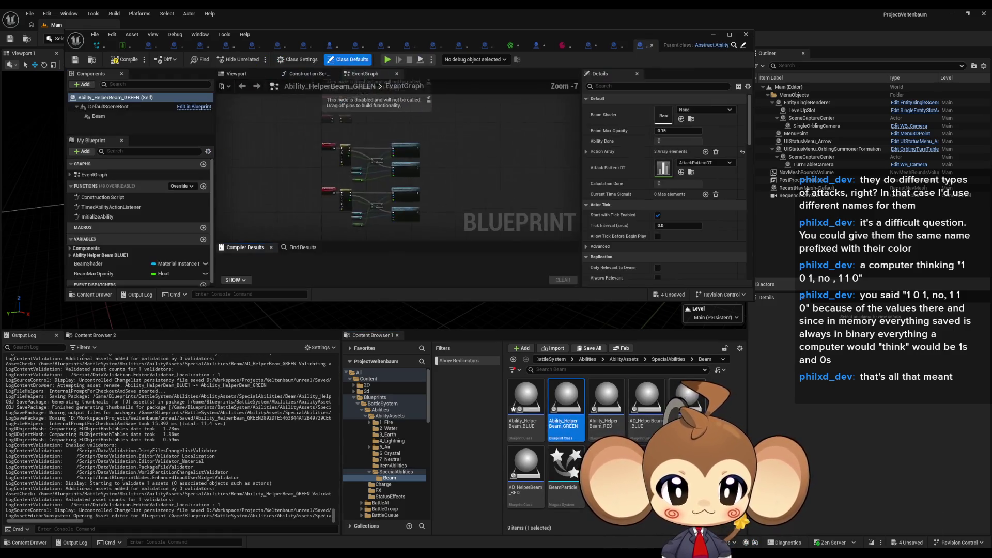
pyautogui.doubleClick(687, 398)
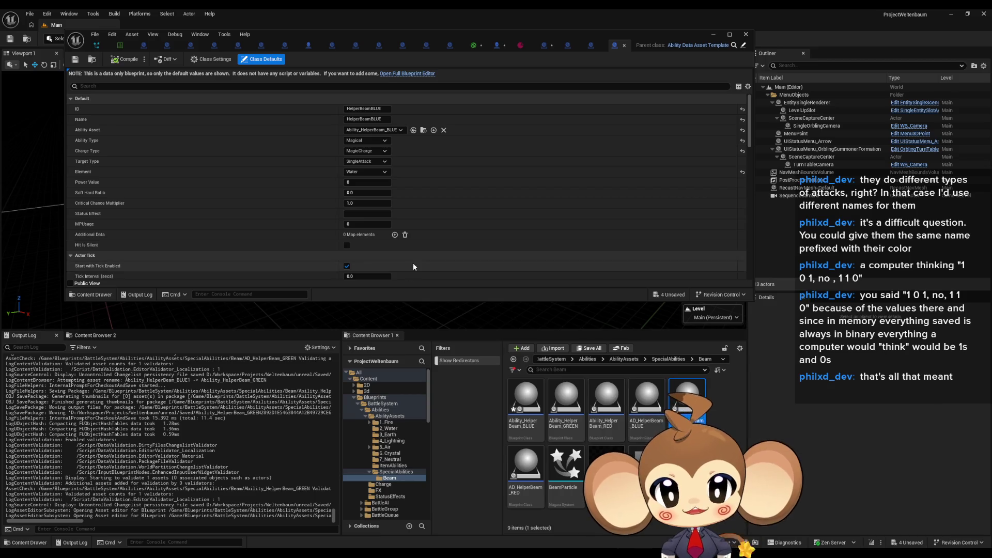
# Change the data asset's ID and Name to HelperBeamGREEN
pyautogui.click(381, 112)
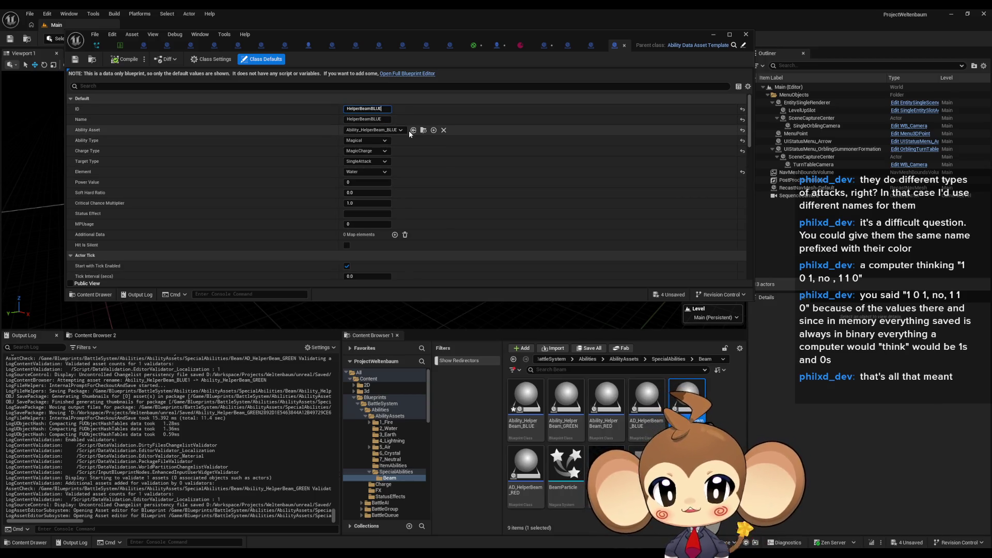
pyautogui.press('BackSpace')
pyautogui.press('BackSpace')
pyautogui.press('BackSpace')
pyautogui.write('GREEN')
pyautogui.press('Return')
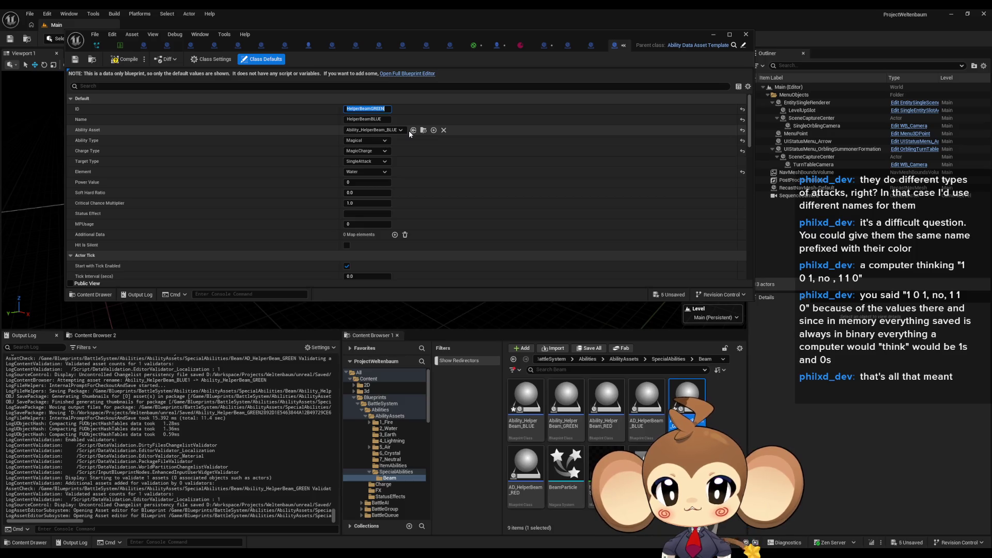
pyautogui.press('Tab')
pyautogui.press('BackSpace')
pyautogui.press('BackSpace')
pyautogui.press('BackSpace')
pyautogui.write('GREEN')
pyautogui.press('Return')
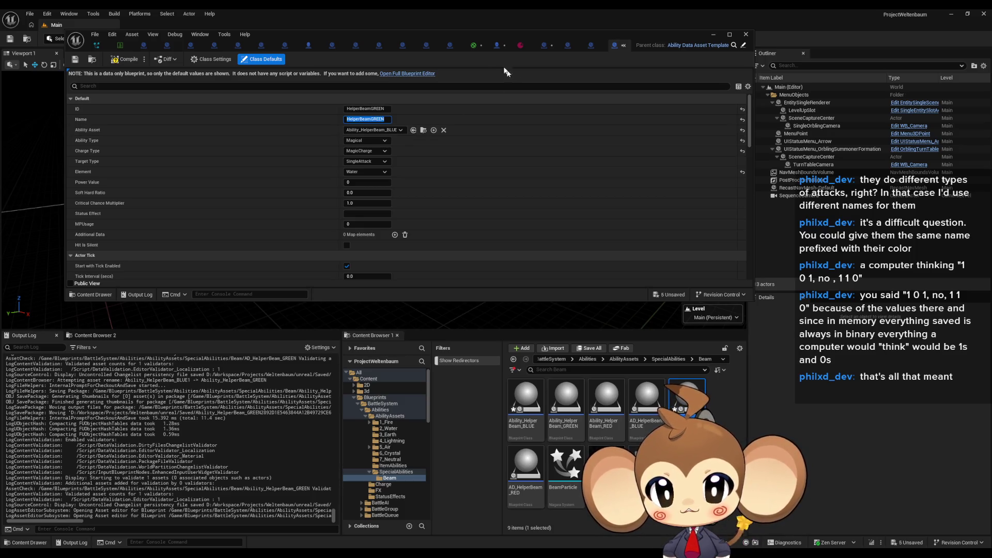
# Link Ability_HelperBeam_GREEN as the ability asset and set the Element to Earth
pyautogui.click(389, 130)
pyautogui.write('GREEN')
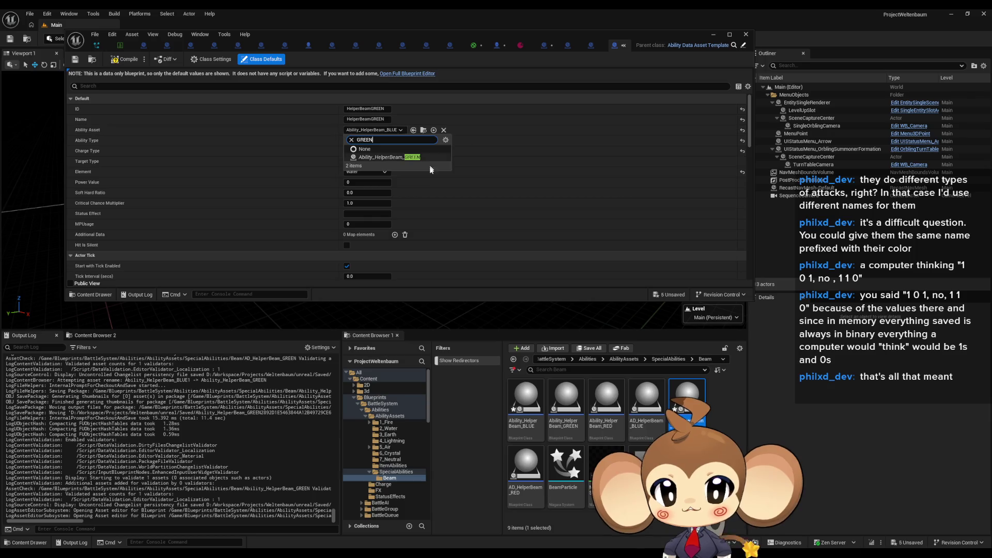
pyautogui.click(408, 157)
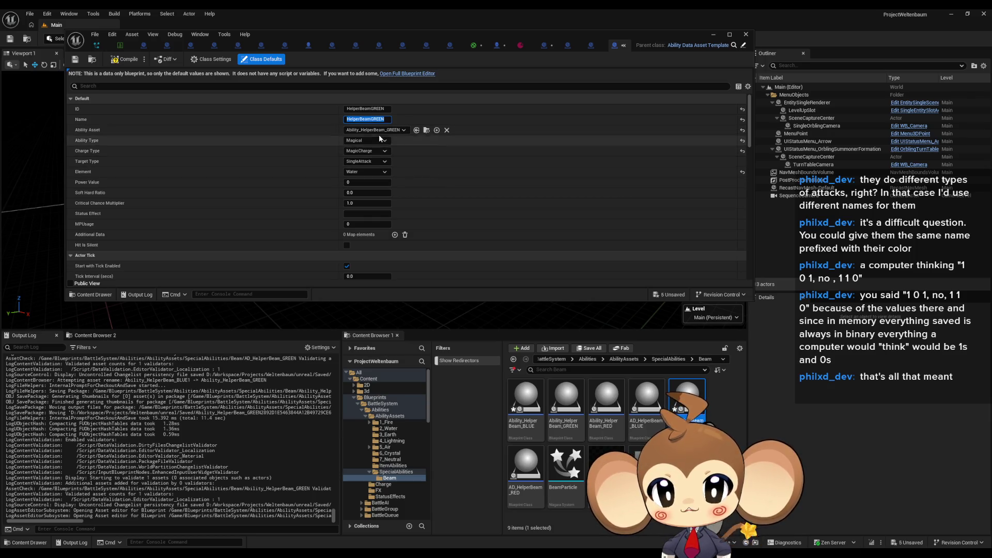
pyautogui.click(363, 173)
pyautogui.click(363, 203)
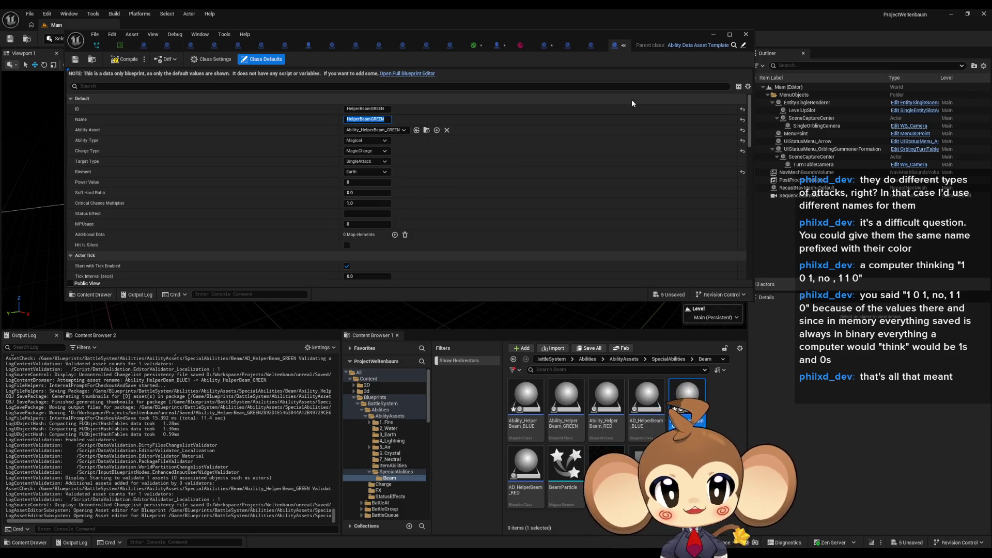
pyautogui.click(592, 46)
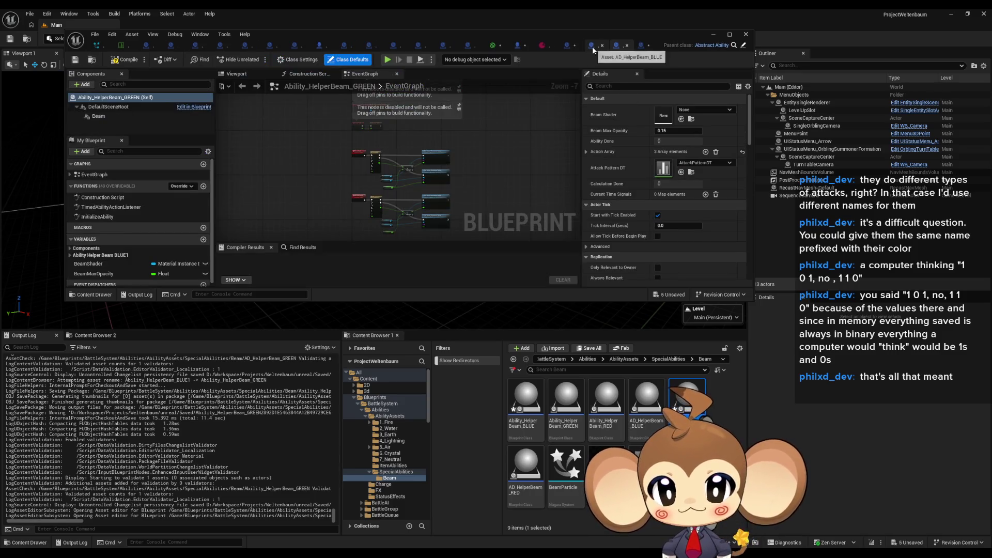
# In InitializeAbility, set the beam colour value to green (G 1, B 0)
pyautogui.click(96, 217)
pyautogui.doubleClick(96, 217)
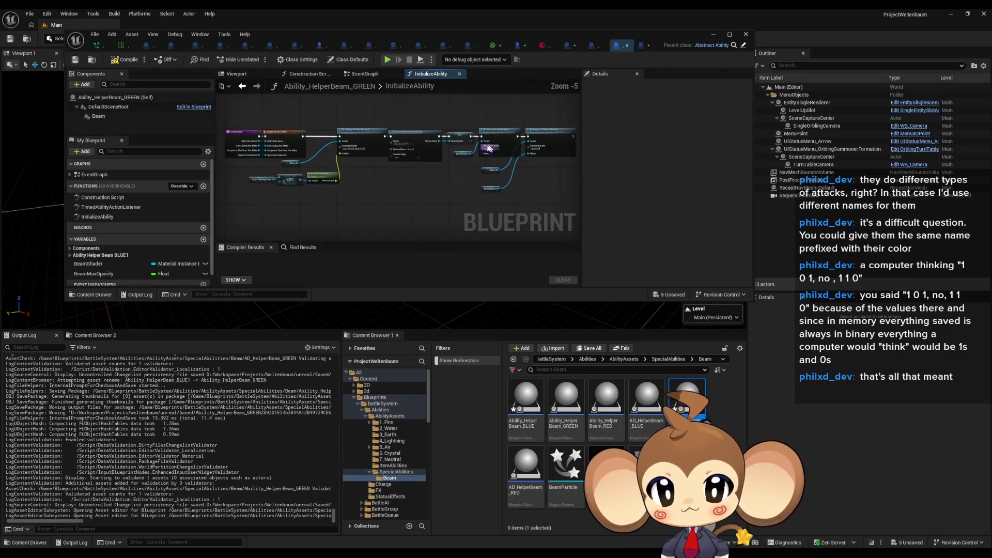
pyautogui.click(491, 155)
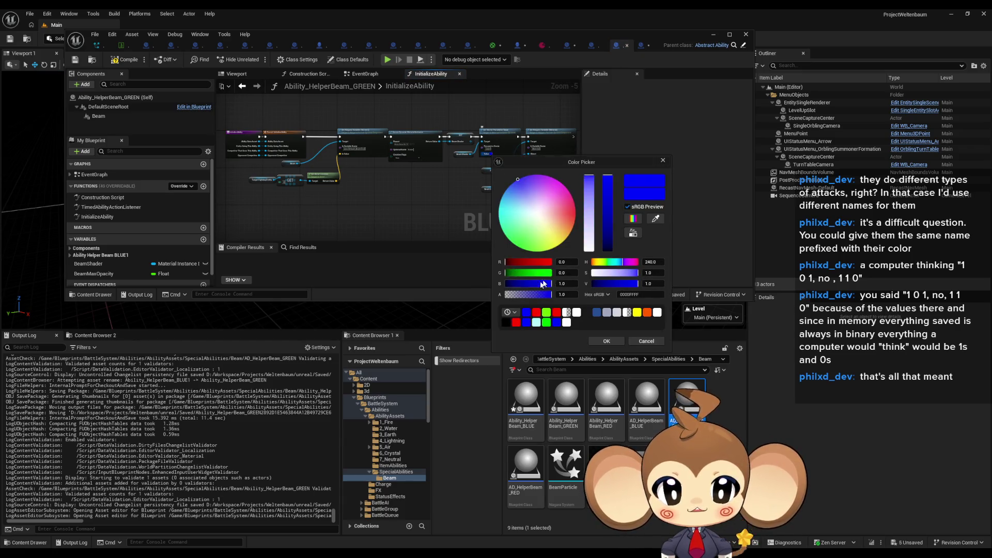
pyautogui.click(563, 273)
pyautogui.write('1')
pyautogui.click(574, 284)
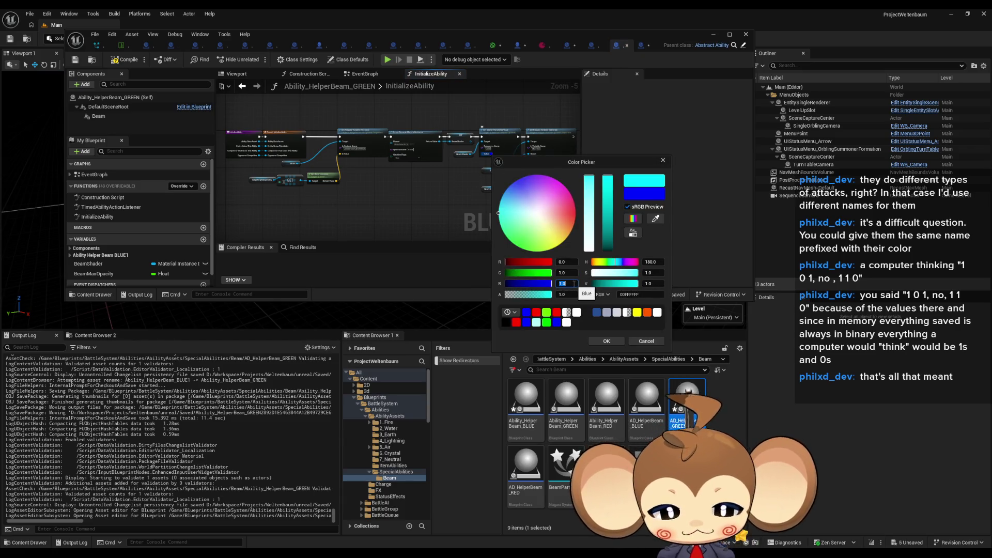
pyautogui.write('0')
pyautogui.press('Return')
pyautogui.click(606, 341)
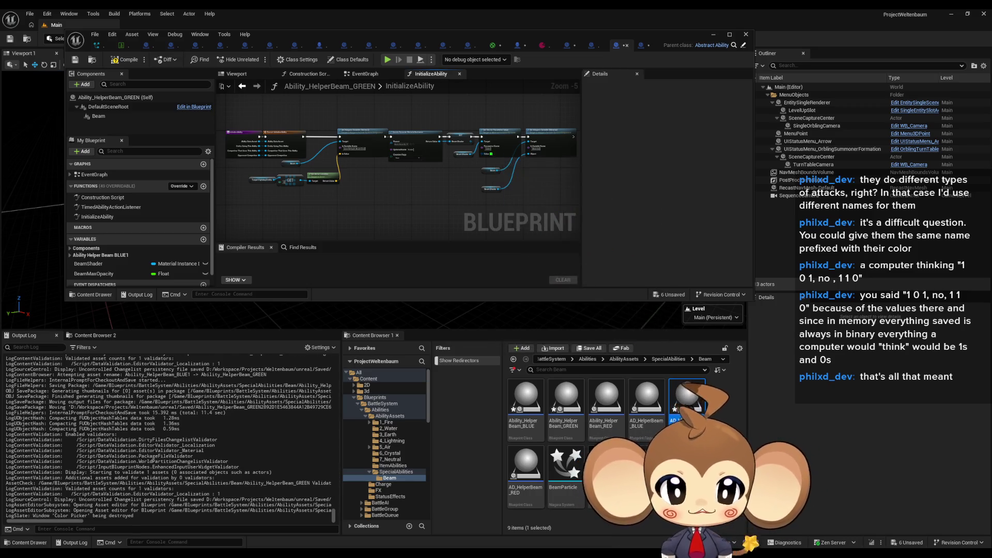
# Duplicate the GREEN ability and data asset as Ability_HelperBeam_CYAN and AD_HelperBeam_CYAN
pyautogui.click(579, 419)
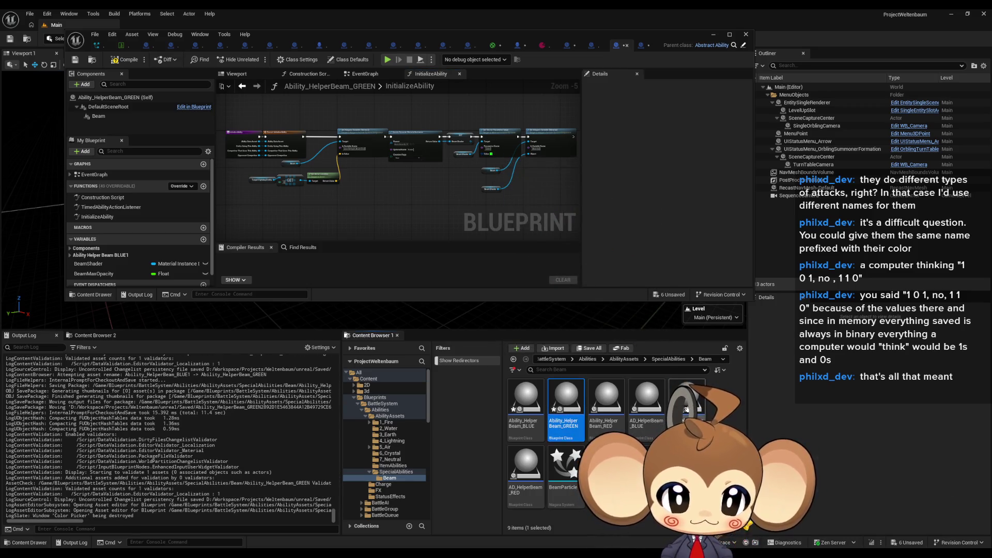
pyautogui.hotkey('ctrl', 'd')
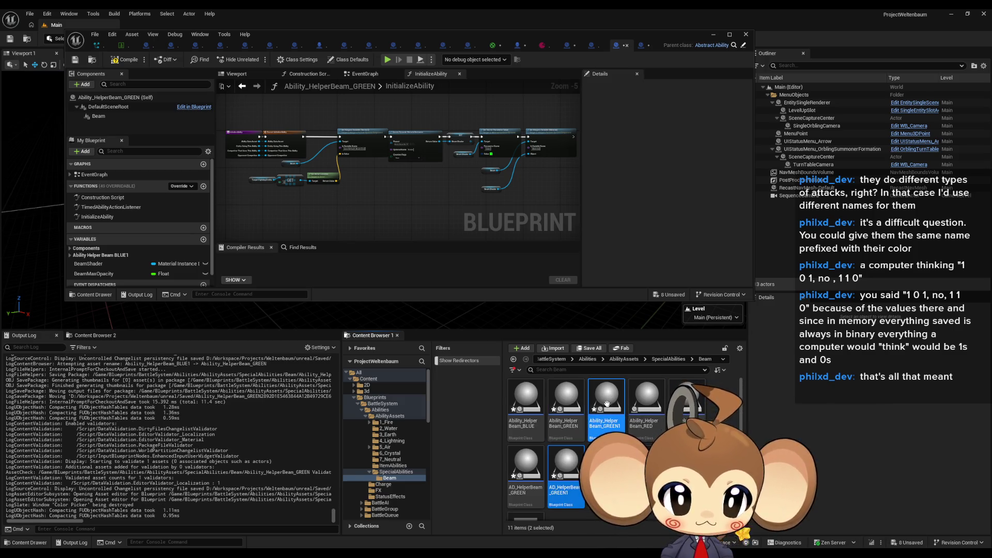
pyautogui.press('F2')
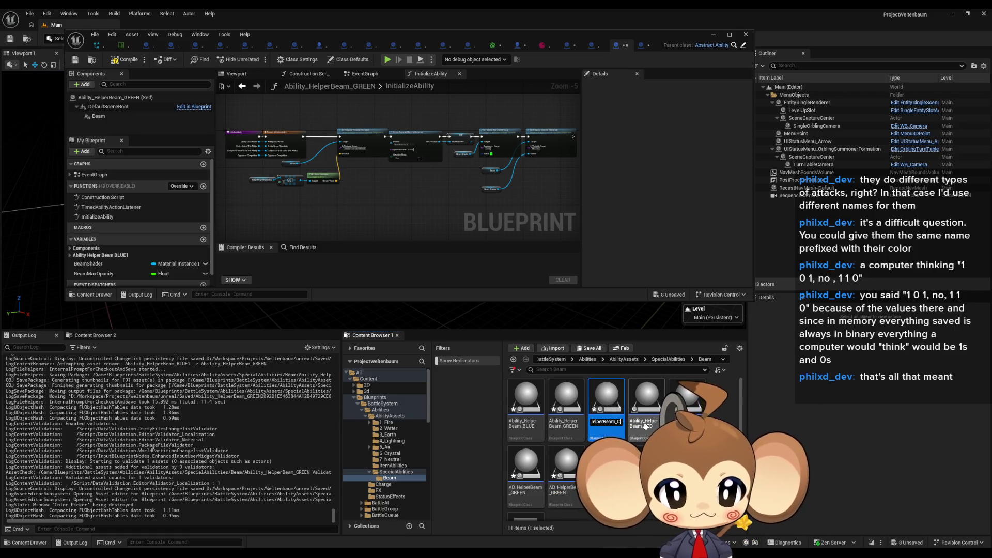
pyautogui.click(574, 462)
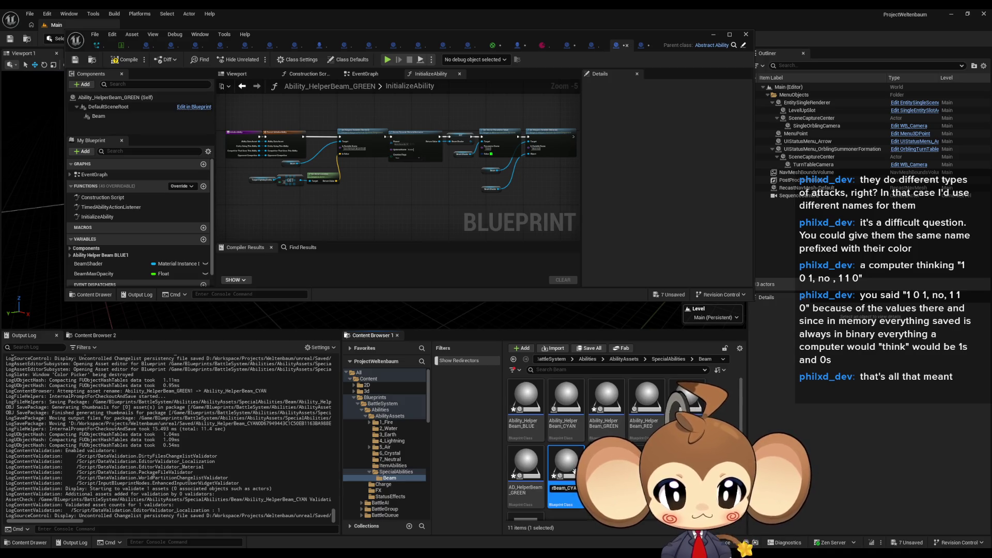
pyautogui.write('N')
pyautogui.press('Return')
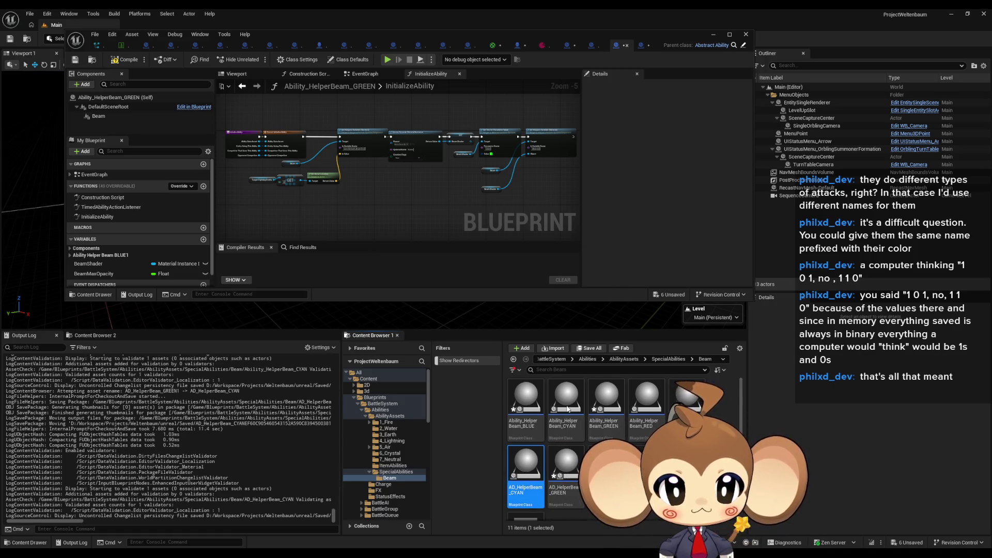
pyautogui.click(567, 408)
pyautogui.doubleClick(565, 401)
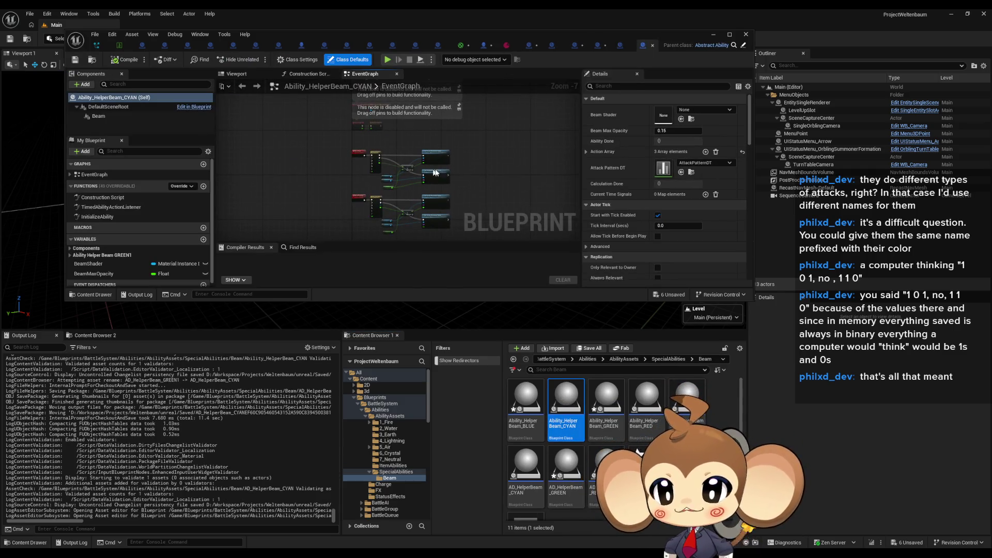
# In InitializeAbility, edit the beam colour value, leaving the red channel at 0
pyautogui.doubleClick(92, 217)
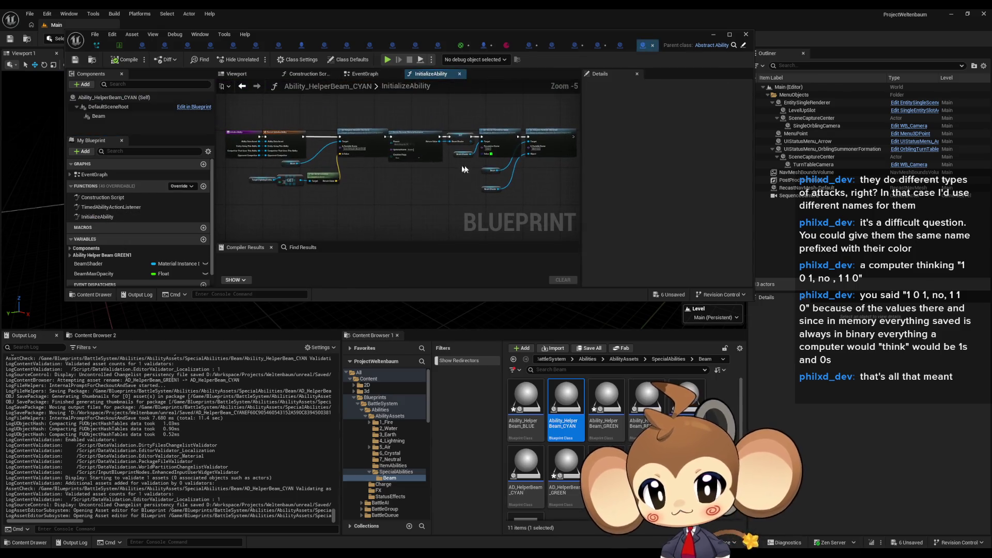
pyautogui.click(486, 154)
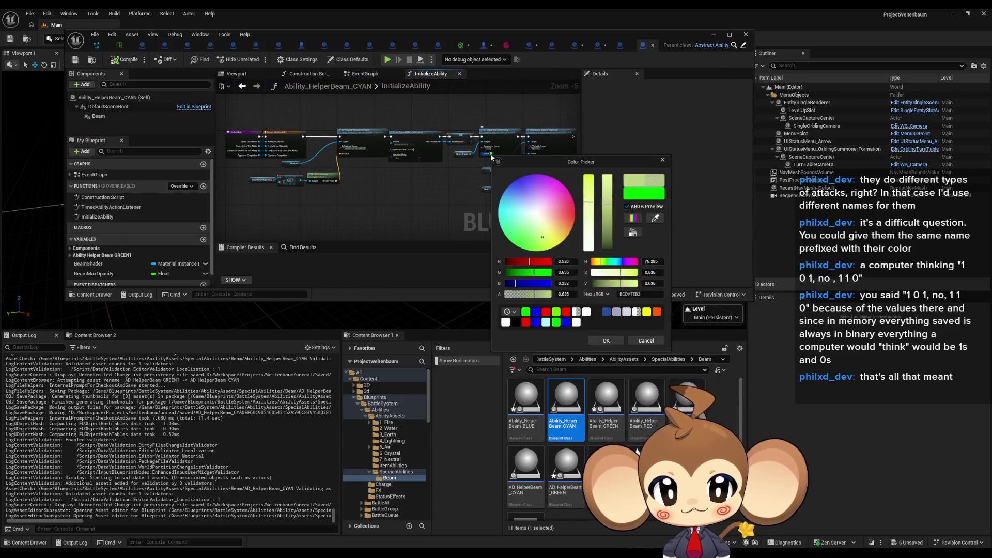
pyautogui.click(566, 262)
pyautogui.write('1')
pyautogui.press('Return')
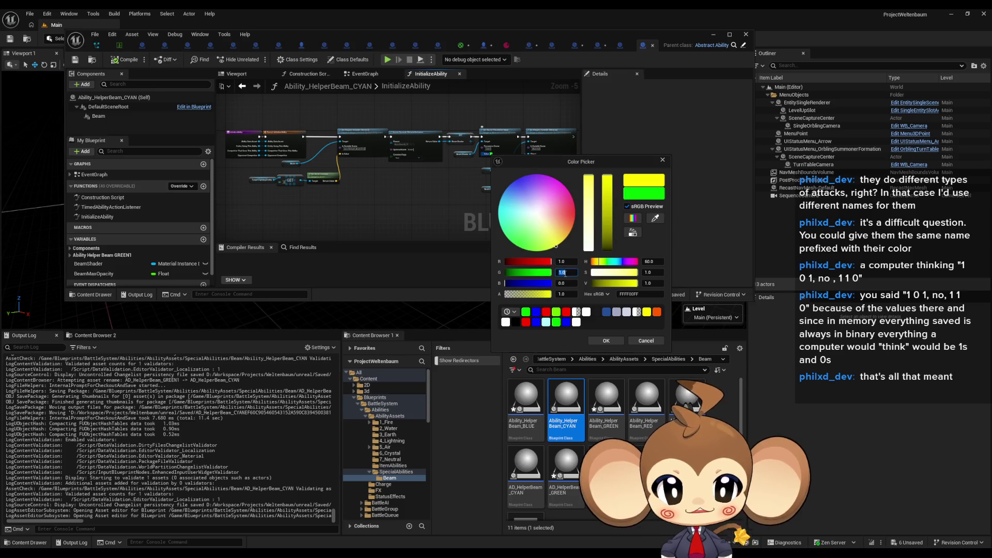
pyautogui.write('0')
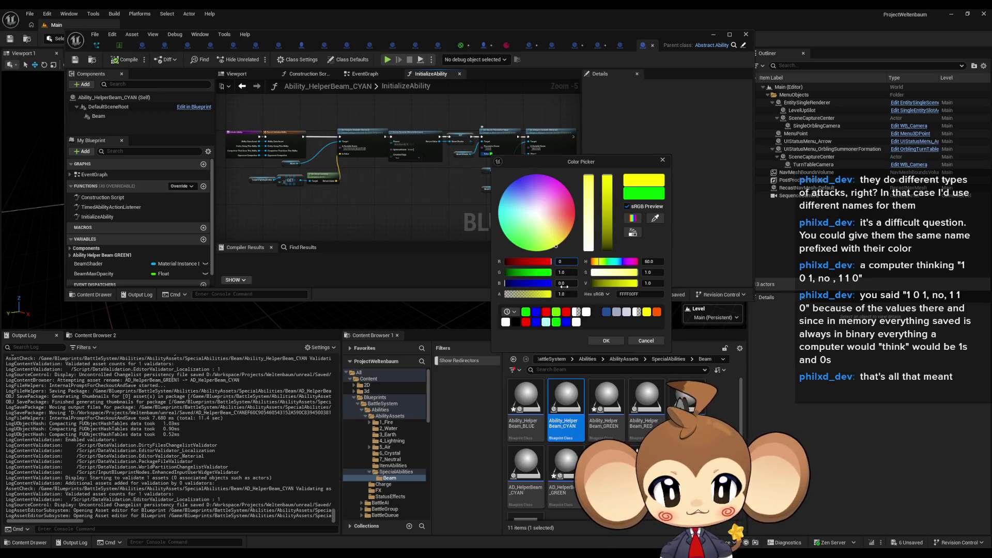
pyautogui.press('Tab')
pyautogui.press('Tab')
pyautogui.click(609, 342)
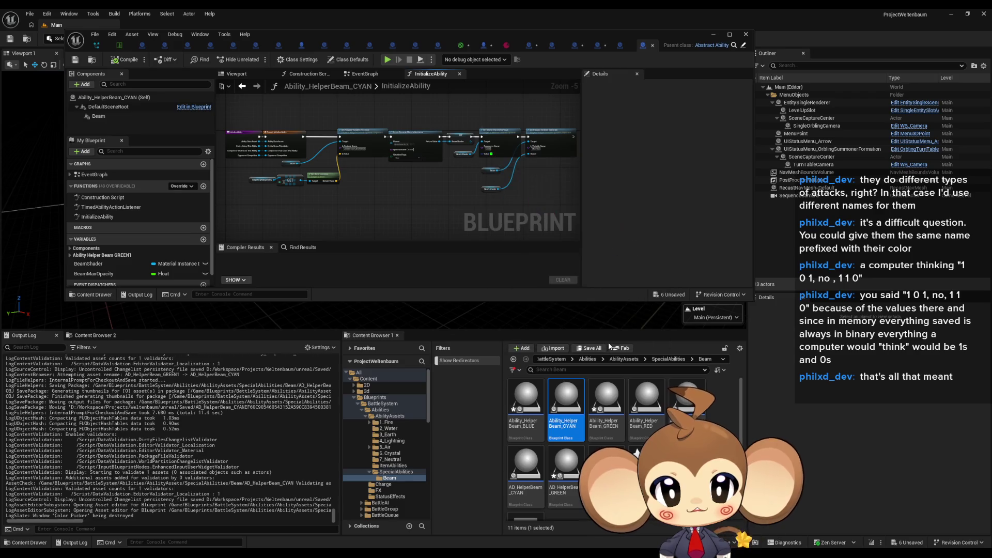
# Set the blue channel to 1, making the beam colour cyan (R 0, G 1, B 1)
pyautogui.click(491, 153)
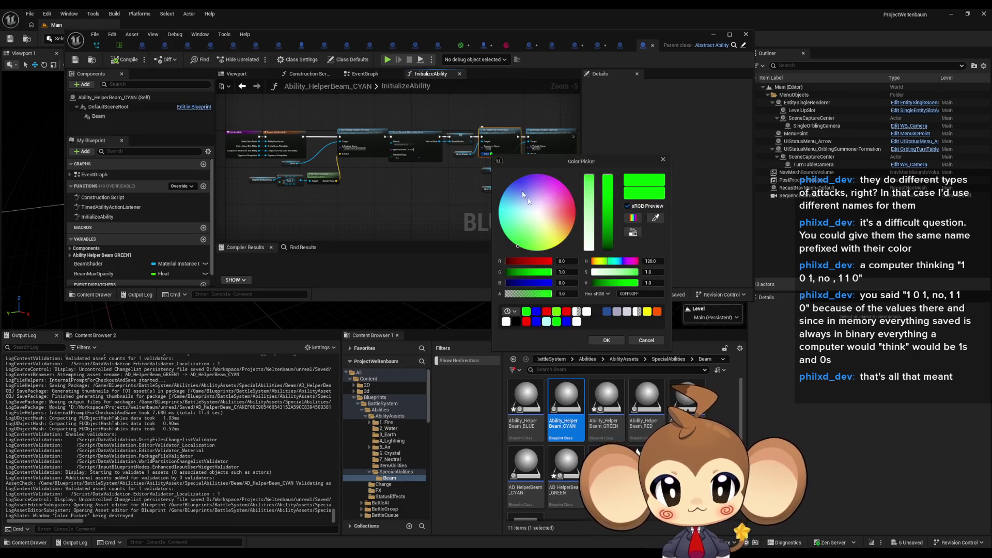
pyautogui.click(566, 283)
pyautogui.write('1')
pyautogui.press('Tab')
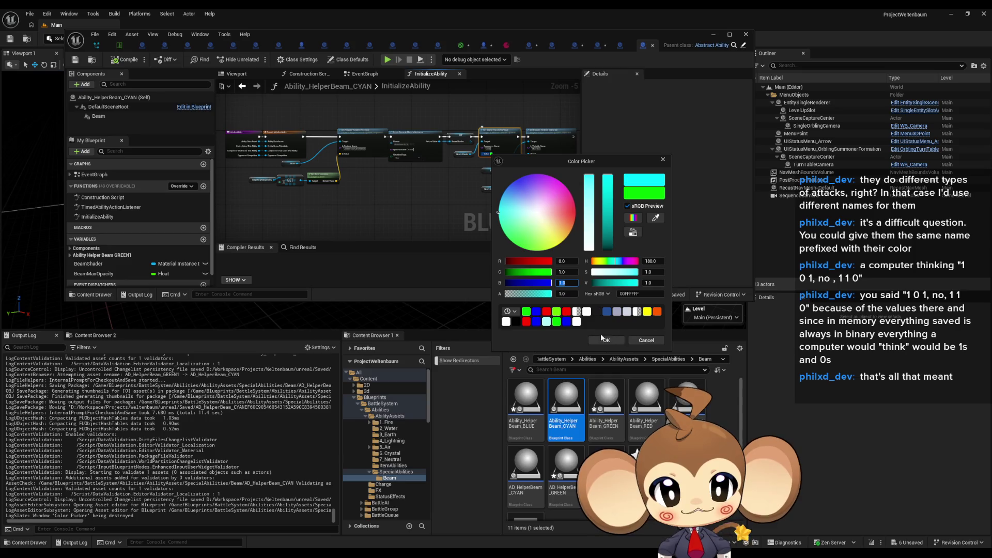
pyautogui.click(600, 342)
pyautogui.scroll(4, 424, 202)
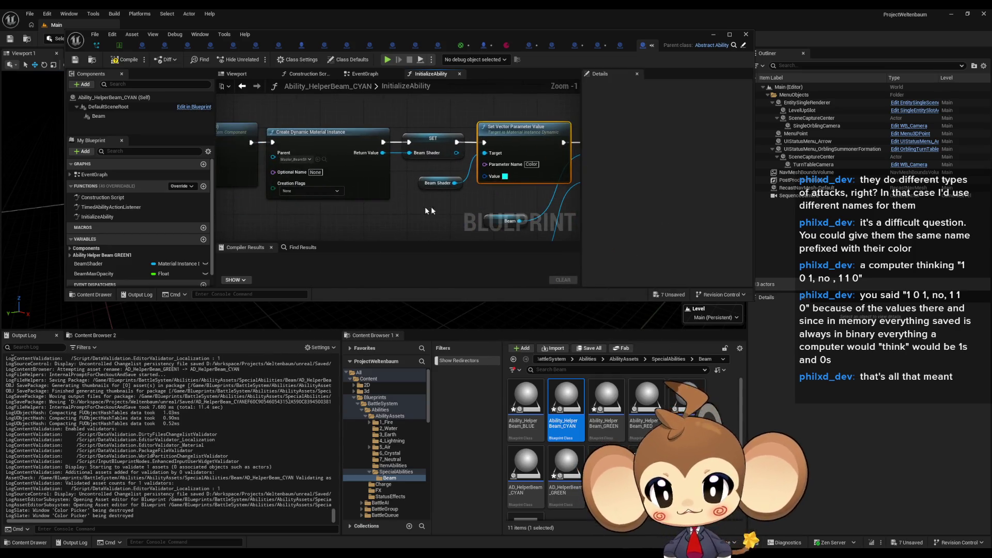
pyautogui.moveTo(424, 202); pyautogui.dragTo(436, 173)
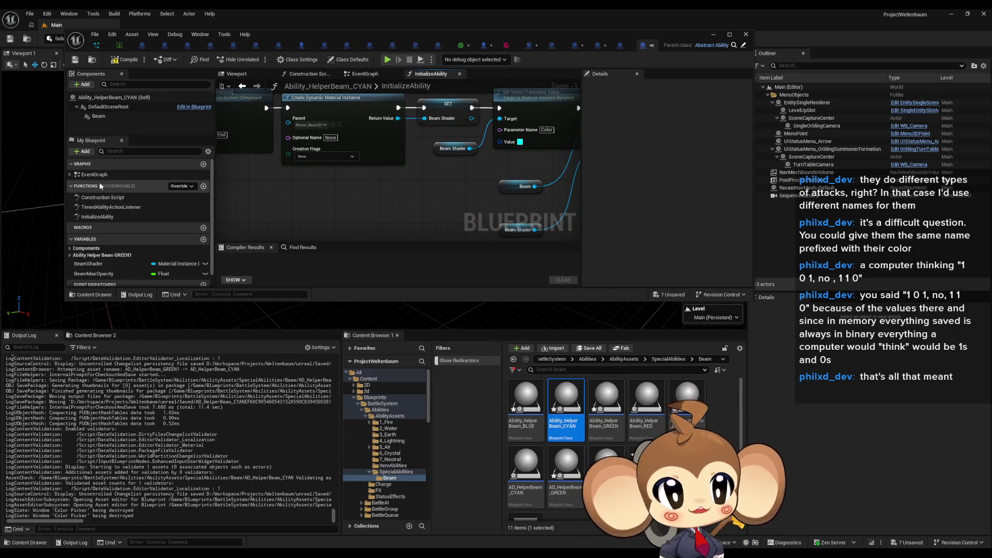
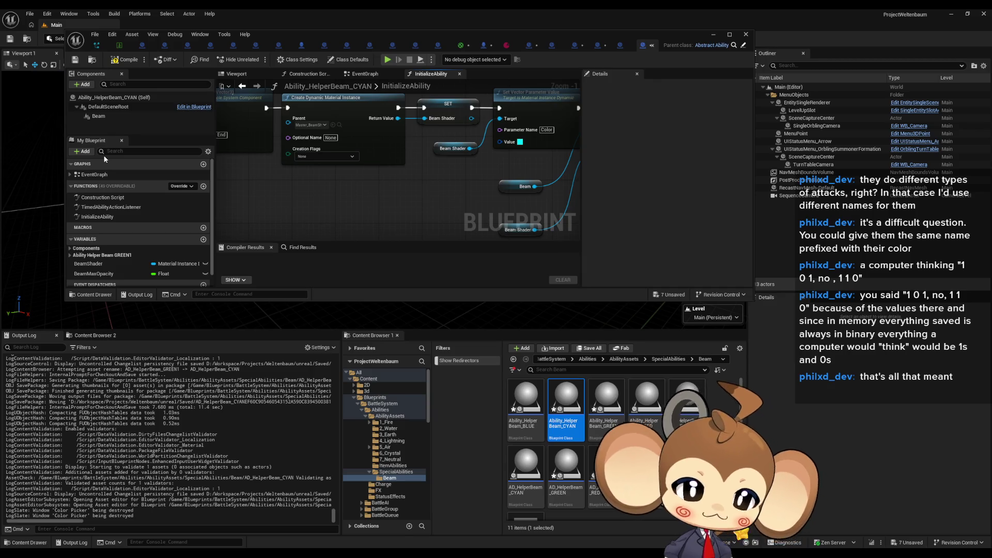
# Set the CYAN data asset's ID and Name to HelperBeamCYAN
pyautogui.moveTo(453, 175); pyautogui.dragTo(405, 179)
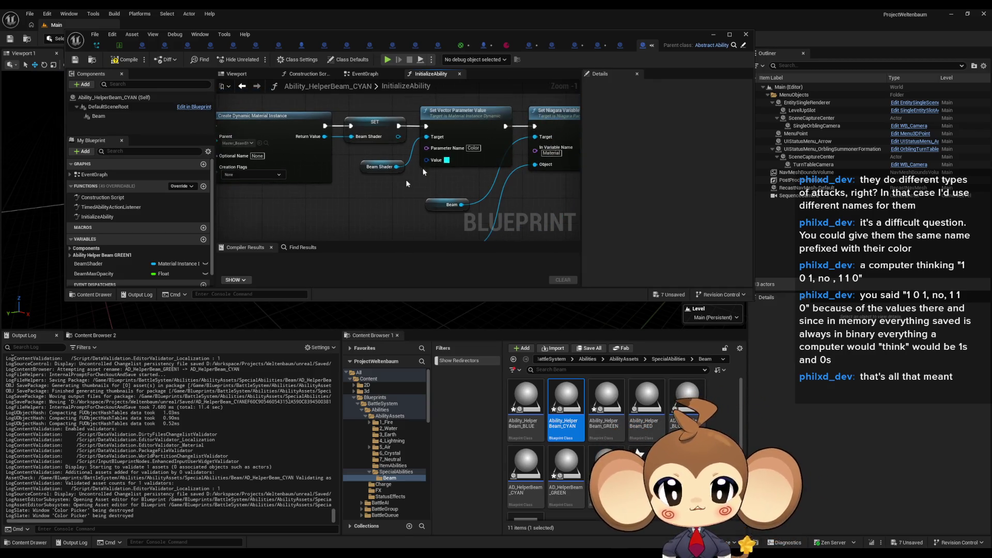
pyautogui.click(620, 47)
pyautogui.click(367, 108)
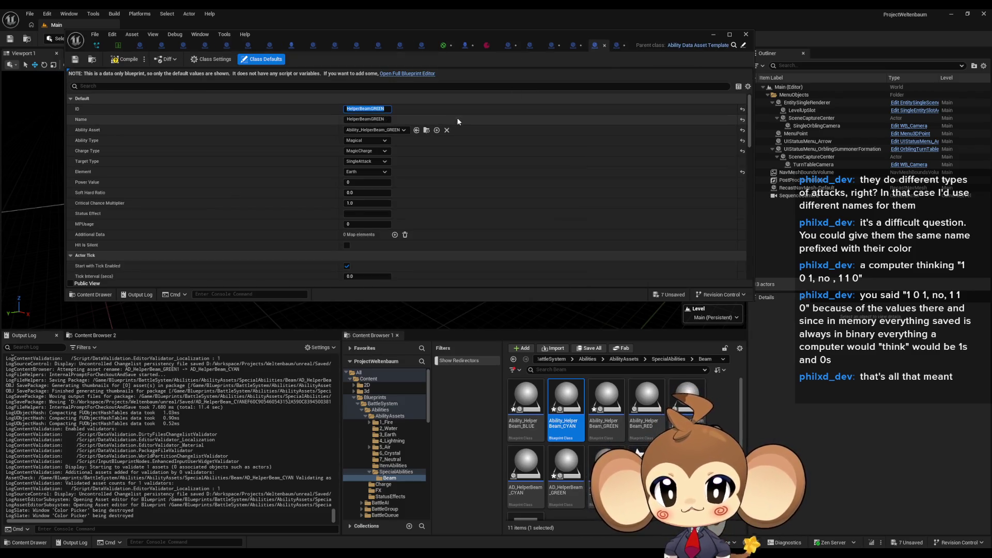
pyautogui.write('HelperBeamCYAN')
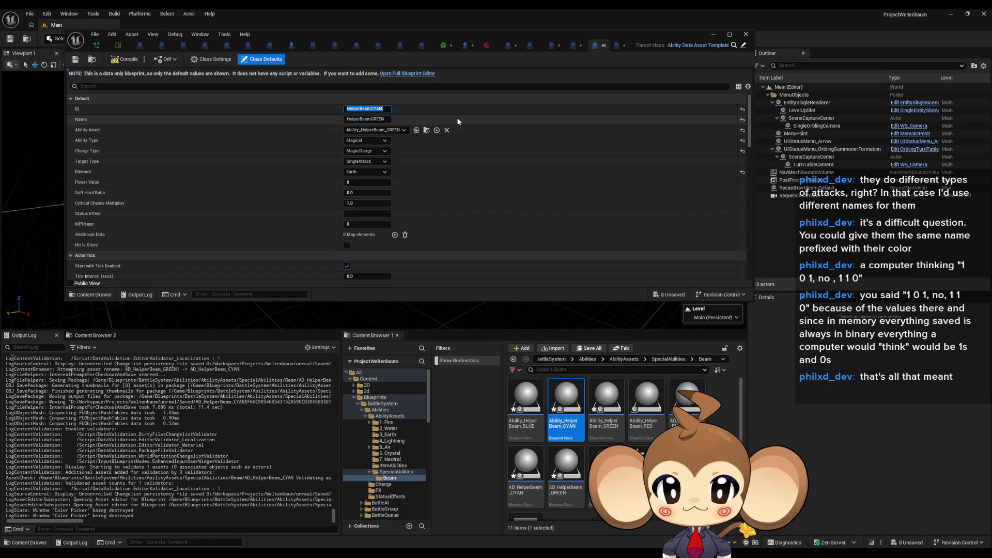
pyautogui.press('Tab')
pyautogui.write('HelperBeamCYAN')
pyautogui.press('Return')
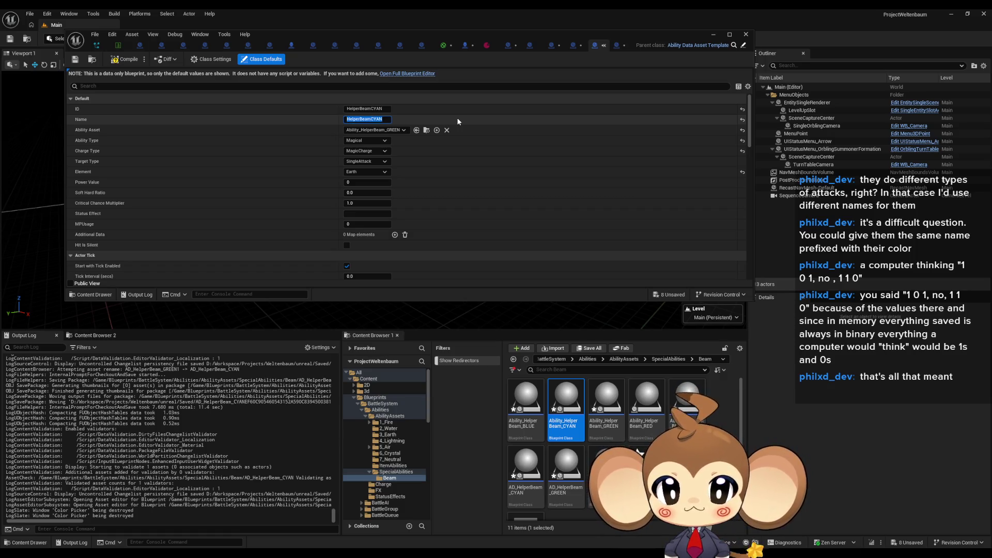
# Link Ability_HelperBeam_CYAN, set Element to Lightning, compile, and duplicate both CYAN assets
pyautogui.click(398, 130)
pyautogui.write('CYAN')
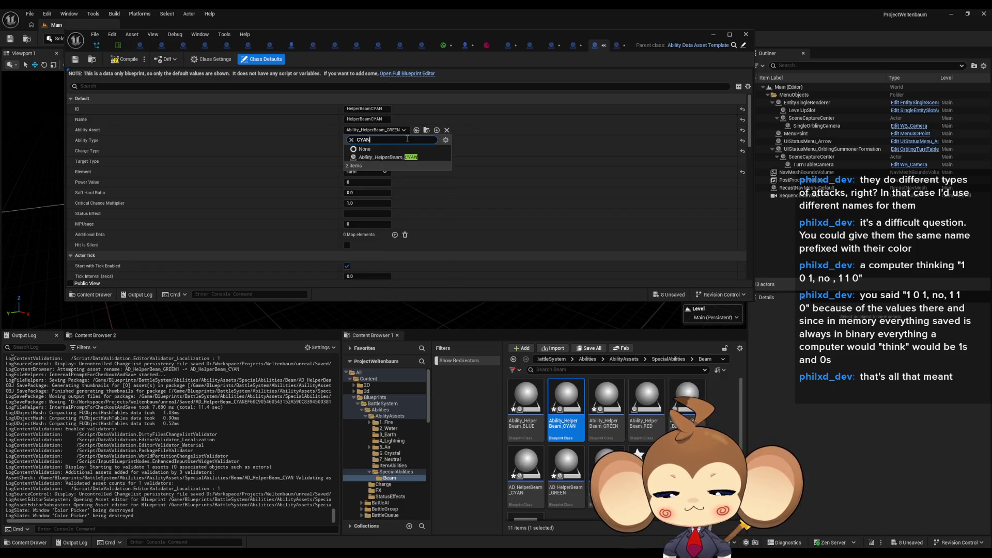
pyautogui.press('Return')
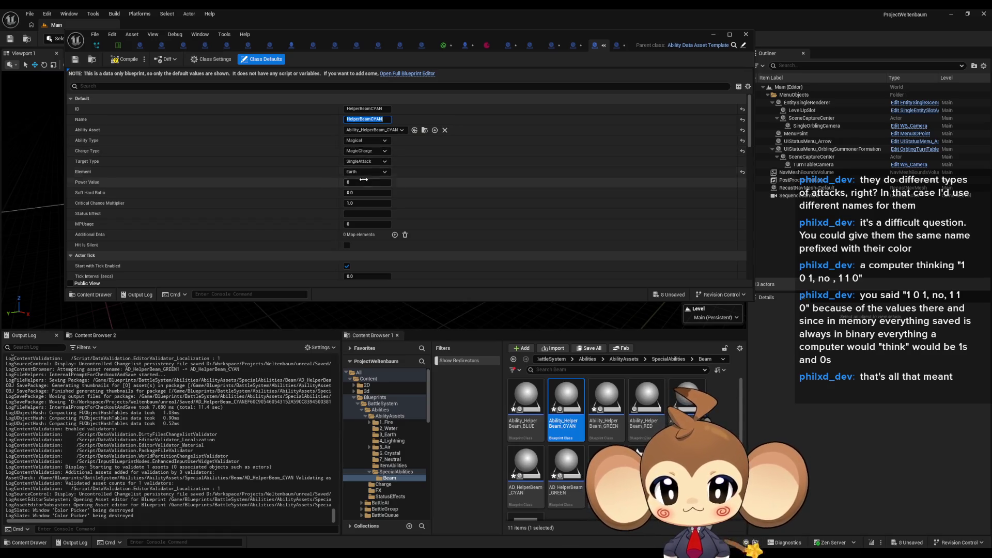
pyautogui.click(361, 171)
pyautogui.click(385, 206)
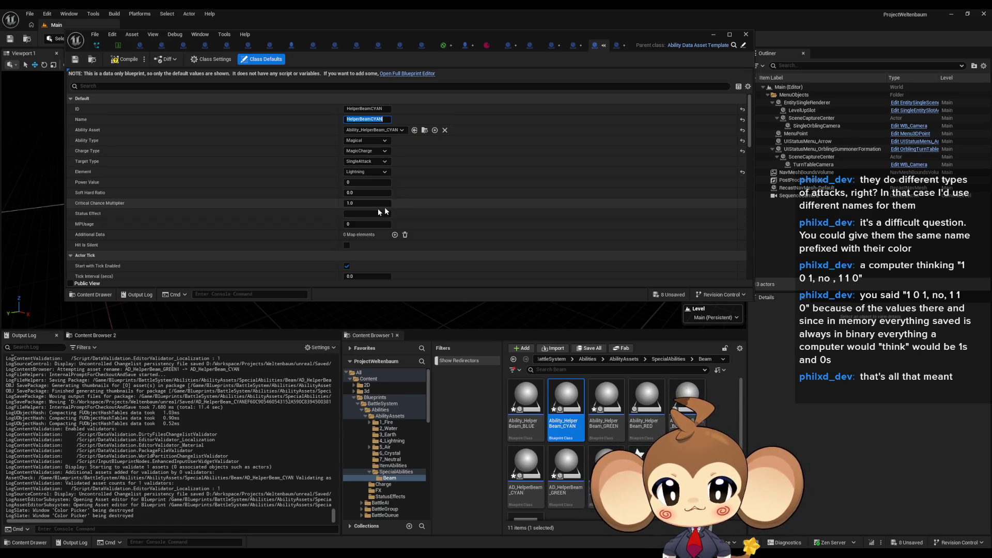
pyautogui.click(119, 64)
pyautogui.click(118, 62)
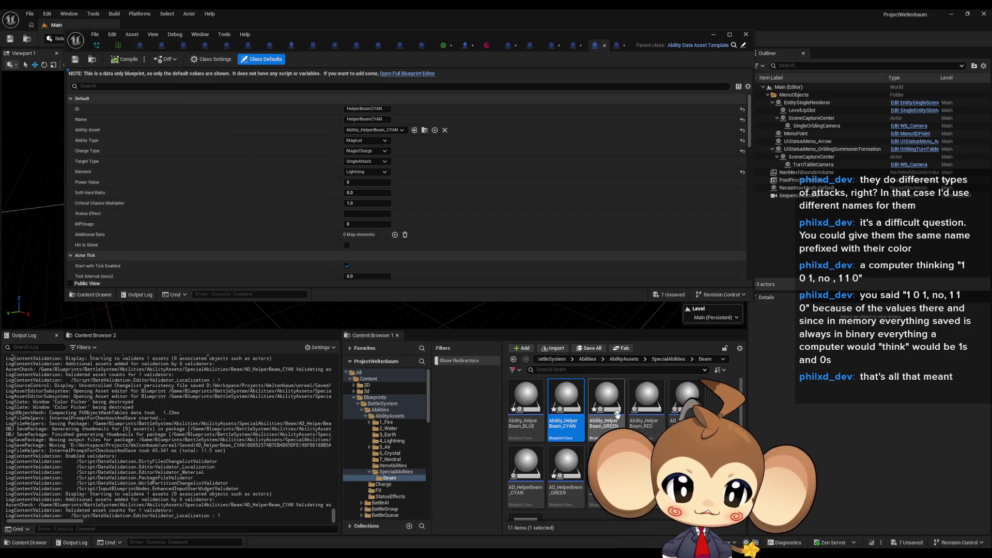
pyautogui.hotkey('ctrl', 'd')
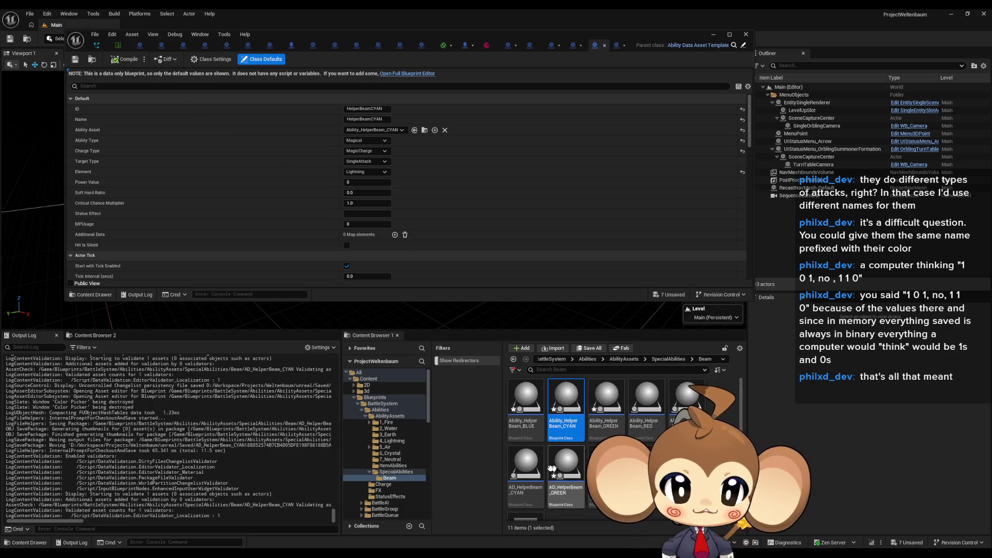
pyautogui.press('Return')
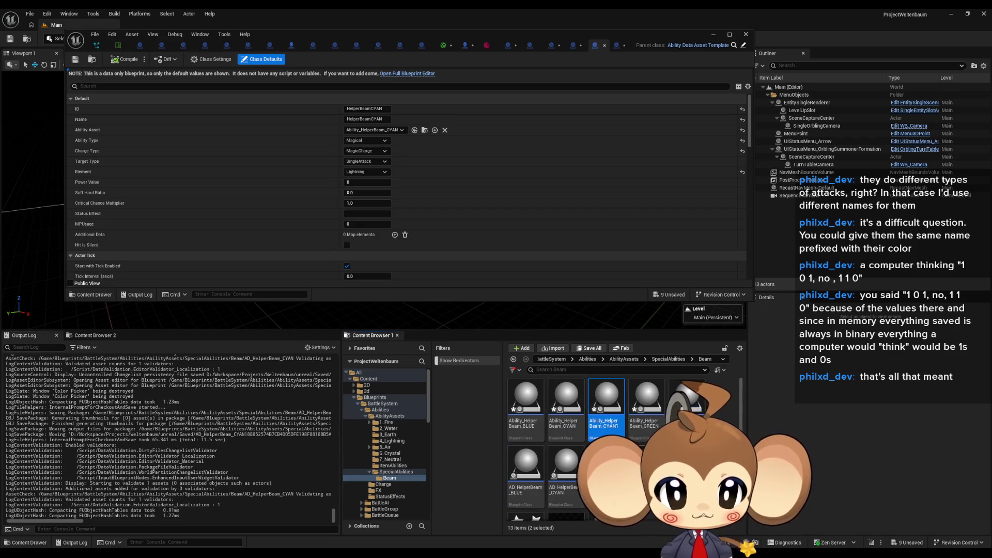
# Rename the duplicates to Ability_HelperBeam_YELLOW and AD_HelperBeam_YELLOW
pyautogui.click(617, 416)
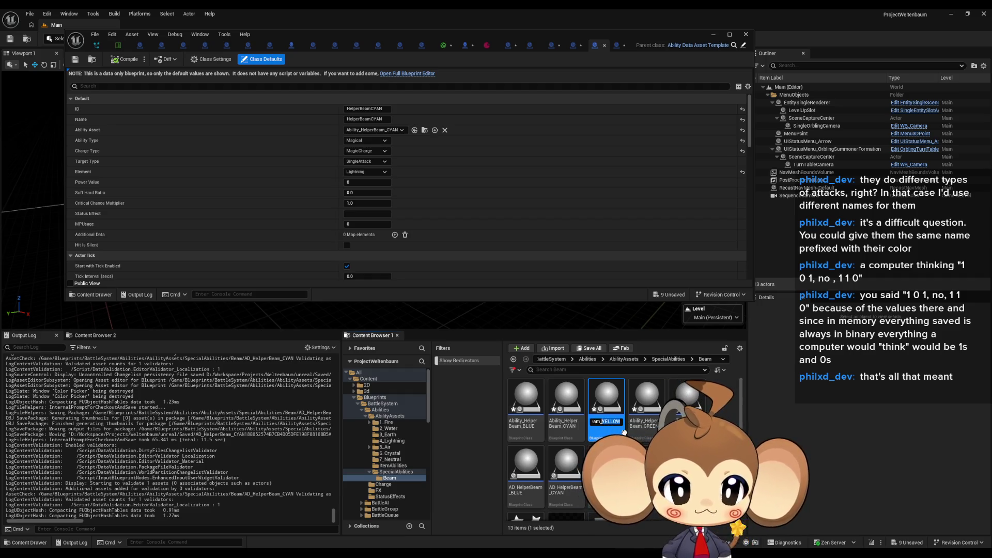
pyautogui.press('Return')
pyautogui.scroll(-2, 625, 433)
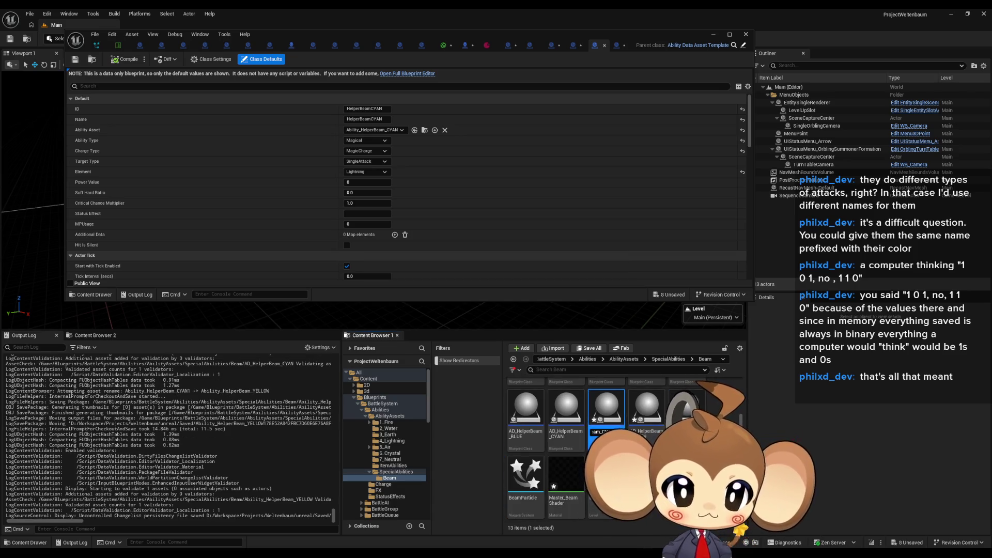
pyautogui.press('Return')
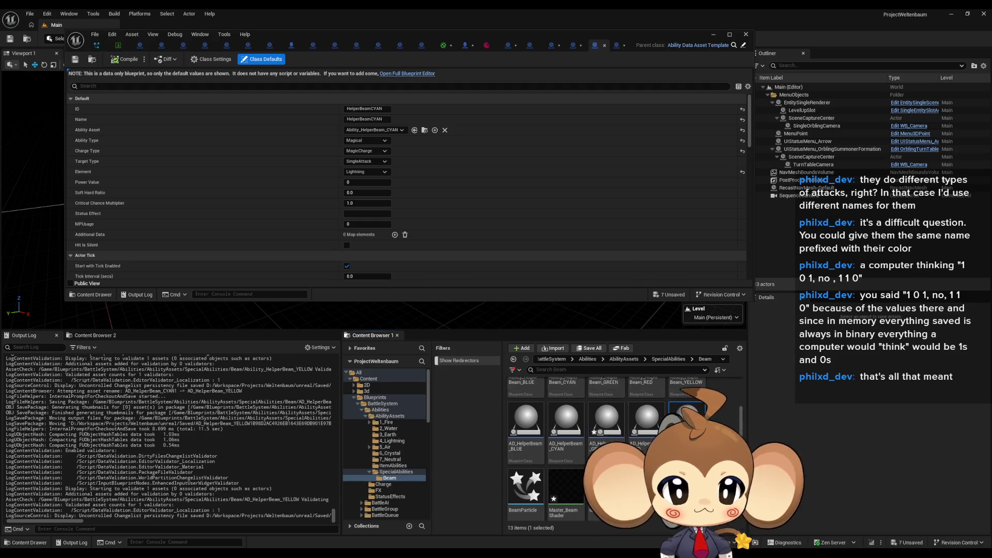
# In the YELLOW ability's InitializeAbility graph, set the beam Color to yellow with blue at zero
pyautogui.doubleClick(687, 408)
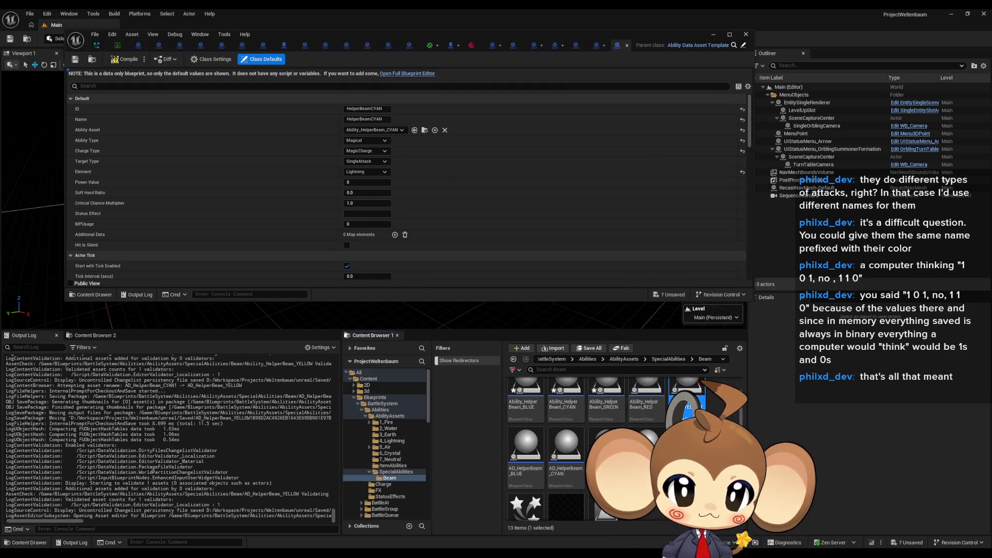
pyautogui.doubleClick(687, 409)
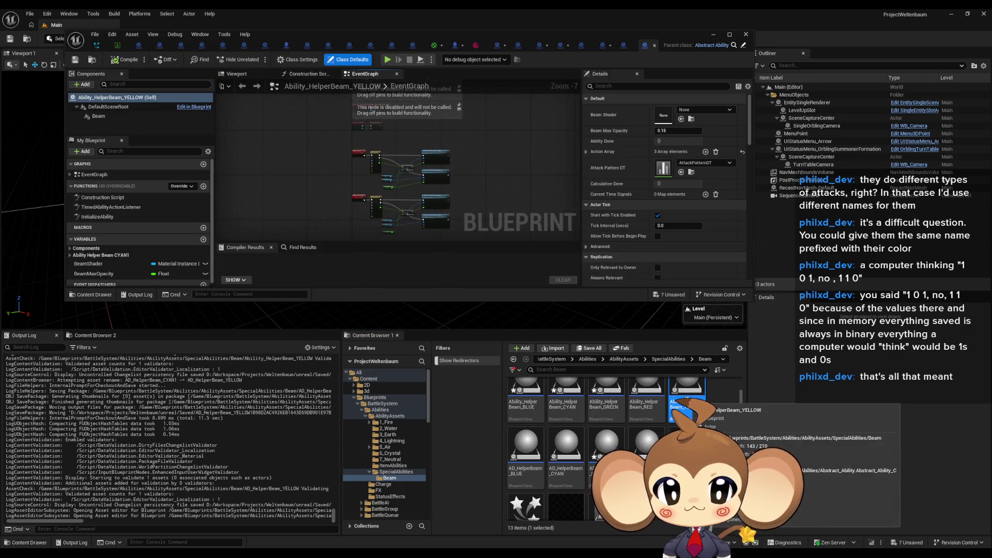
pyautogui.scroll(3, 447, 228)
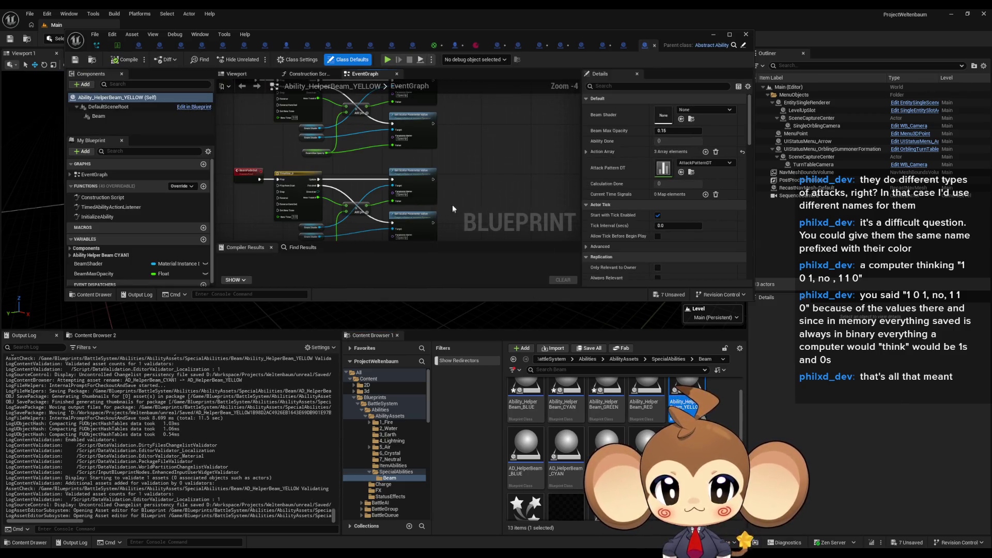
pyautogui.moveTo(453, 208)
pyautogui.mouseDown()
pyautogui.moveTo(444, 243)
pyautogui.moveTo(433, 220)
pyautogui.mouseUp()
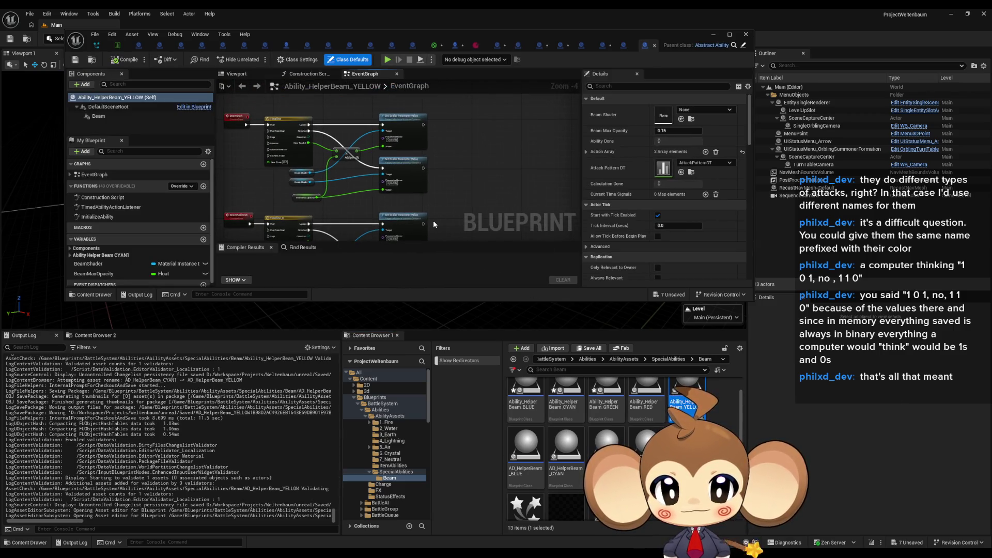
pyautogui.doubleClick(114, 217)
pyautogui.click(468, 136)
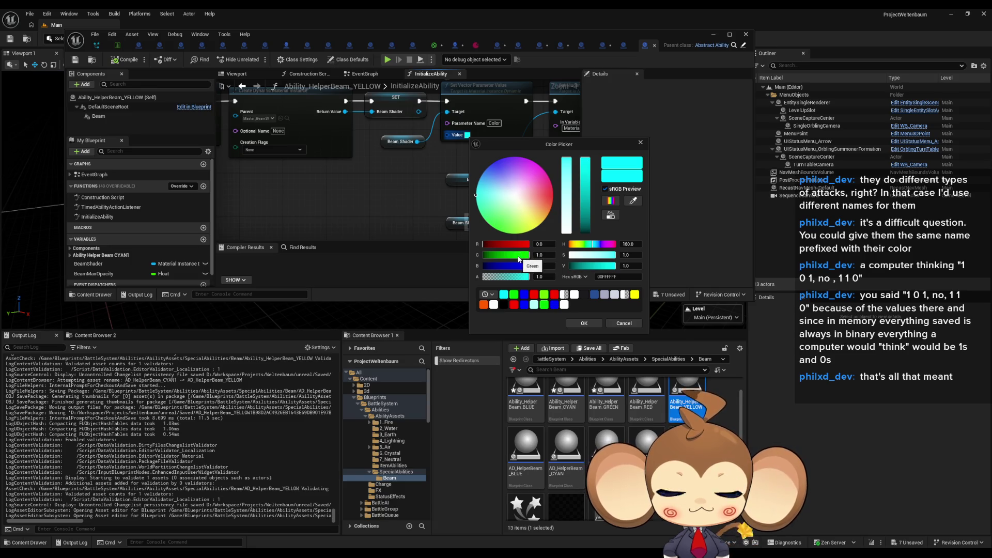
pyautogui.moveTo(499, 265)
pyautogui.mouseDown()
pyautogui.moveTo(483, 266)
pyautogui.moveTo(532, 245)
pyautogui.mouseUp()
pyautogui.click(600, 323)
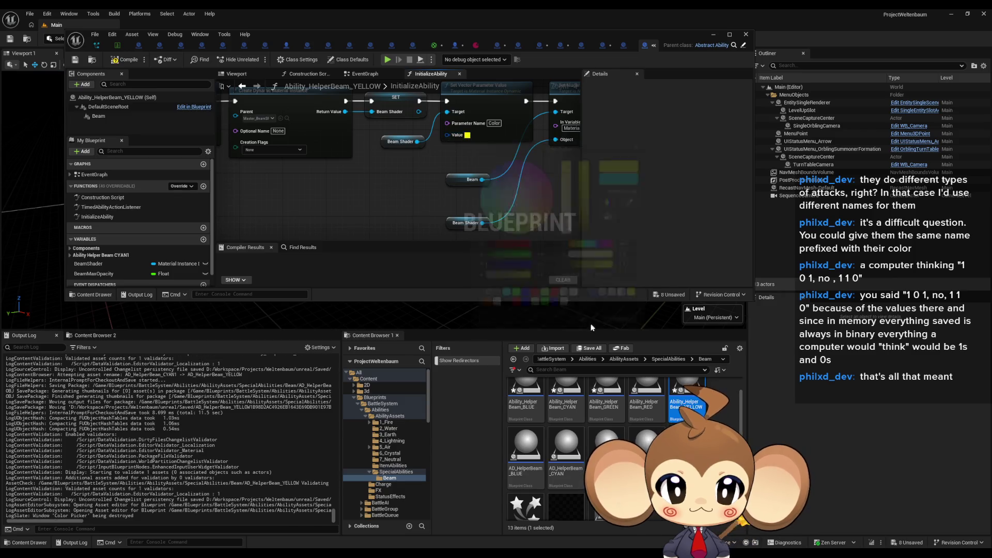
pyautogui.click(623, 46)
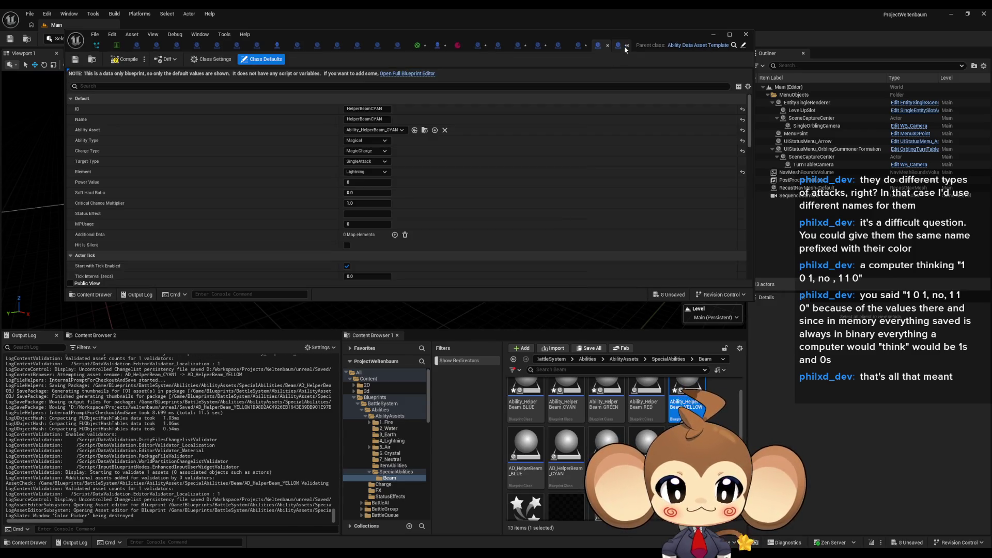
# Change the data asset's ID and Name from HelperBeamCYAN to HelperBeamYELLOW
pyautogui.click(369, 109)
pyautogui.press('BackSpace')
pyautogui.press('BackSpace')
pyautogui.press('BackSpace')
pyautogui.write('YELLOW')
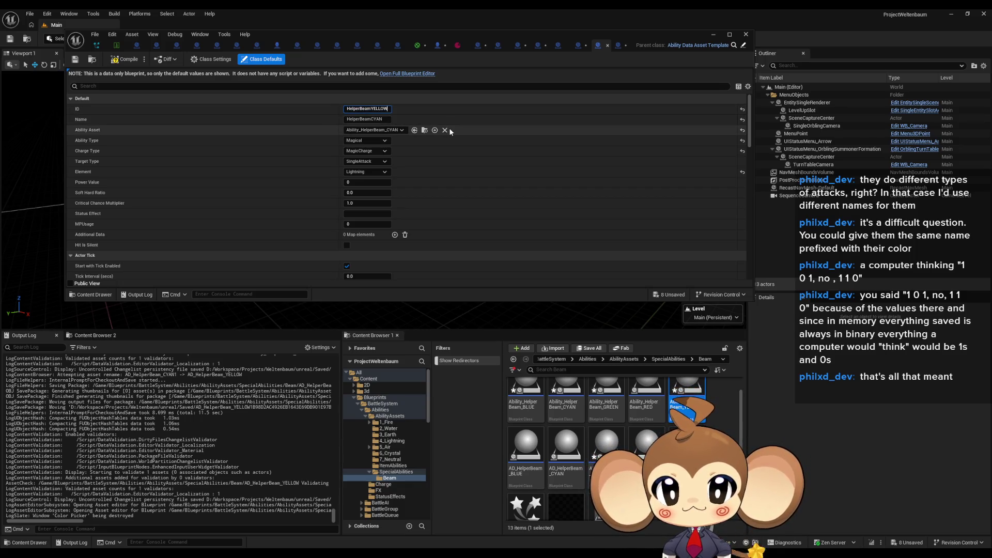
pyautogui.press('Tab')
pyautogui.press('End')
pyautogui.press('BackSpace')
pyautogui.press('BackSpace')
pyautogui.press('BackSpace')
pyautogui.press('BackSpace')
pyautogui.write('YELLOW')
pyautogui.press('Return')
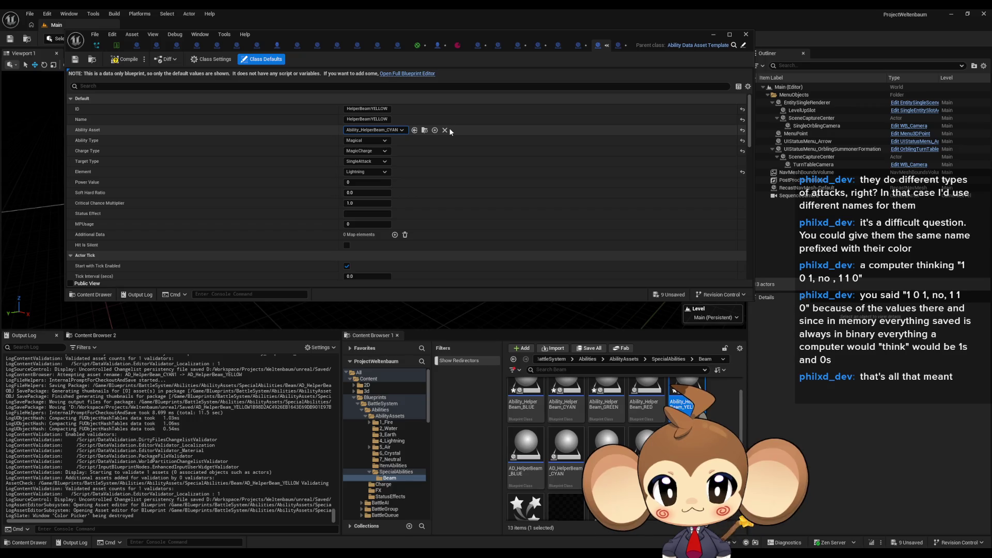
# Link Ability_HelperBeam_YELLOW, set Element to Air, compile, and duplicate both YELLOW assets
pyautogui.click(398, 132)
pyautogui.write('YELLOW')
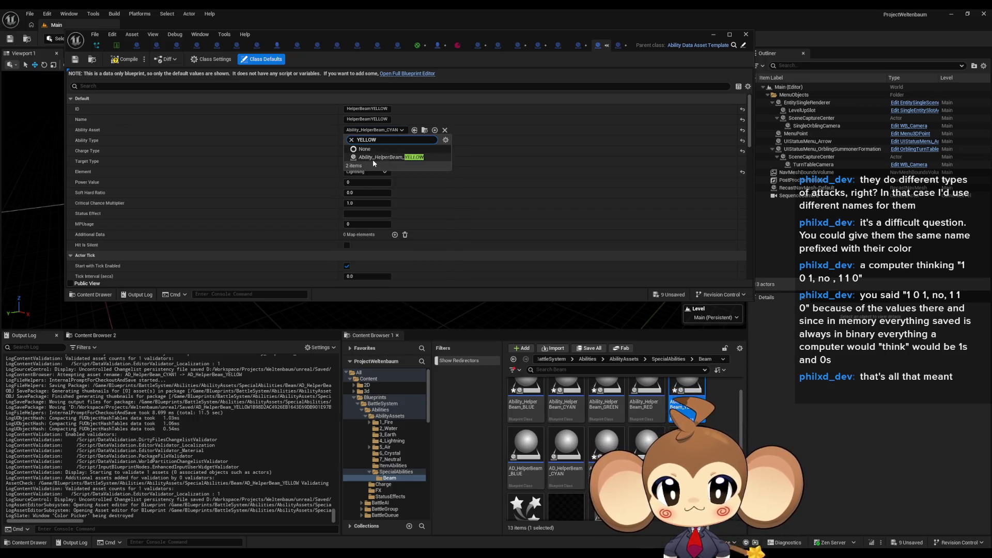
pyautogui.click(373, 159)
pyautogui.click(366, 172)
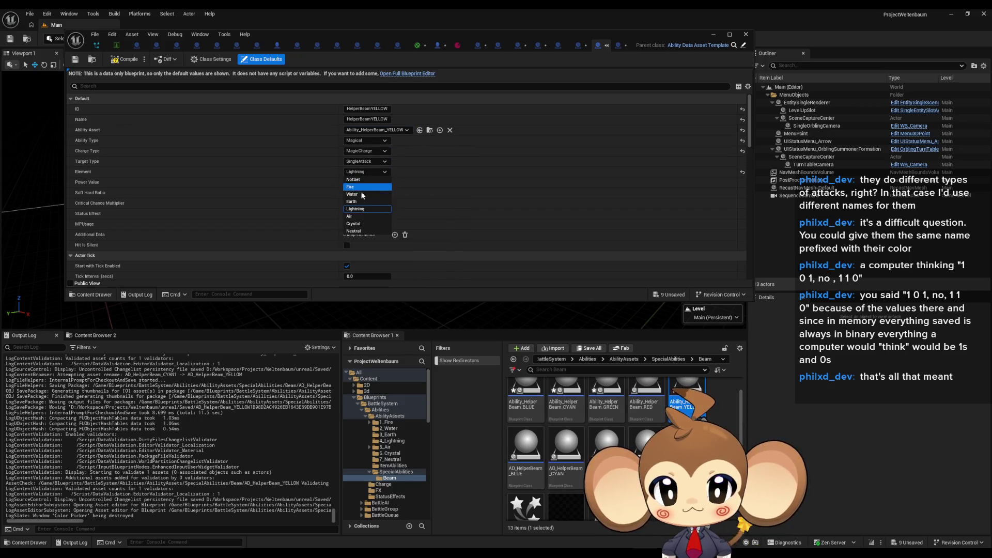
pyautogui.click(362, 213)
pyautogui.click(124, 59)
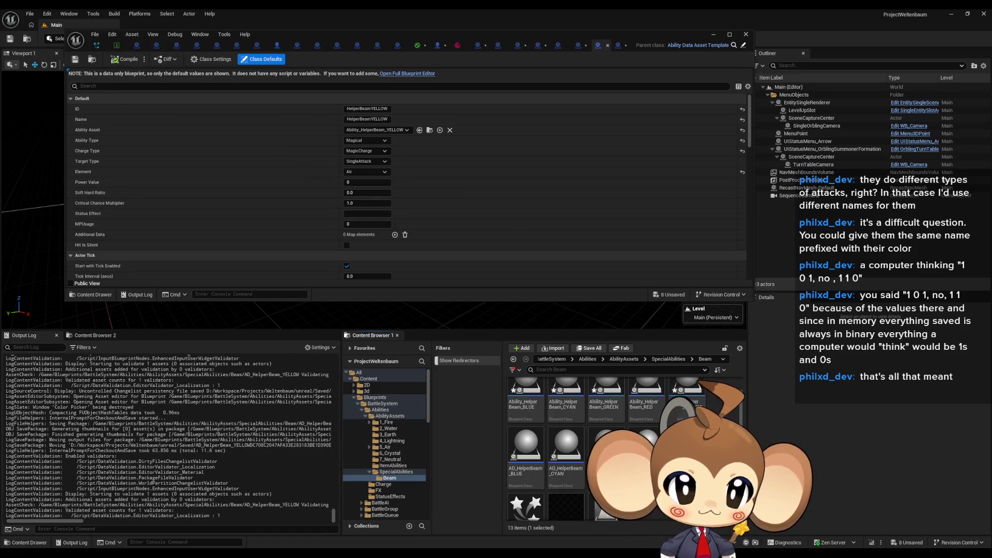
pyautogui.hotkey('ctrl', 'd')
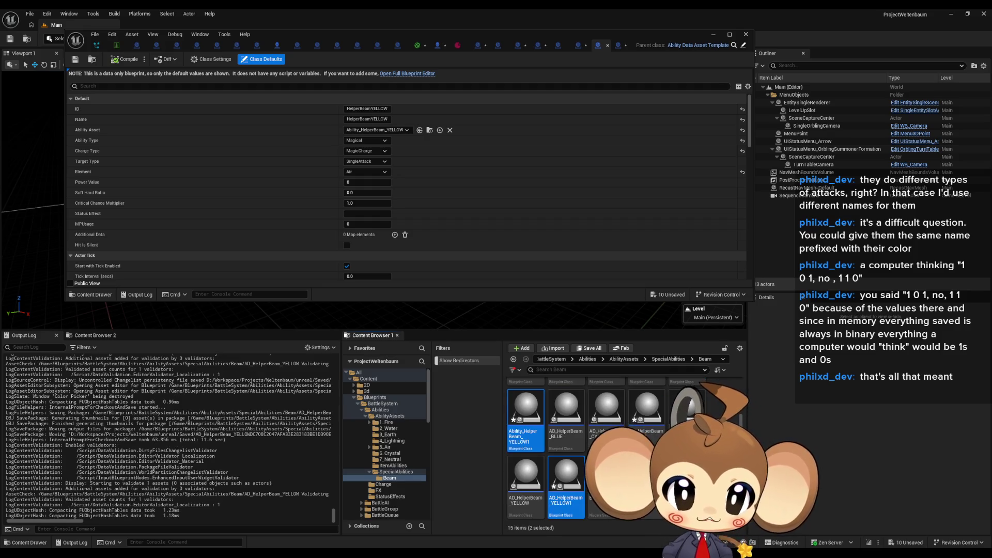
# Rename the copied YELLOW ability to Ability_HelperBeam_MAGENTA
pyautogui.click(526, 432)
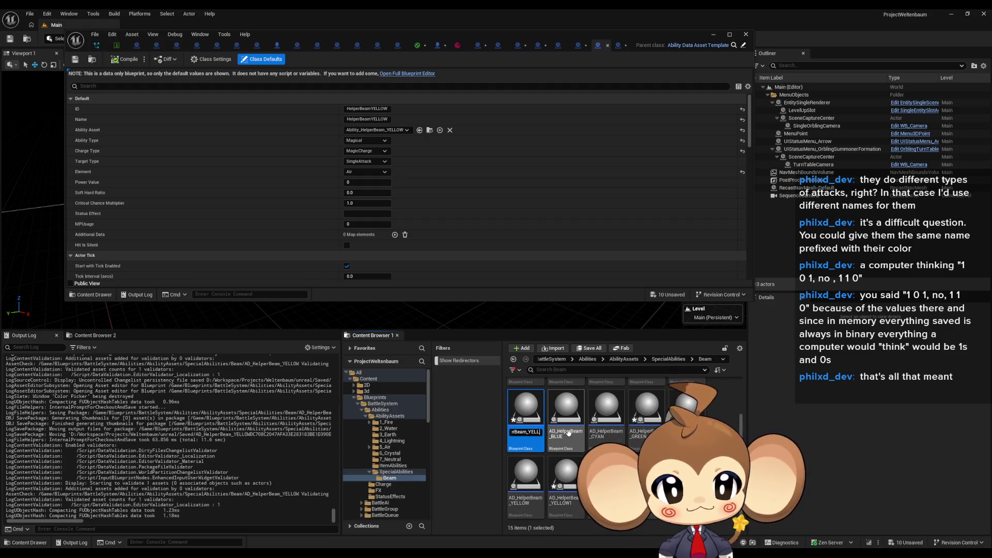
pyautogui.press('BackSpace')
pyautogui.press('BackSpace')
pyautogui.press('BackSpace')
pyautogui.write('MAGEN')
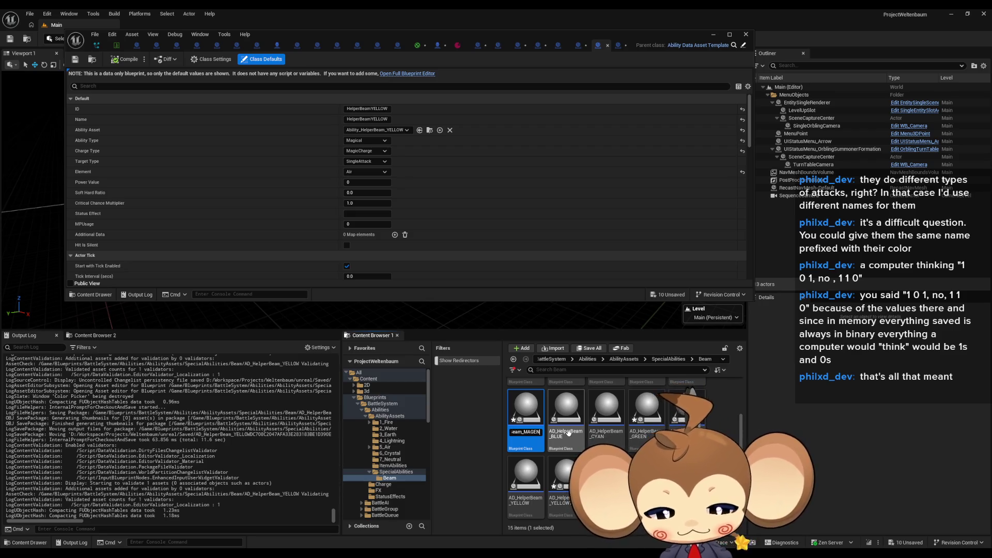
pyautogui.write('TA')
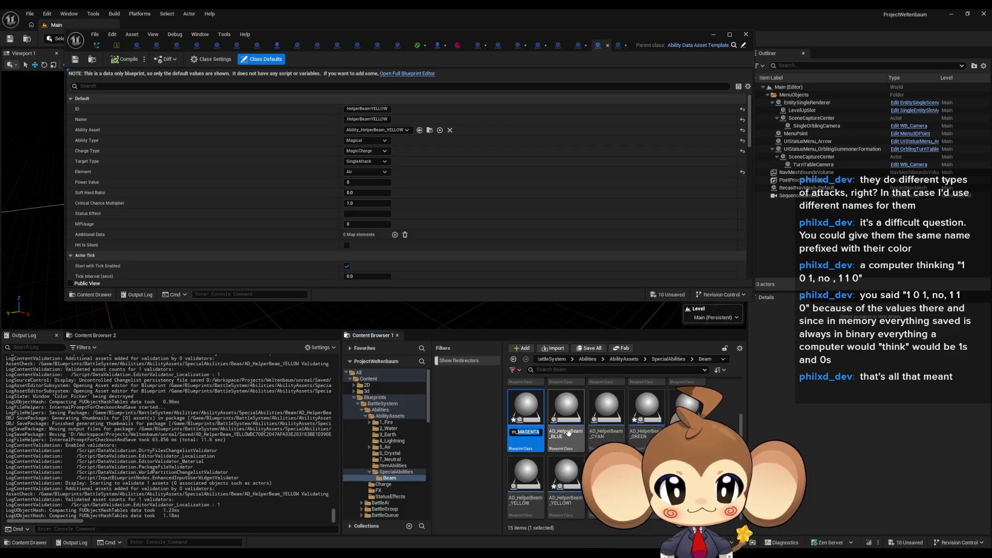
pyautogui.press('Return')
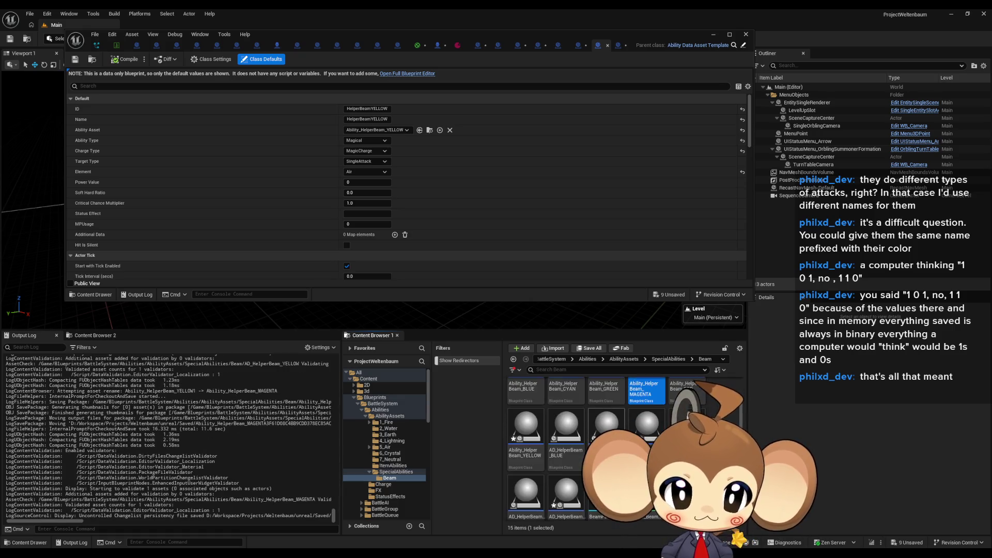
# Correct the name of the copied helper beam data asset
pyautogui.click(526, 439)
pyautogui.scroll(1, 526, 440)
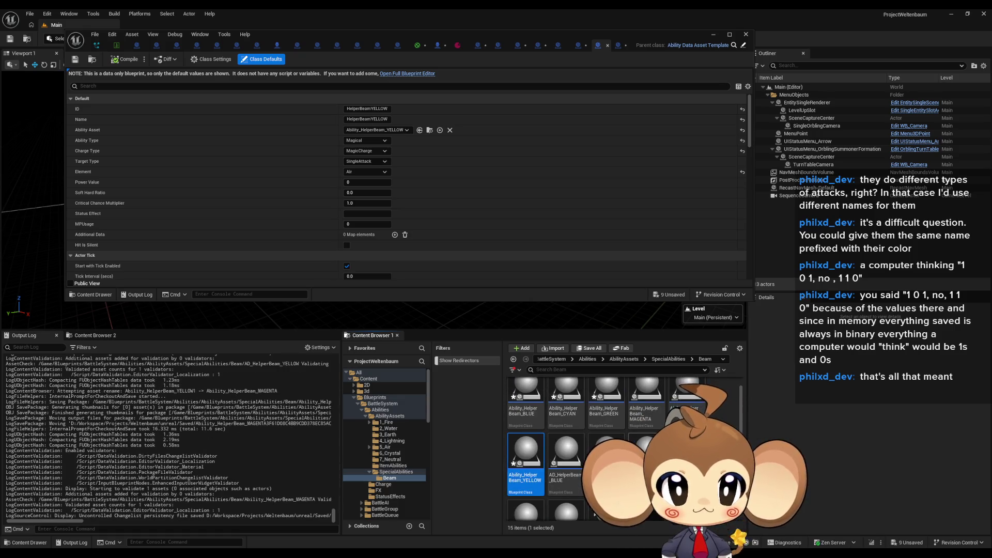
pyautogui.scroll(-1, 726, 536)
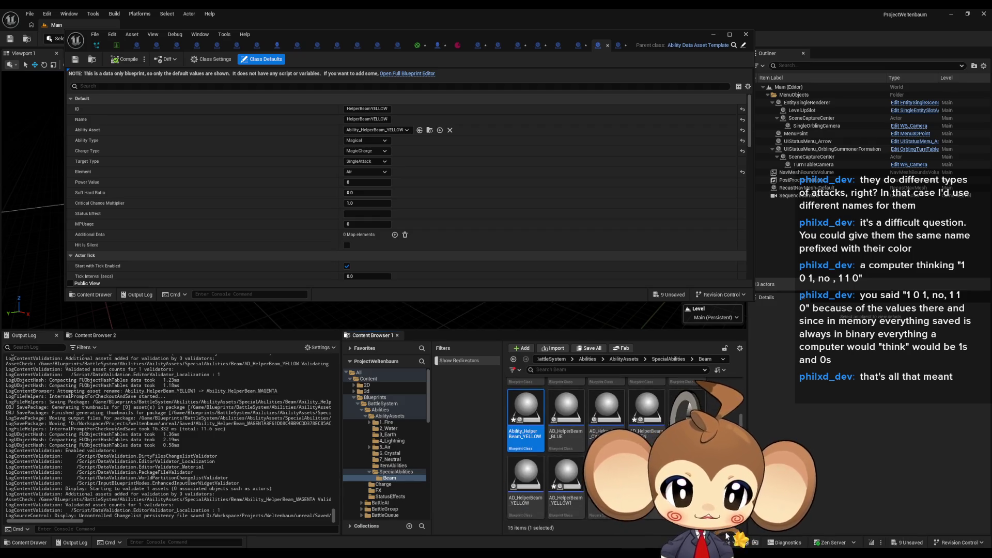
pyautogui.click(566, 475)
pyautogui.press('F2')
pyautogui.press('BackSpace')
pyautogui.press('BackSpace')
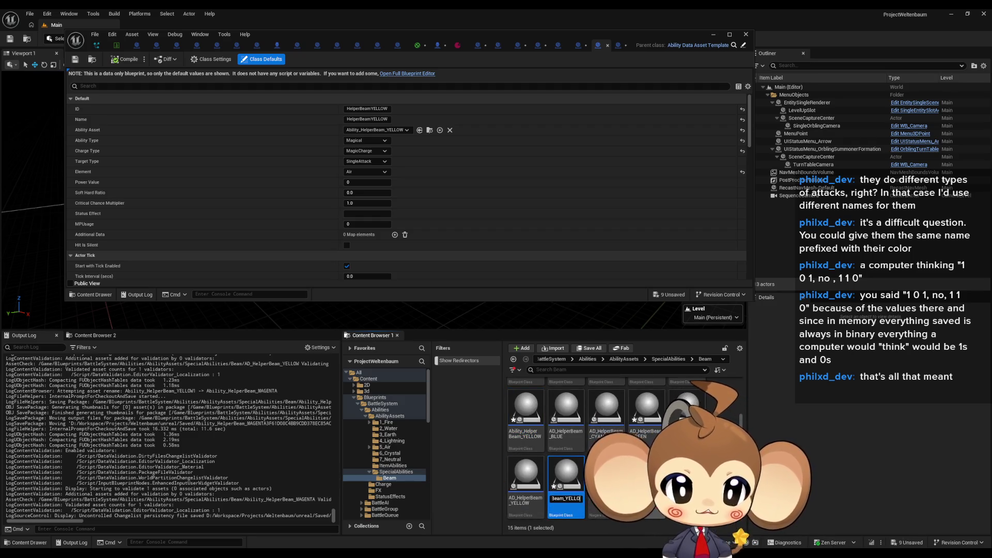
pyautogui.write('W')
pyautogui.press('Return')
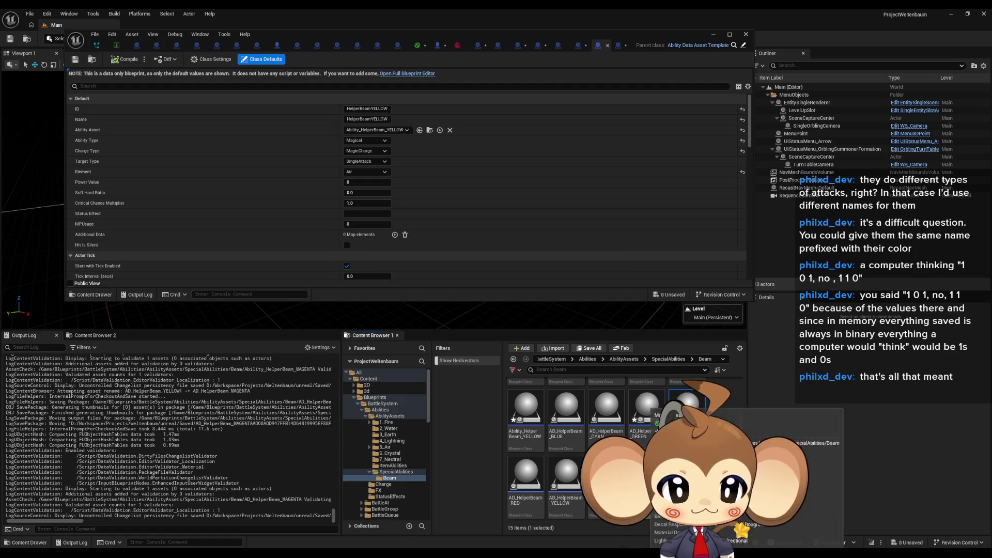
# Open the copied data asset and the Ability_HelperBeam_MAGENTA blueprint
pyautogui.doubleClick(672, 408)
pyautogui.scroll(1, 662, 418)
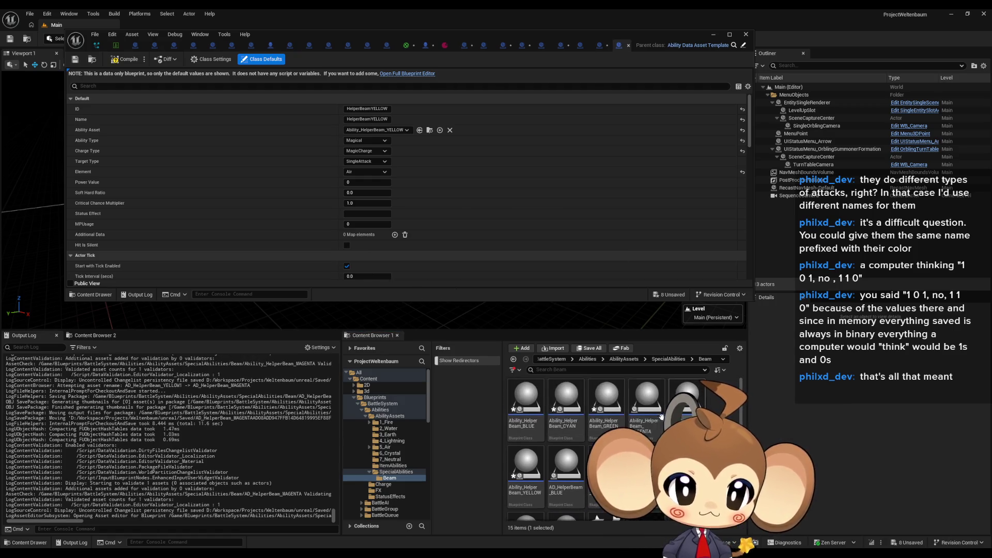
pyautogui.doubleClick(653, 411)
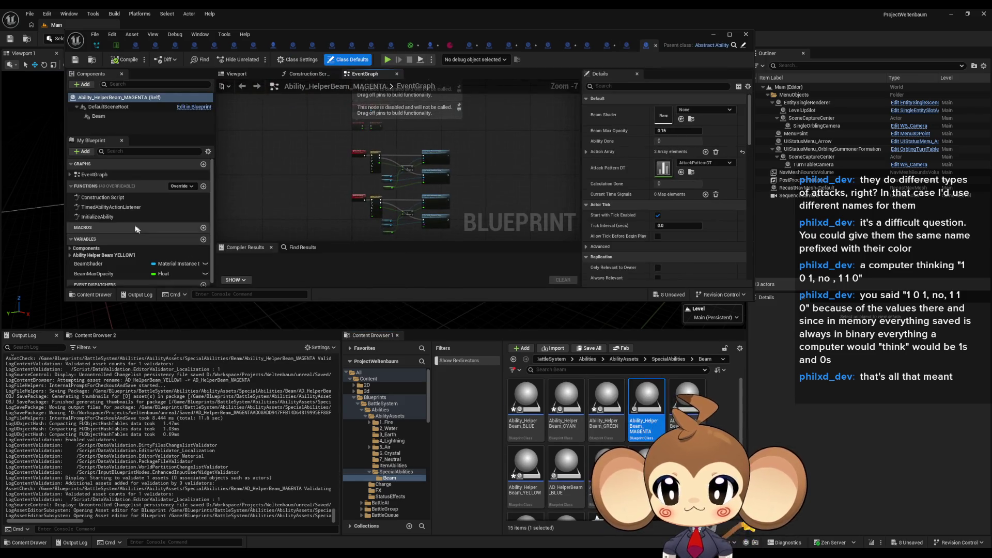
# In InitializeAbility, make the MAGENTA beam Color magenta with G 0 and B 1
pyautogui.doubleClick(97, 216)
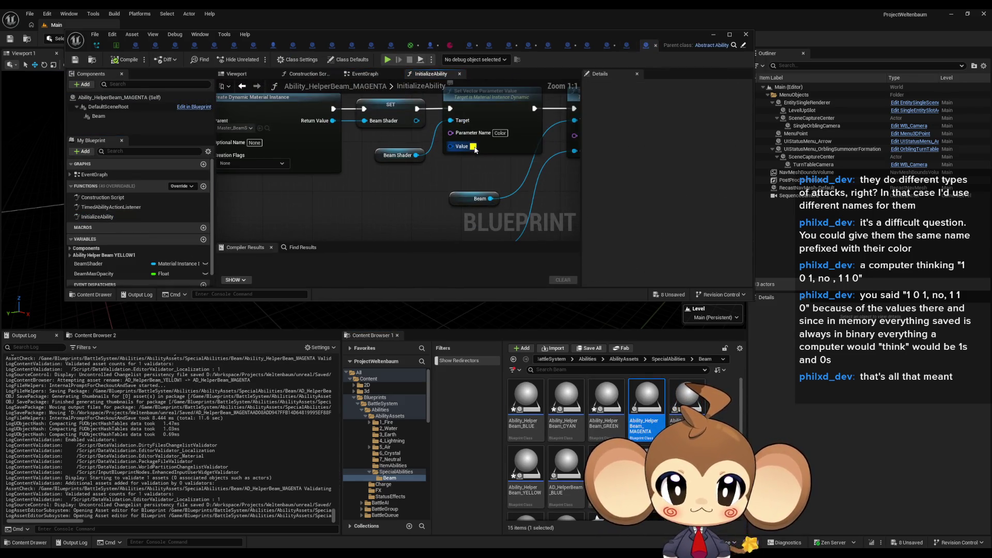
pyautogui.click(473, 147)
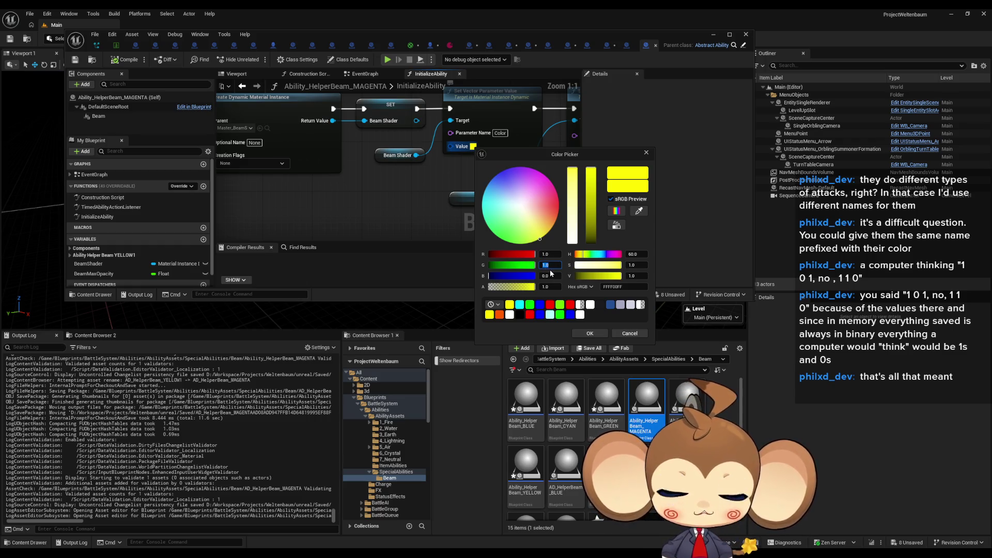
pyautogui.write('0')
pyautogui.click(550, 276)
pyautogui.write('1')
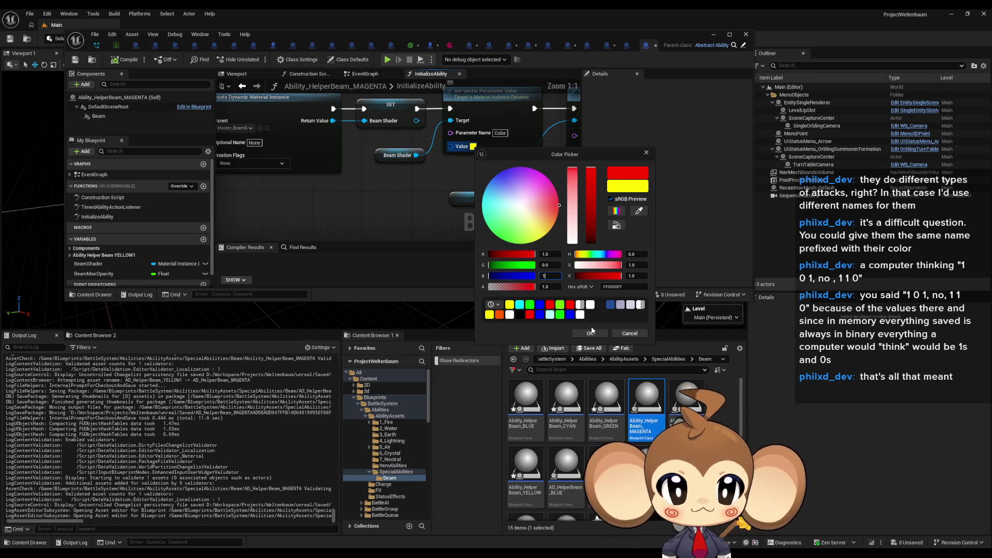
pyautogui.press('Return')
pyautogui.click(591, 333)
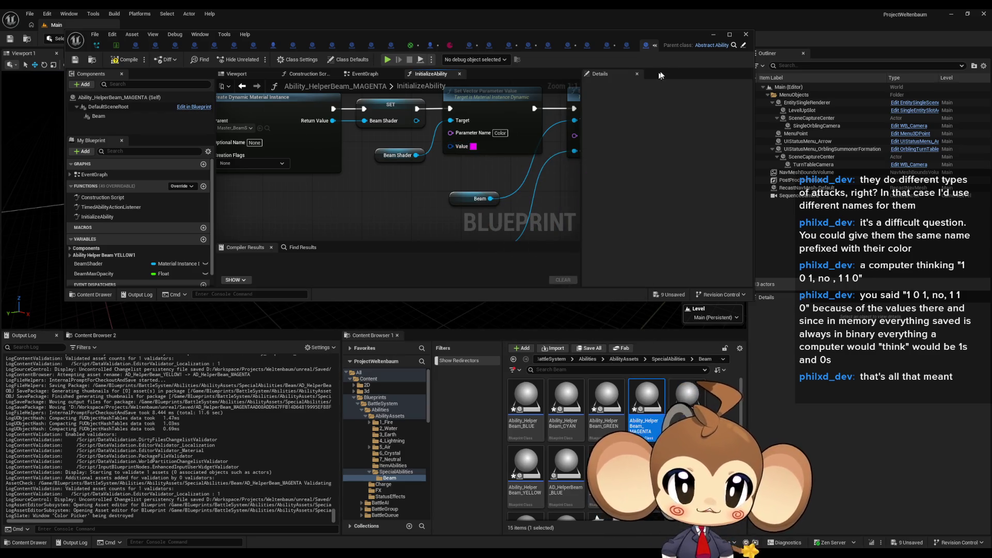
pyautogui.click(628, 50)
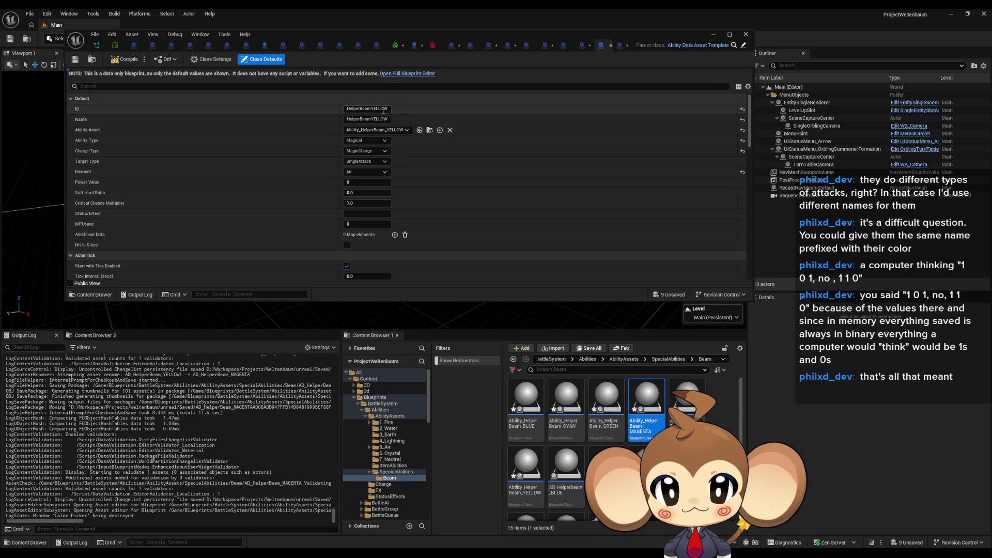
# Change the data asset's ID and Name to HelperBeamMAGENTA
pyautogui.press('BackSpace')
pyautogui.press('BackSpace')
pyautogui.write('MAGENTA')
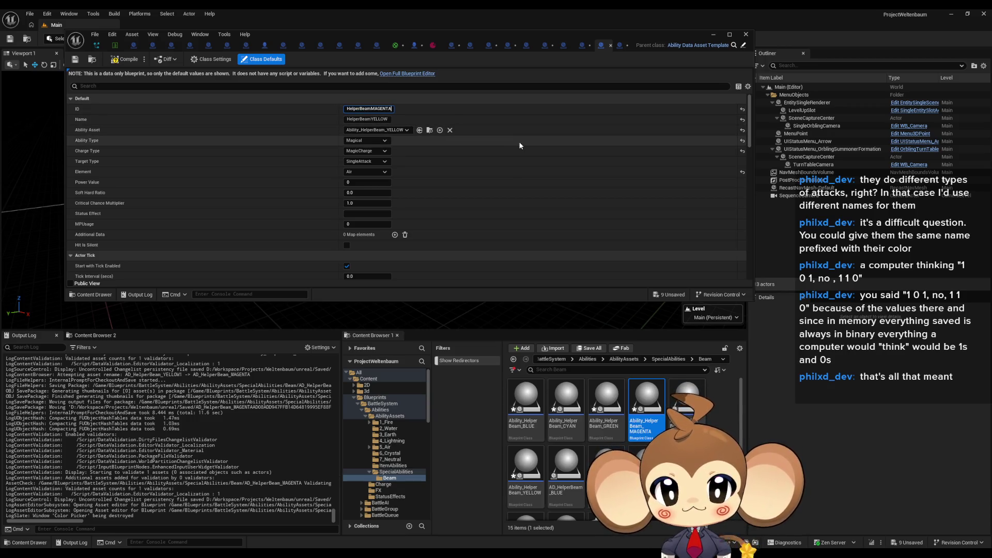
pyautogui.press('Tab')
pyautogui.press('End')
pyautogui.press('BackSpace')
pyautogui.press('BackSpace')
pyautogui.press('BackSpace')
pyautogui.write('MAGENTA')
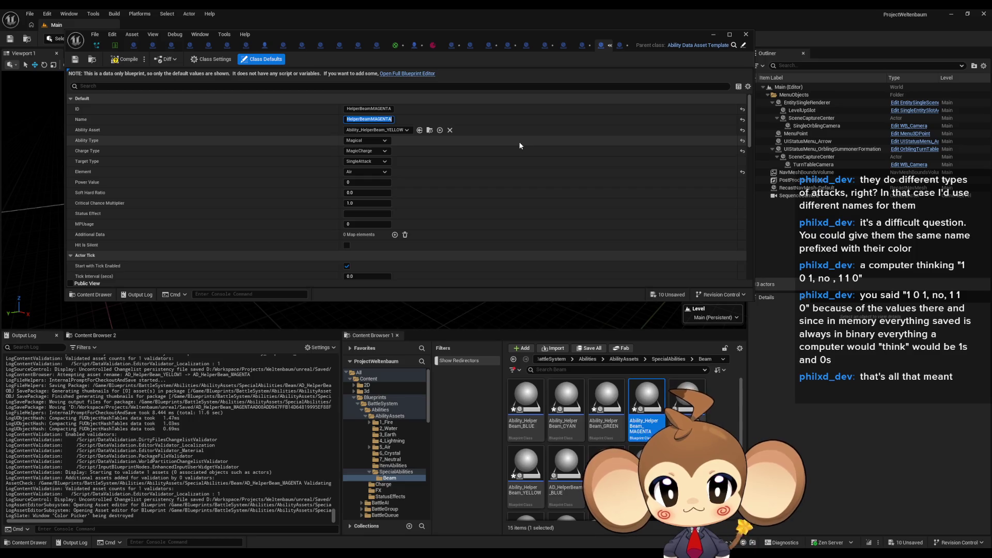
# Link Ability_HelperBeam_MAGENTA, set Element to Crystal, and save the data asset
pyautogui.click(383, 130)
pyautogui.write('MAGENTA')
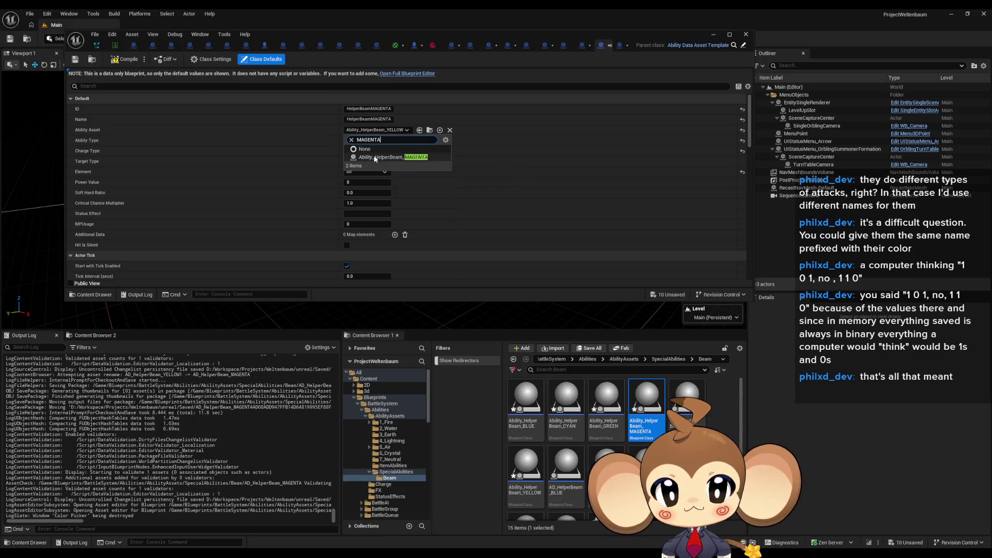
pyautogui.click(375, 157)
pyautogui.click(357, 172)
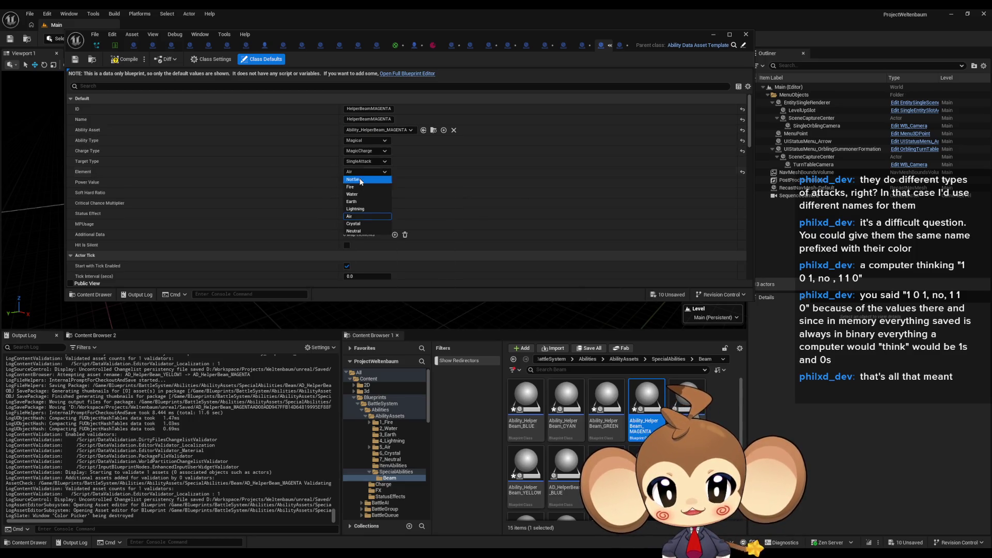
pyautogui.click(353, 223)
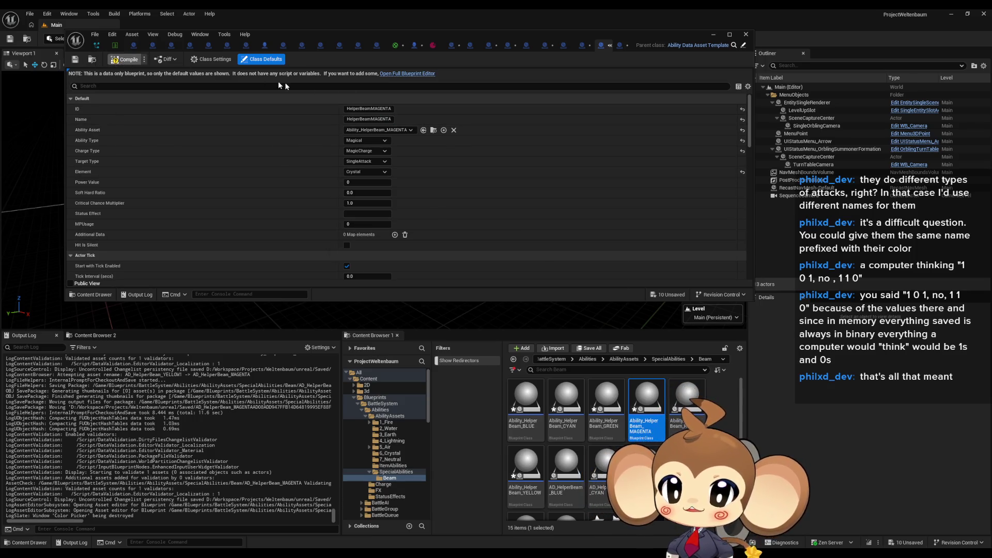
pyautogui.hotkey('ctrl', 's')
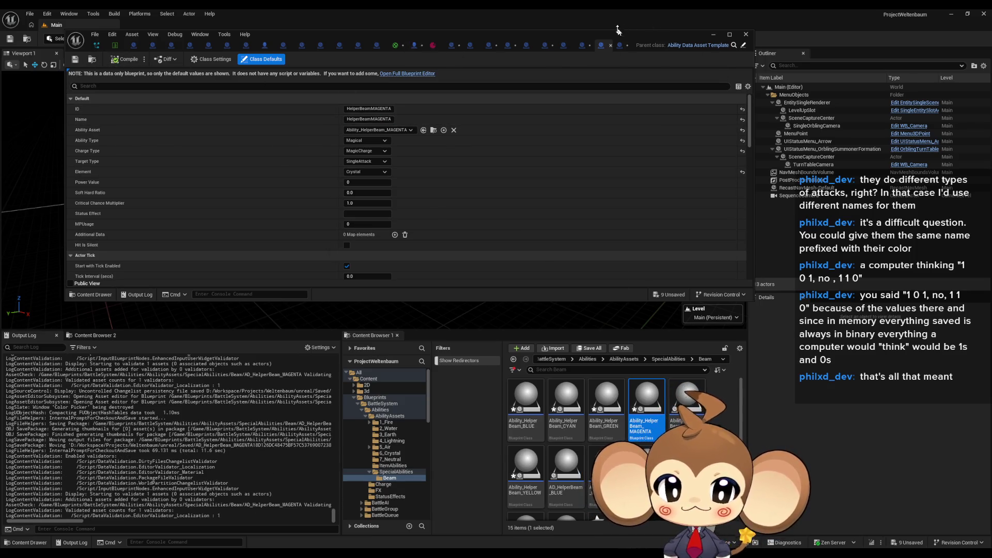
pyautogui.moveTo(609, 35)
pyautogui.mouseDown()
pyautogui.moveTo(647, 60)
pyautogui.moveTo(559, 1)
pyautogui.mouseUp()
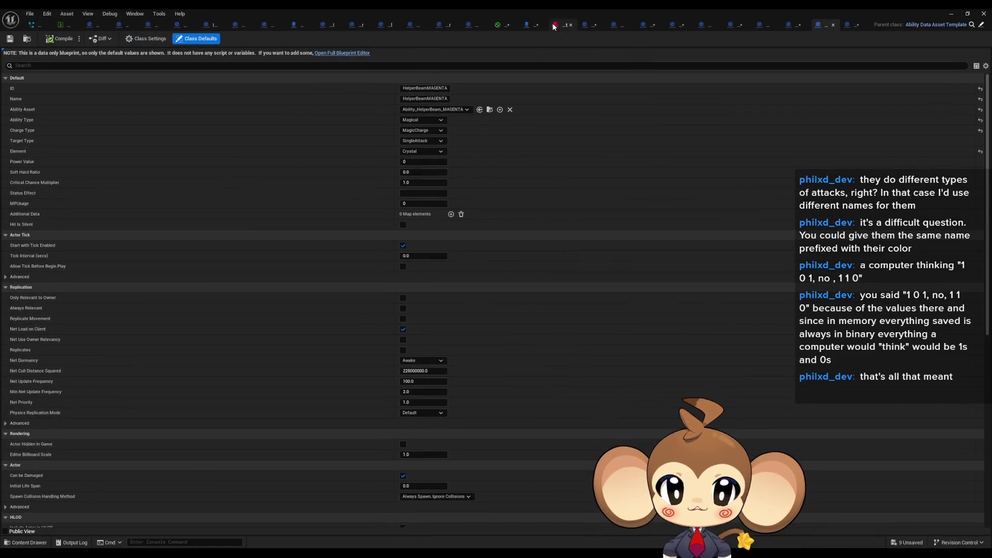
pyautogui.click(66, 24)
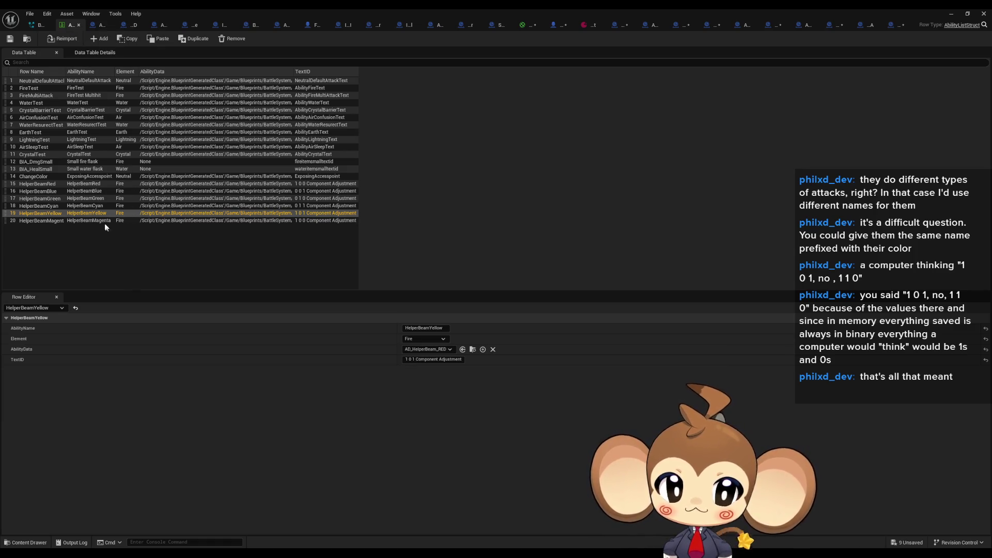
# Assign AD_HelperBeam_BLUE, GREEN and CYAN to the HelperBeamBlue, Green and Cyan rows' AbilityData
pyautogui.click(58, 190)
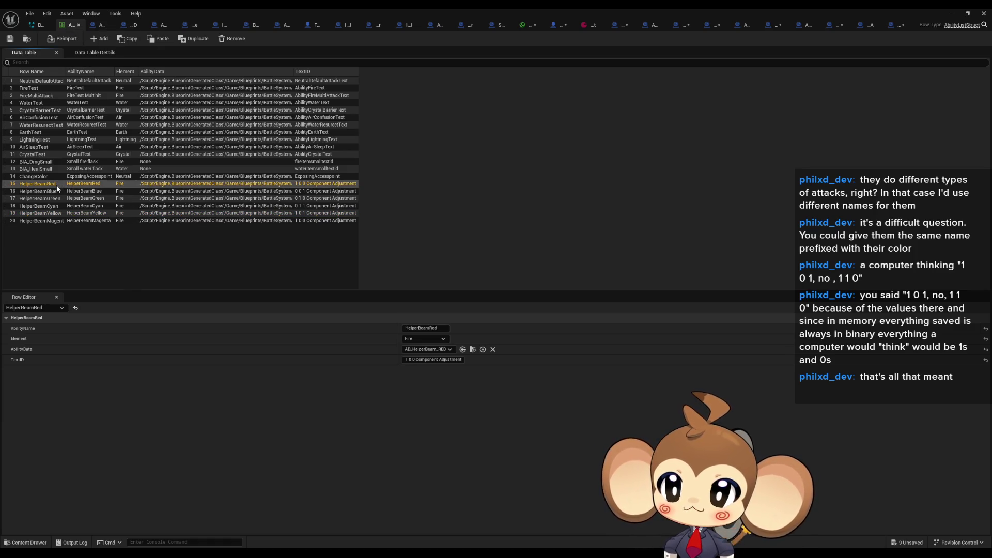
pyautogui.click(442, 350)
pyautogui.write('kl')
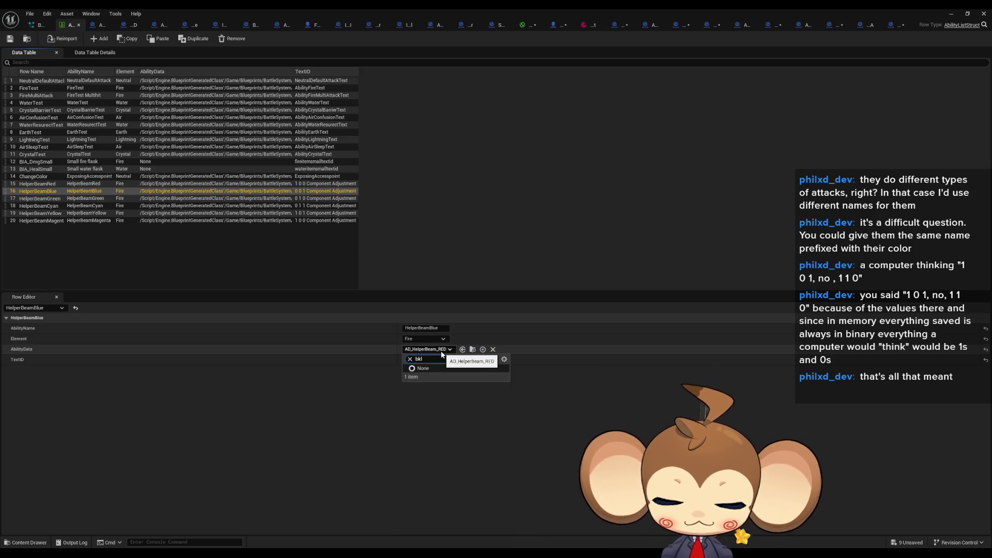
pyautogui.write('e')
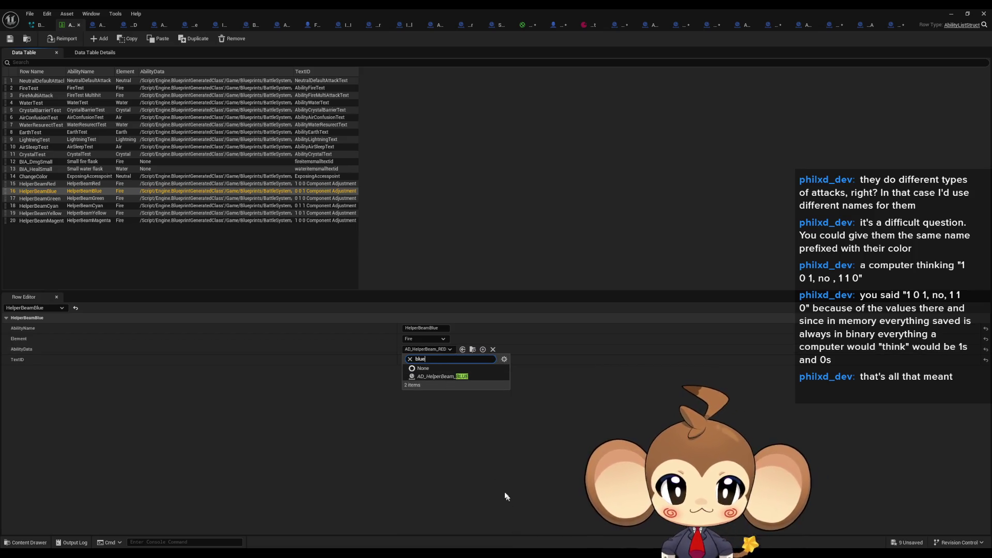
pyautogui.click(458, 377)
pyautogui.click(50, 199)
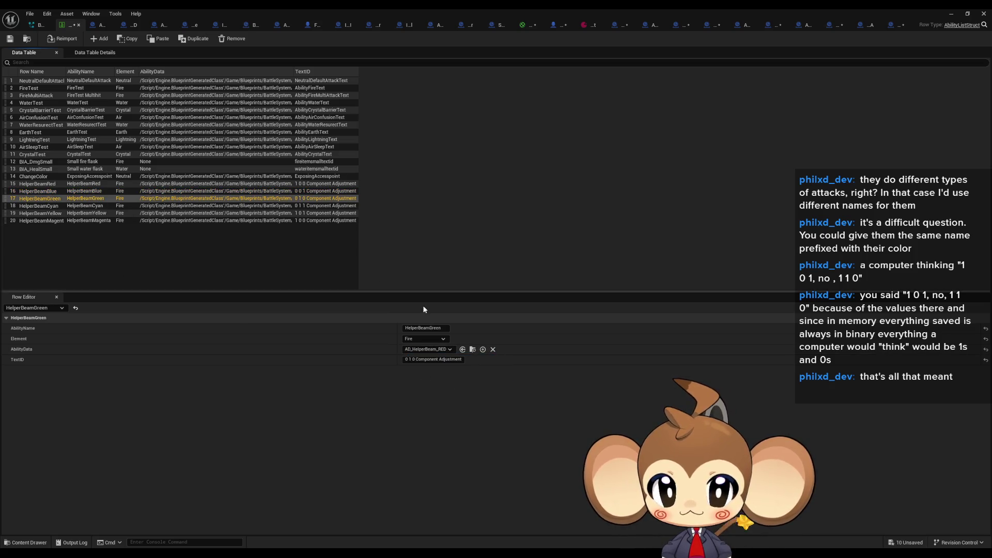
pyautogui.click(429, 349)
pyautogui.write('green')
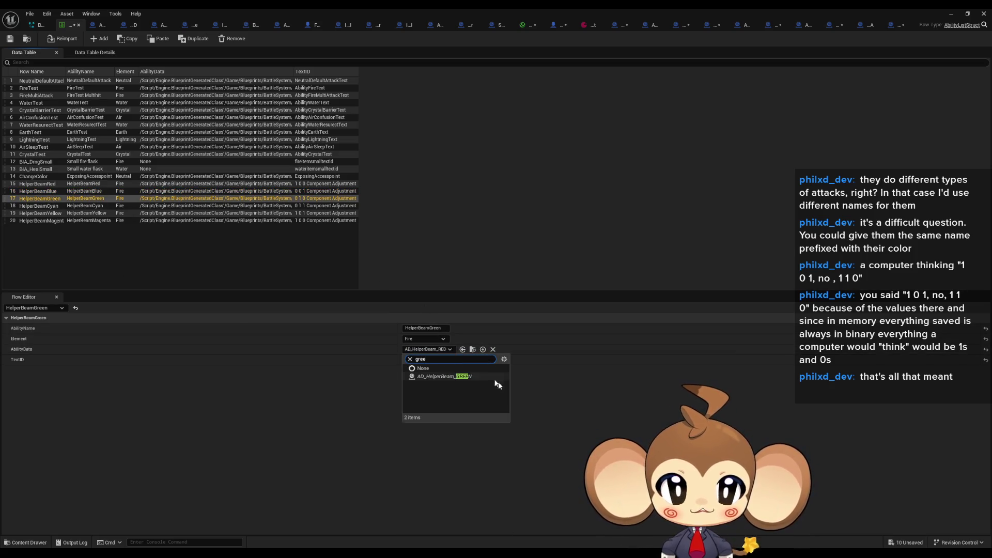
pyautogui.press('Return')
pyautogui.click(124, 206)
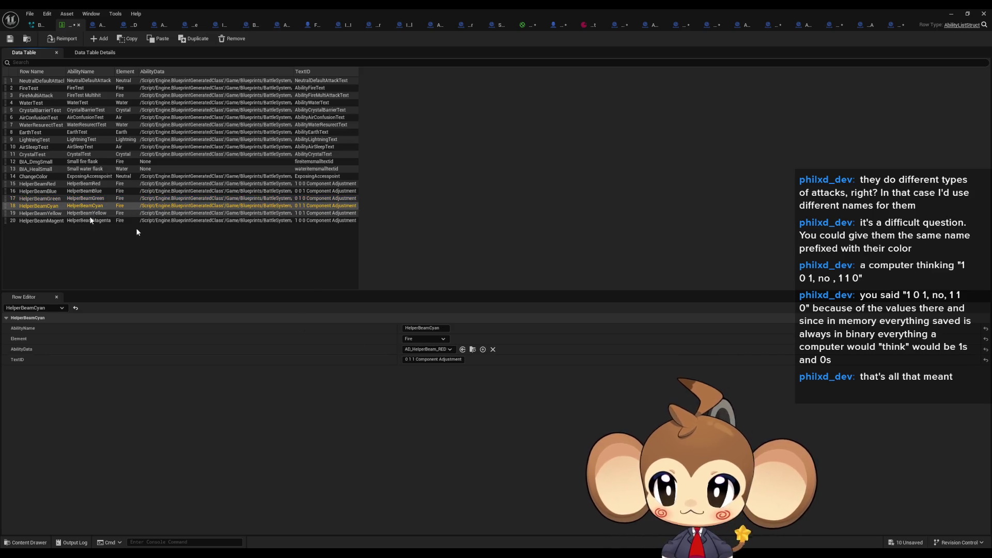
pyautogui.click(431, 350)
pyautogui.write('cyan')
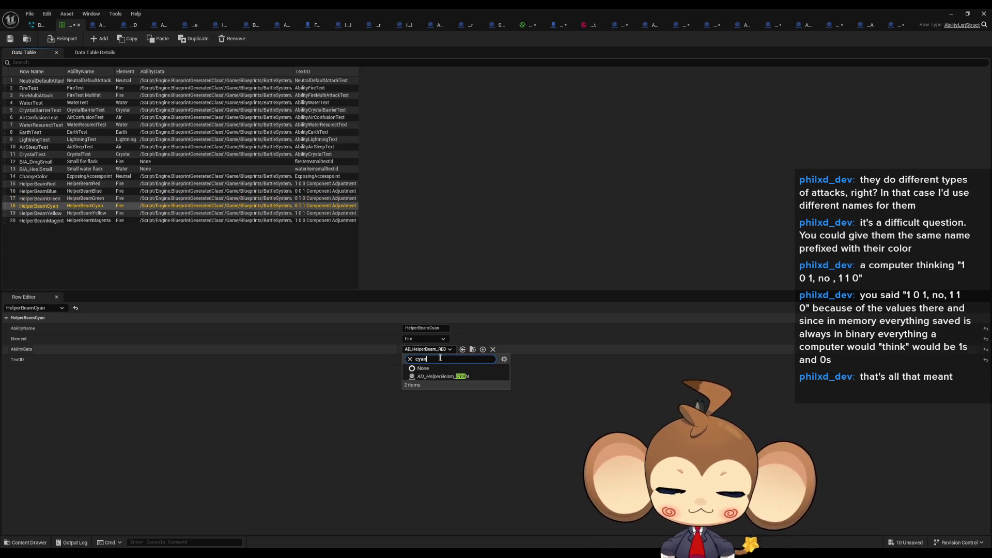
pyautogui.press('Return')
# Assign AD_HelperBeam_YELLOW and MAGENTA to the Yellow and Magenta rows, then close the table
pyautogui.click(56, 214)
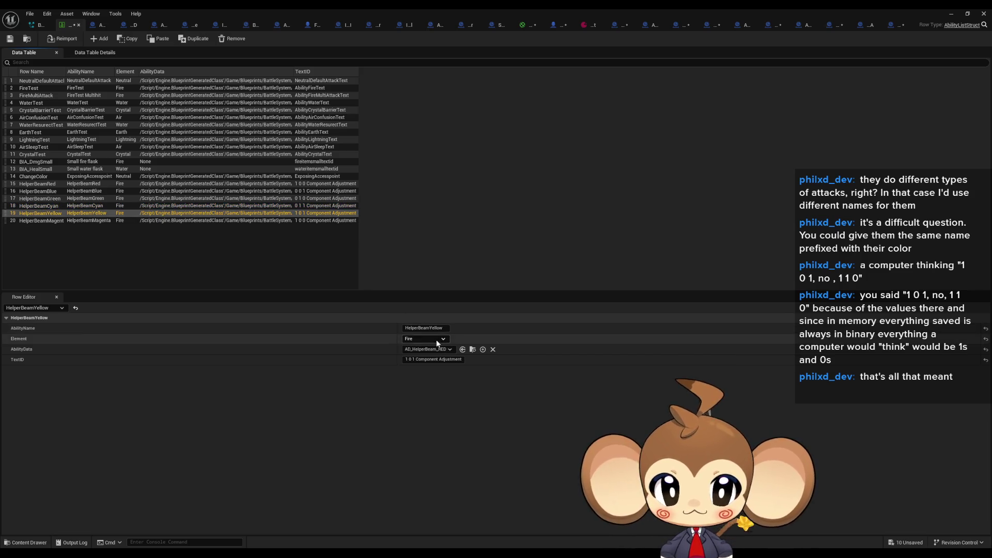
pyautogui.click(436, 350)
pyautogui.write('yell')
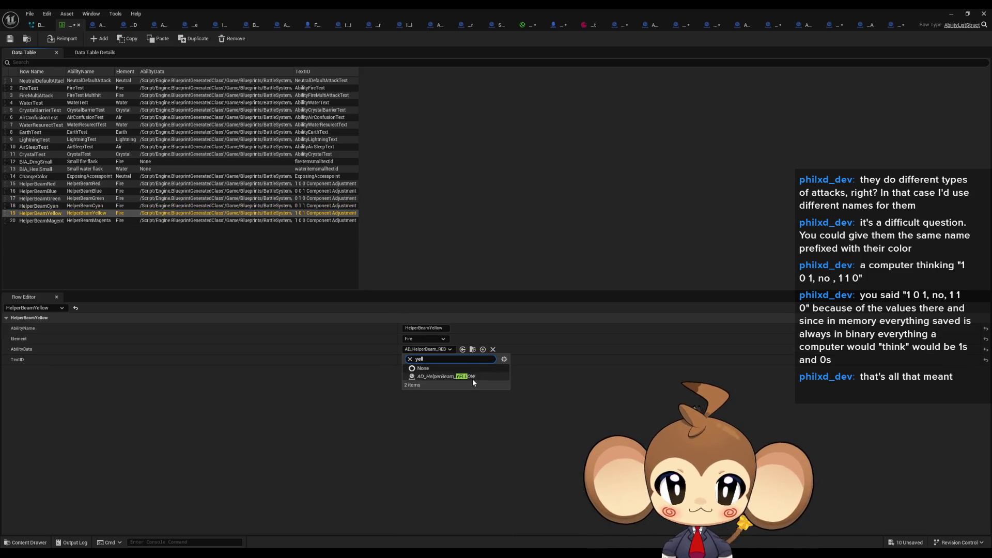
pyautogui.click(472, 379)
pyautogui.click(71, 222)
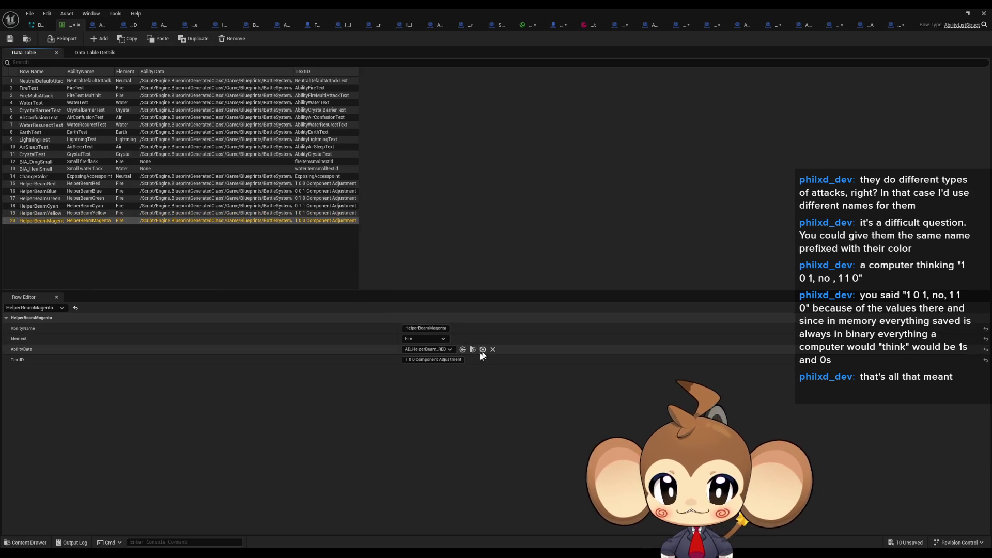
pyautogui.click(445, 349)
pyautogui.write('mag')
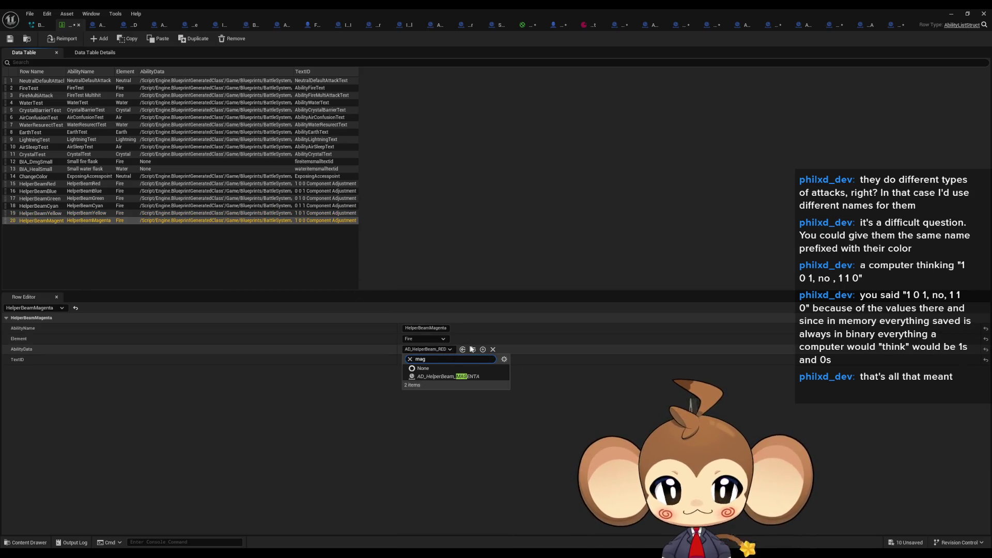
pyautogui.click(473, 378)
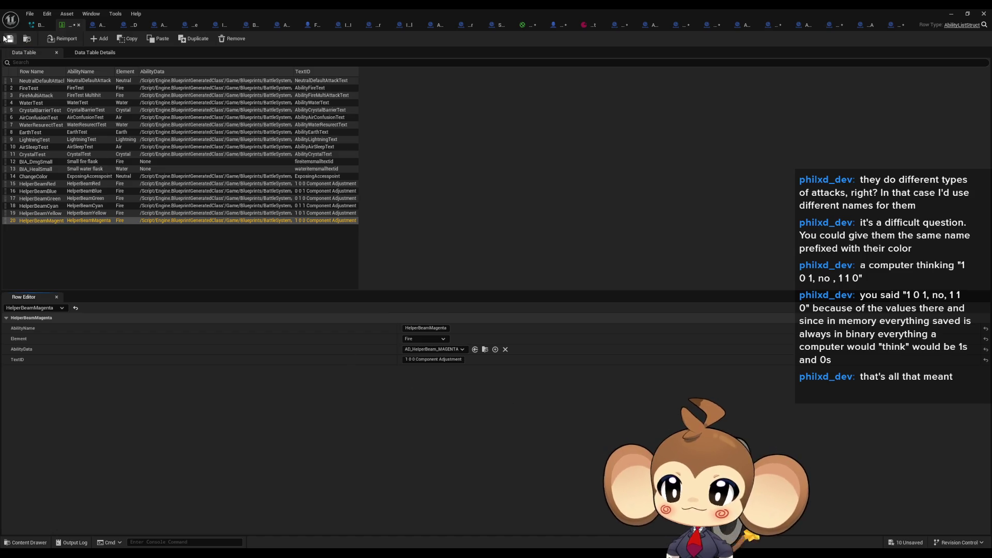
pyautogui.click(952, 13)
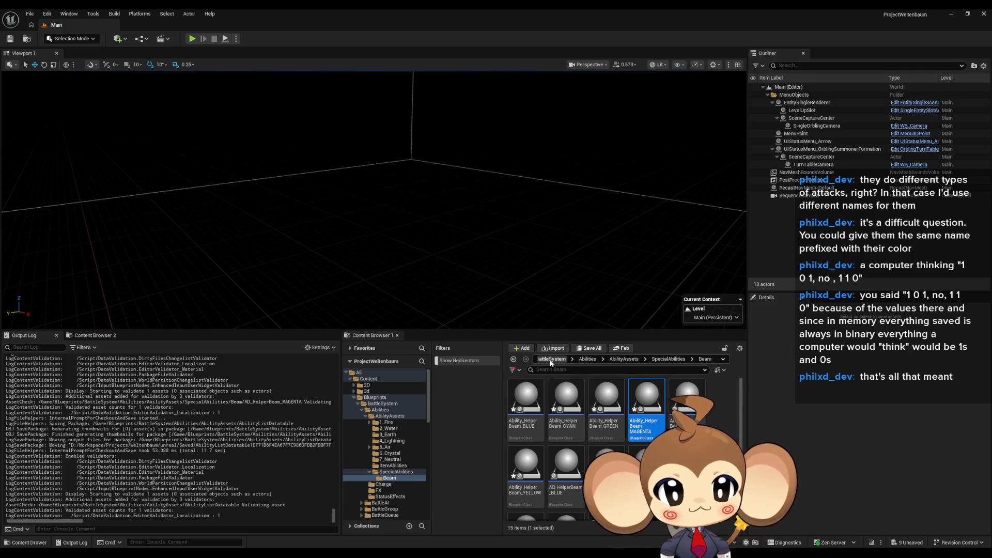
# Browse to Blueprints > Stats > PresetStats > IntroHelpers and open IS_IntroHelper_BLUE
pyautogui.click(551, 360)
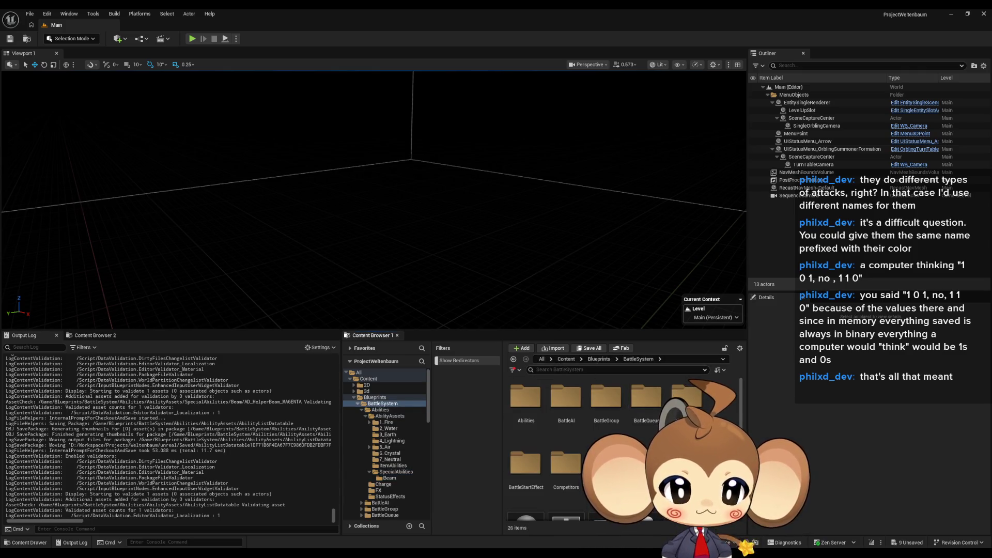
pyautogui.click(566, 463)
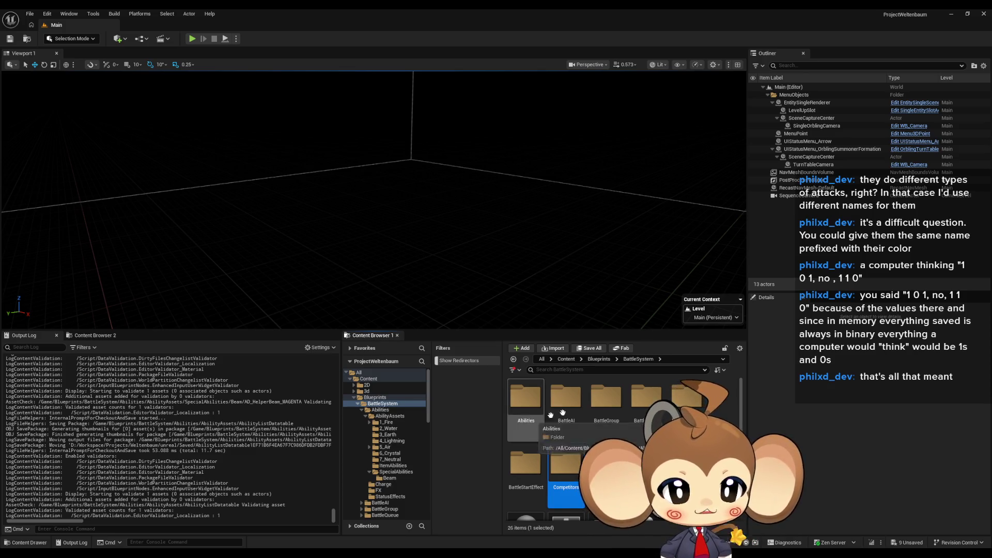
pyautogui.click(599, 359)
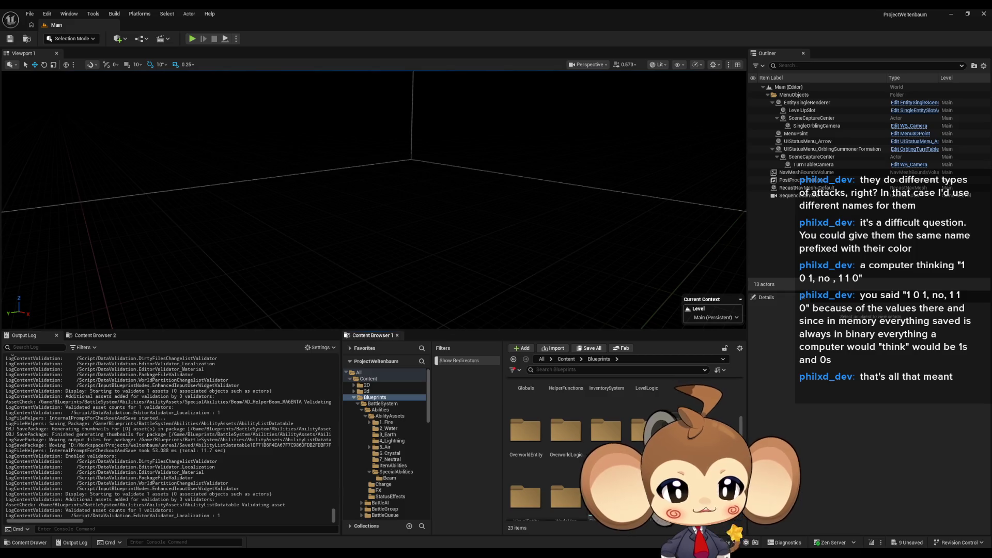
pyautogui.doubleClick(646, 403)
pyautogui.scroll(3, 638, 412)
pyautogui.doubleClick(566, 403)
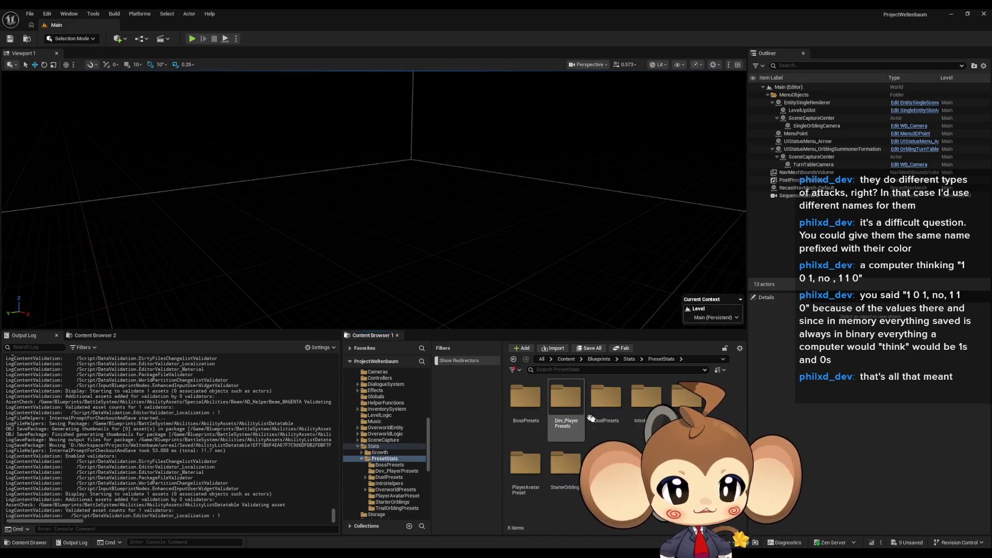
pyautogui.doubleClick(638, 412)
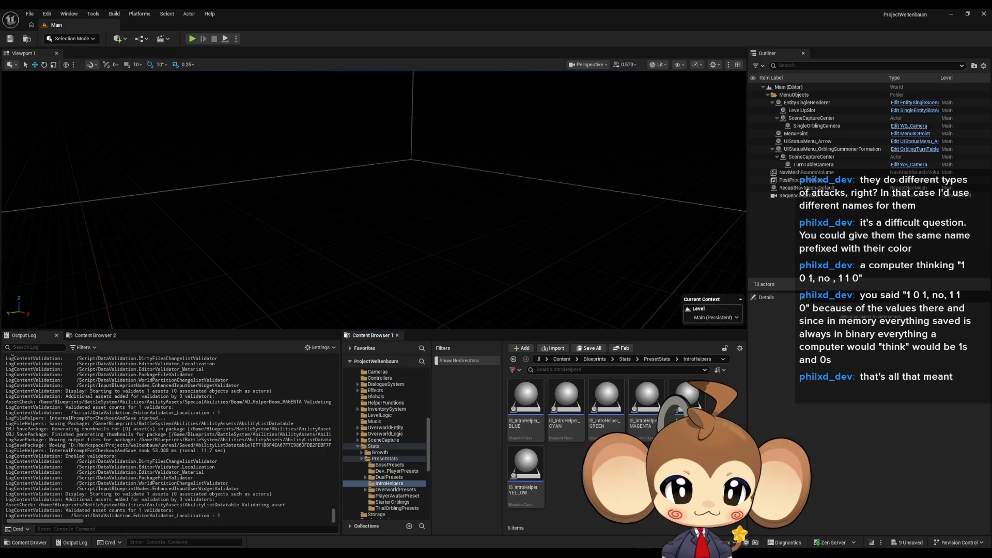
pyautogui.doubleClick(525, 399)
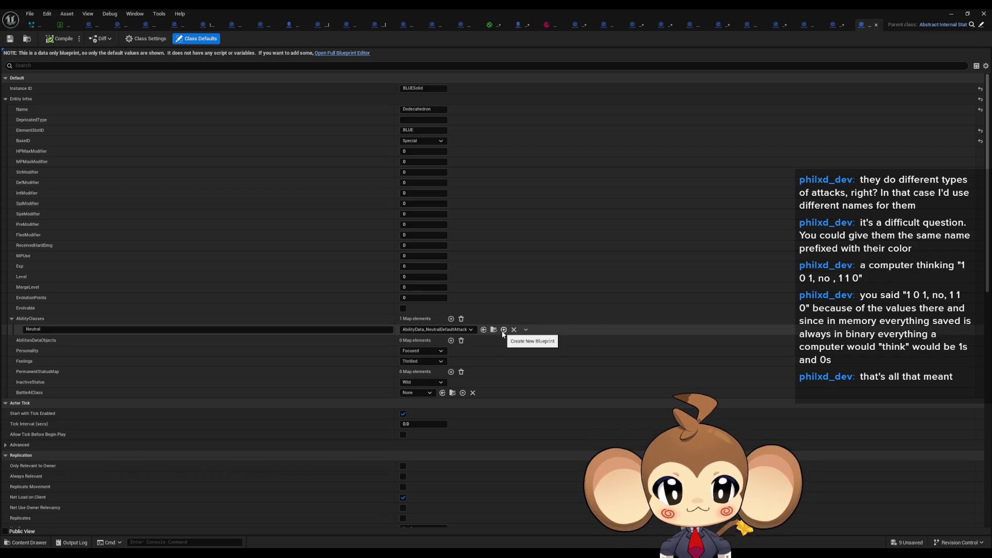
pyautogui.doubleClick(743, 8)
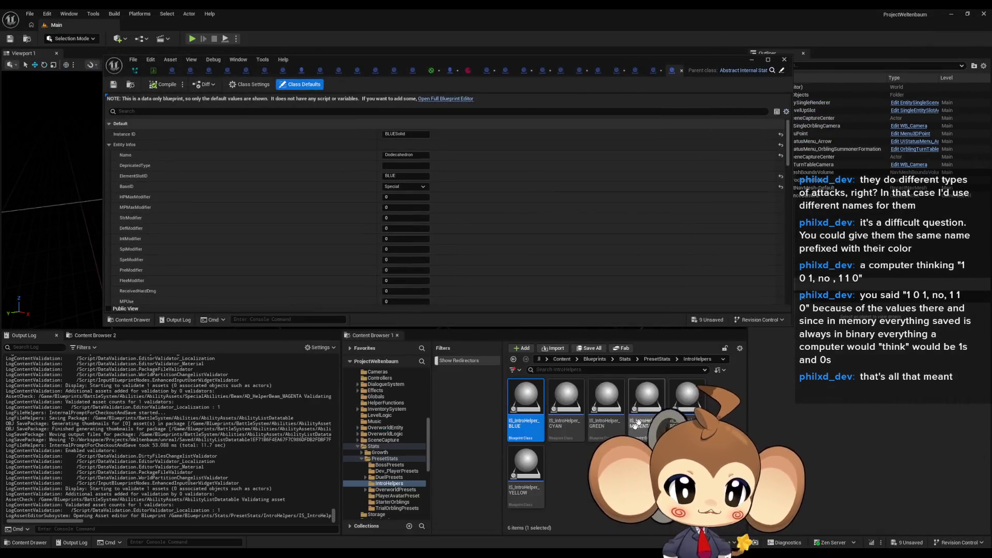
pyautogui.click(246, 70)
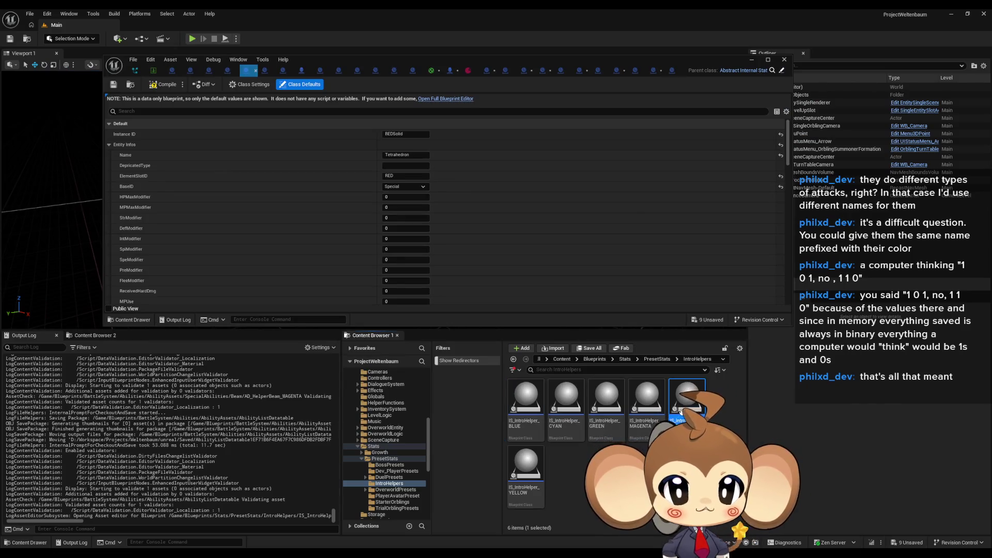
pyautogui.doubleClick(422, 57)
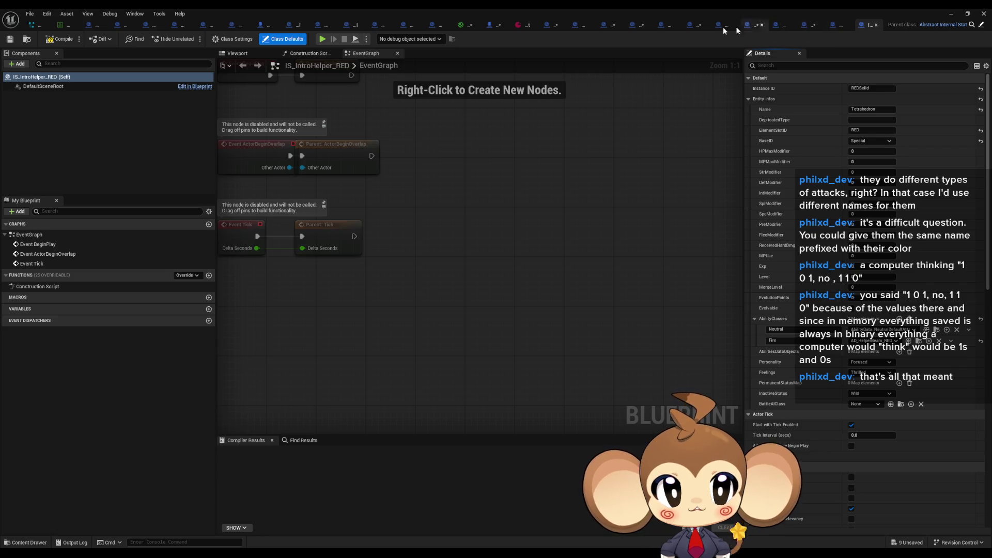
pyautogui.doubleClick(215, 13)
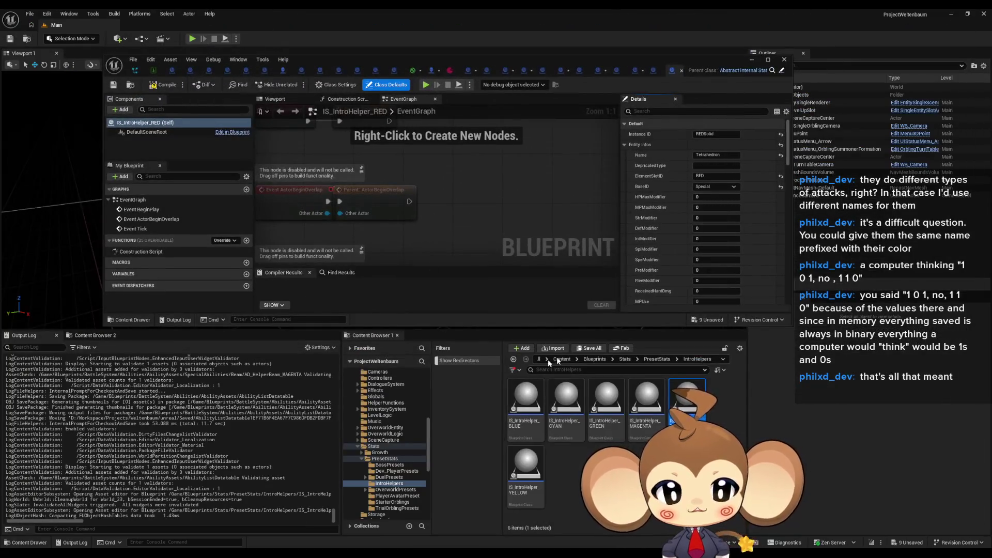
pyautogui.doubleClick(692, 60)
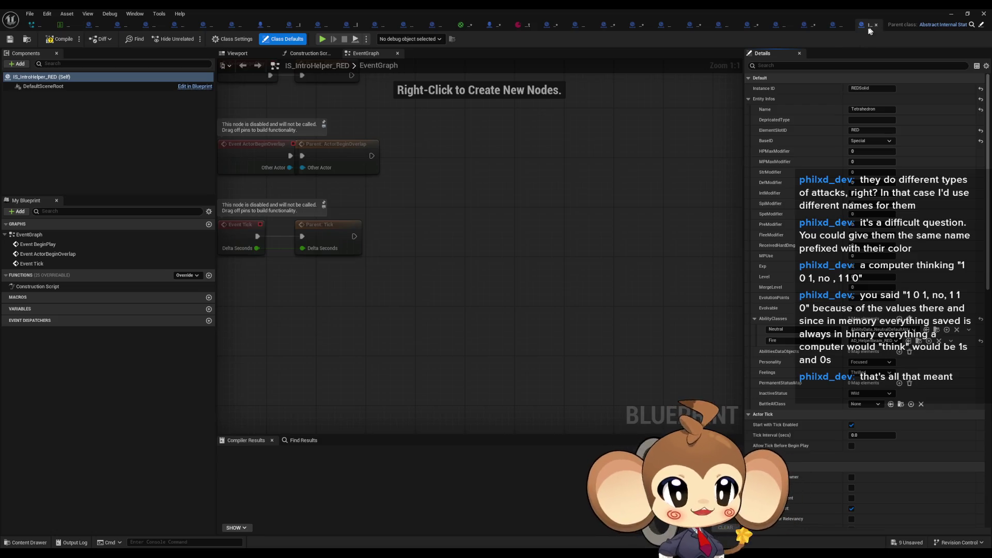
pyautogui.click(841, 25)
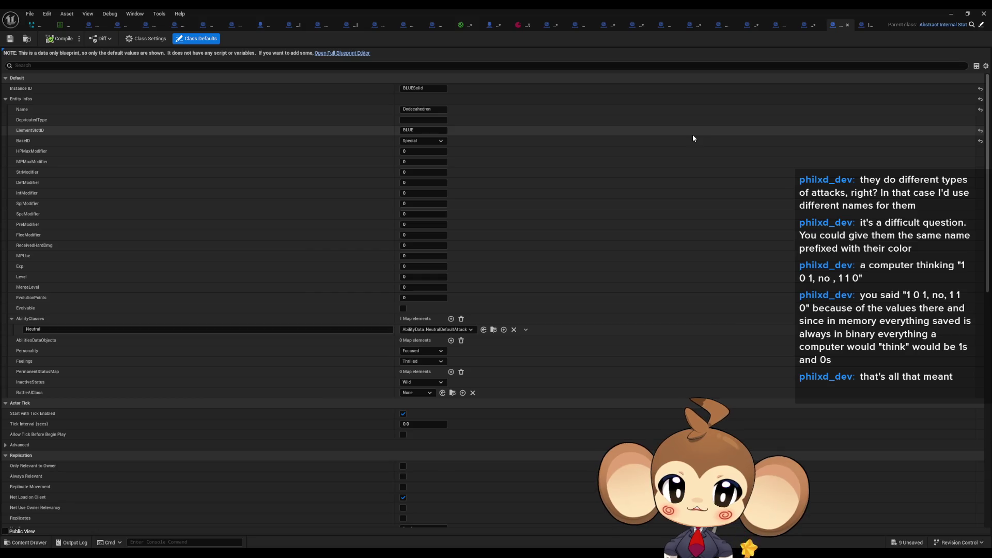
# Add an AbilityClasses entry mapped to AD_HelperBeam_BLUE in the blue intro helper
pyautogui.click(504, 330)
pyautogui.press('Escape')
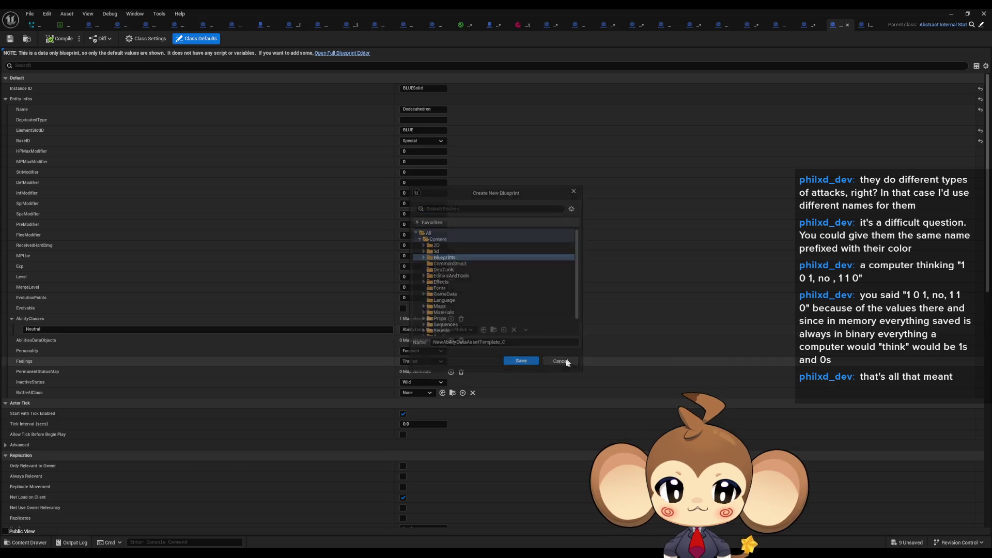
pyautogui.click(450, 318)
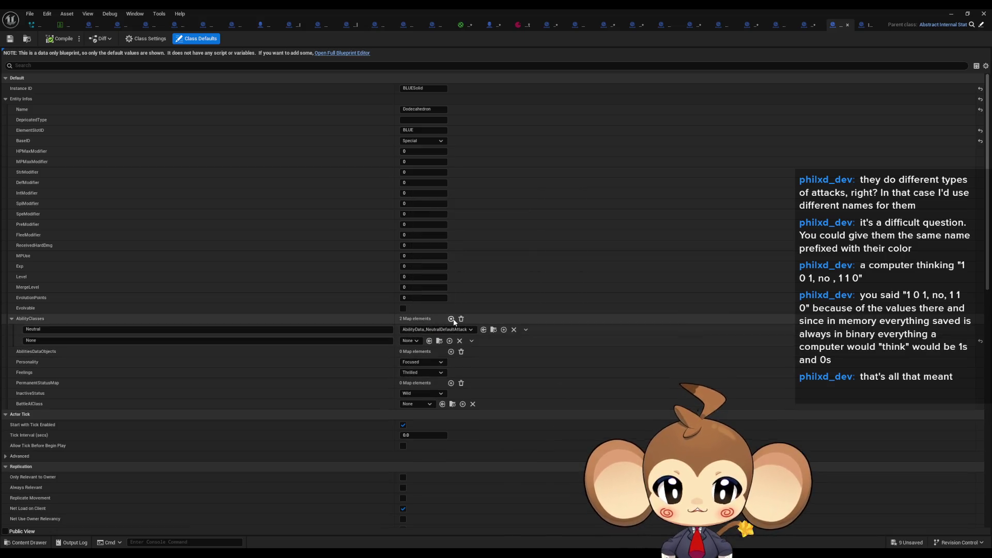
pyautogui.click(409, 340)
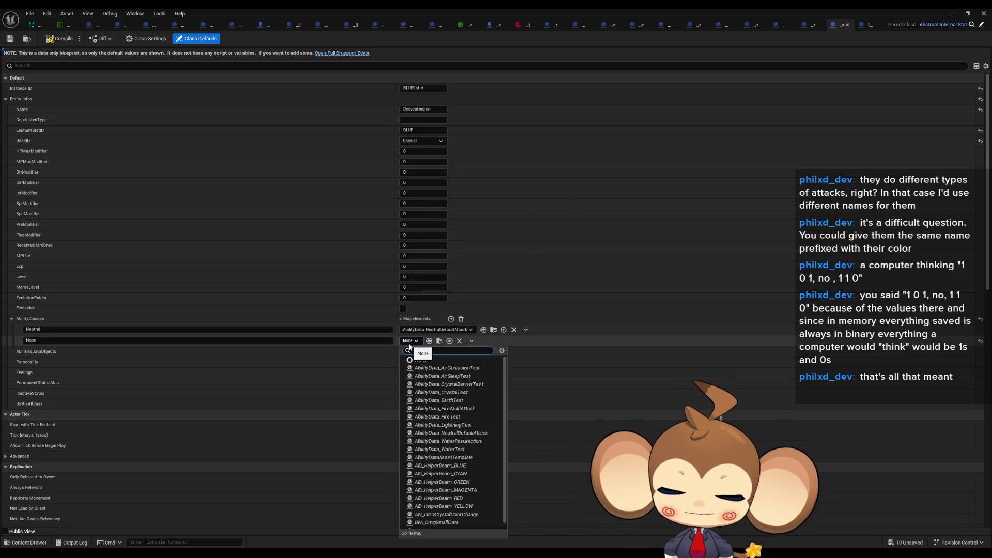
pyautogui.write('blue')
pyautogui.click(430, 364)
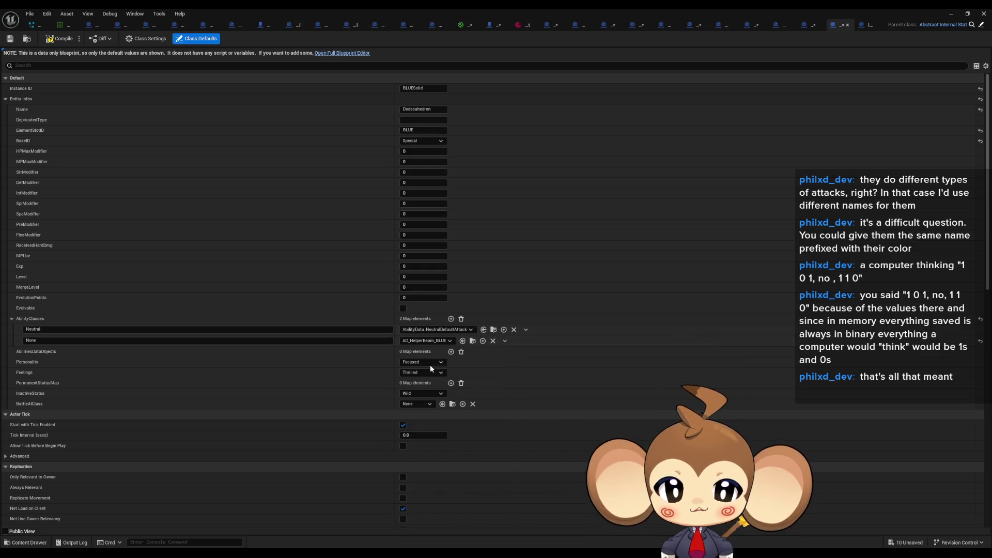
pyautogui.click(59, 341)
pyautogui.write('Water')
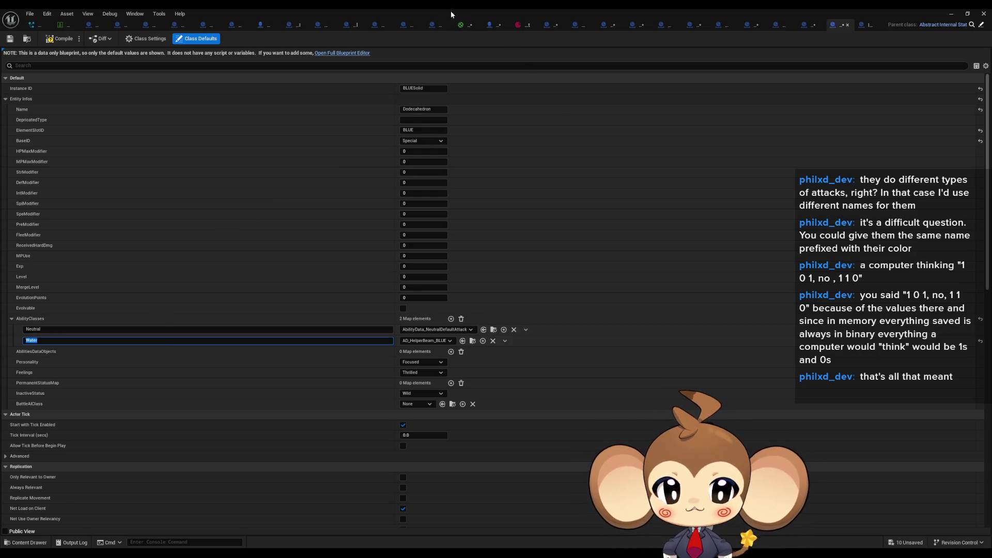
# Open IS_IntroHelper_GREEN and set its new AbilityClasses entry to AD_HelperBeam_GREEN
pyautogui.doubleClick(451, 11)
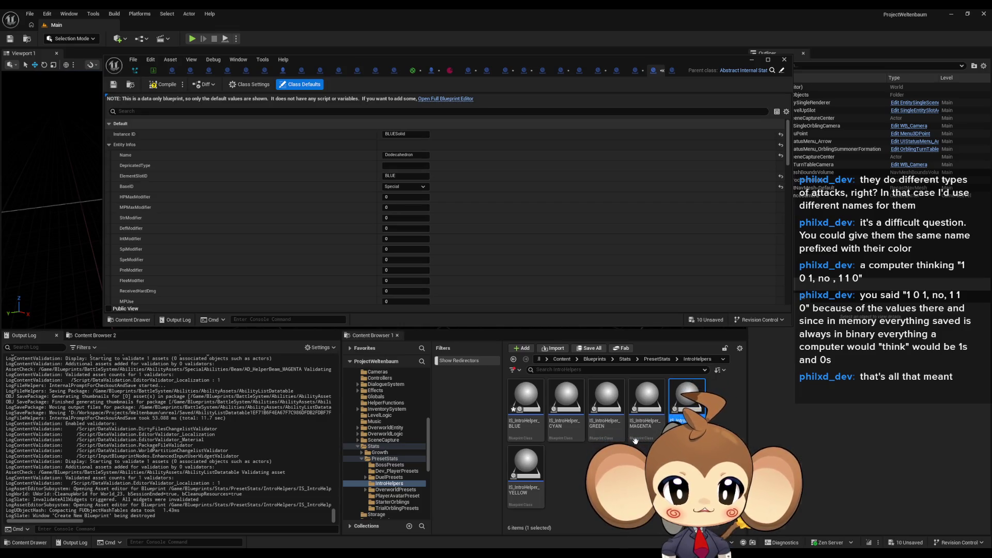
pyautogui.click(527, 398)
pyautogui.click(598, 414)
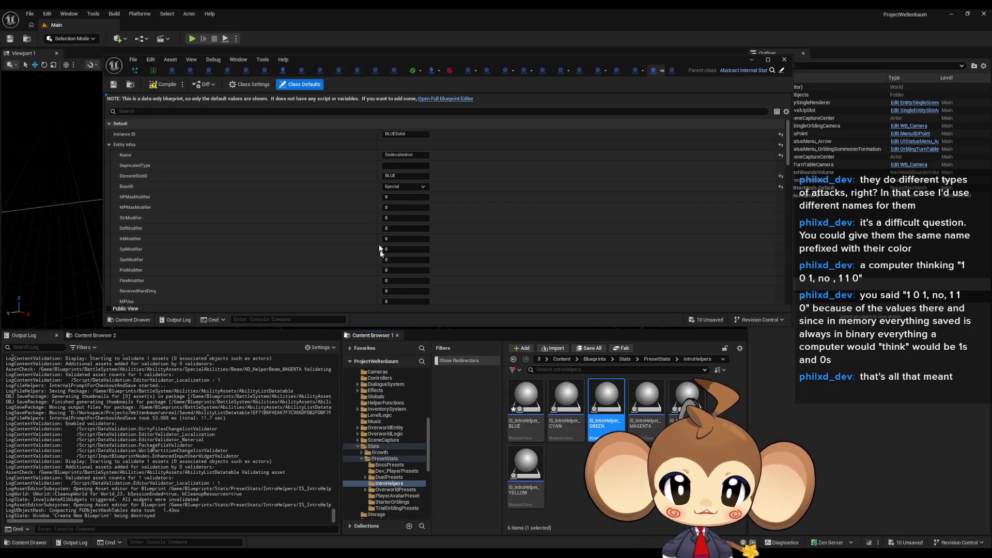
pyautogui.doubleClick(373, 58)
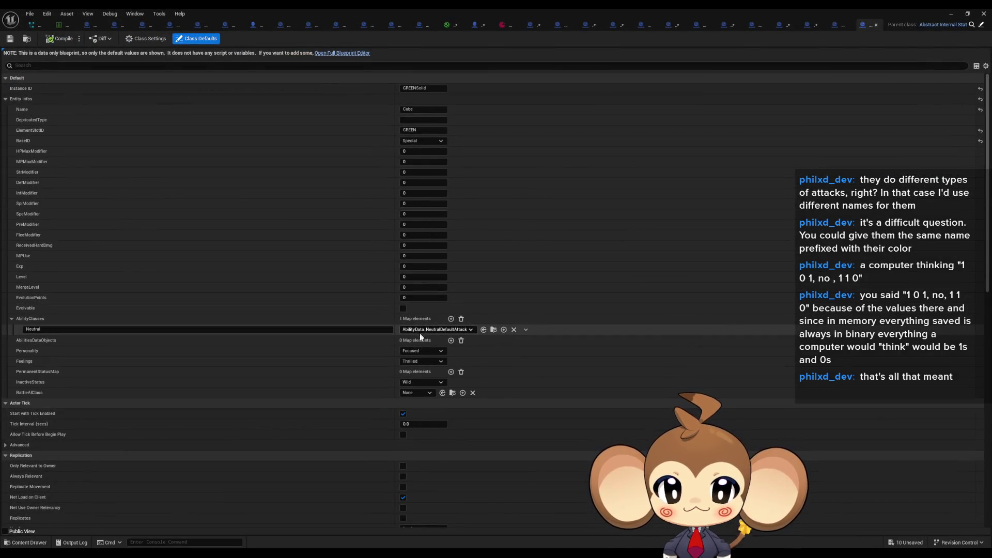
pyautogui.click(421, 340)
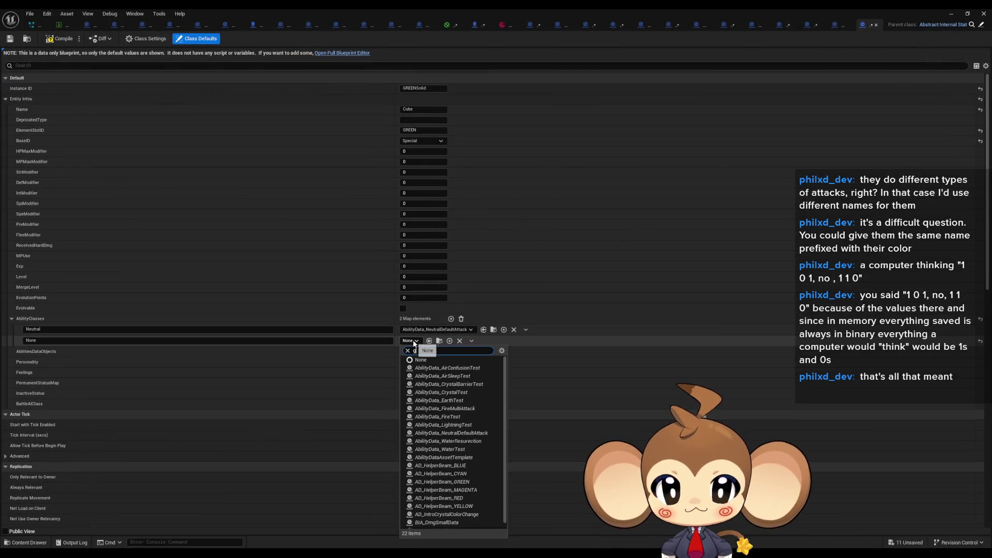
pyautogui.write('gree')
pyautogui.click(443, 368)
pyautogui.click(325, 339)
pyautogui.write('Earth')
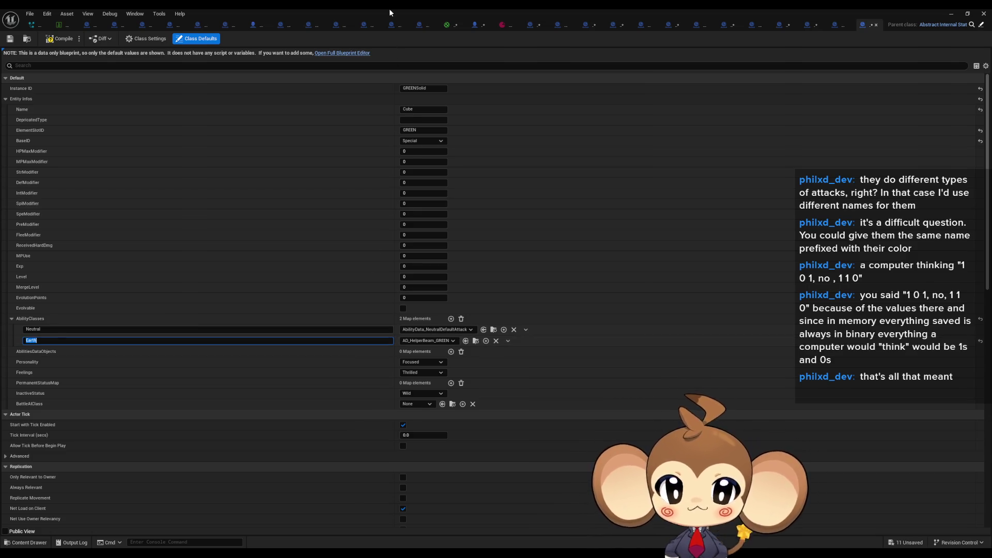
# Open IS_IntroHelper_CYAN and add an AbilityClasses entry mapped to AD_HelperBeam_CYAN
pyautogui.doubleClick(389, 8)
pyautogui.click(575, 405)
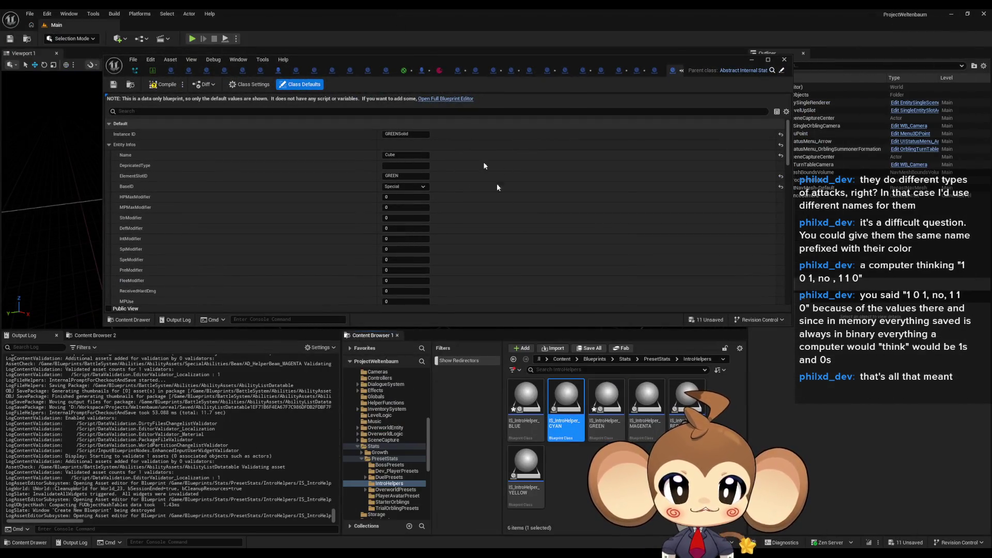
pyautogui.doubleClick(426, 58)
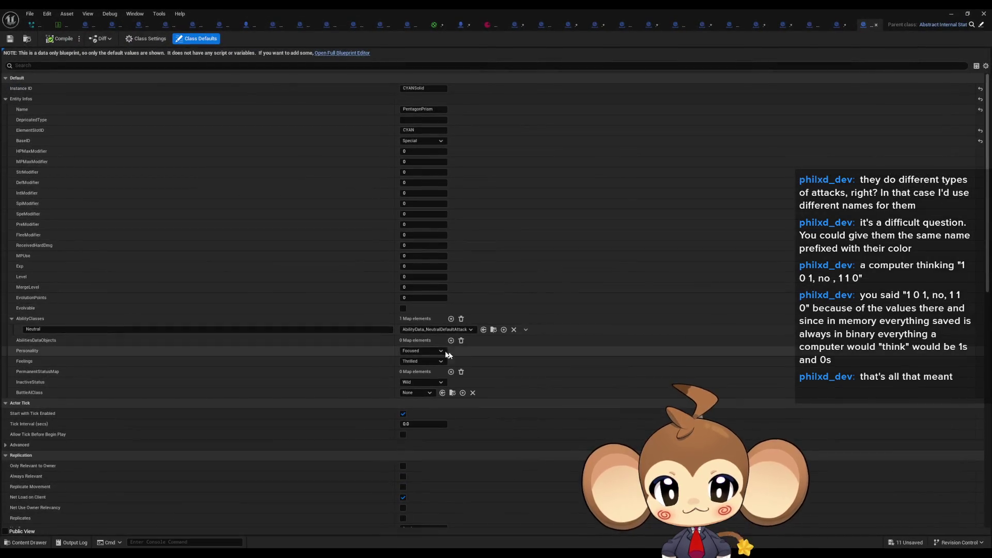
pyautogui.click(451, 318)
pyautogui.click(413, 341)
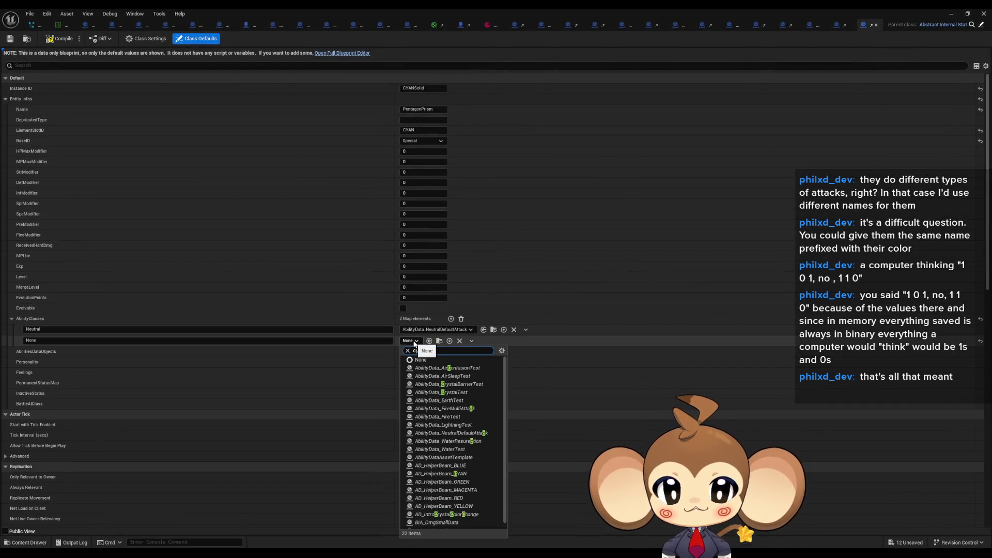
pyautogui.write('cya')
pyautogui.click(439, 368)
pyautogui.click(325, 340)
pyautogui.write('Lightning')
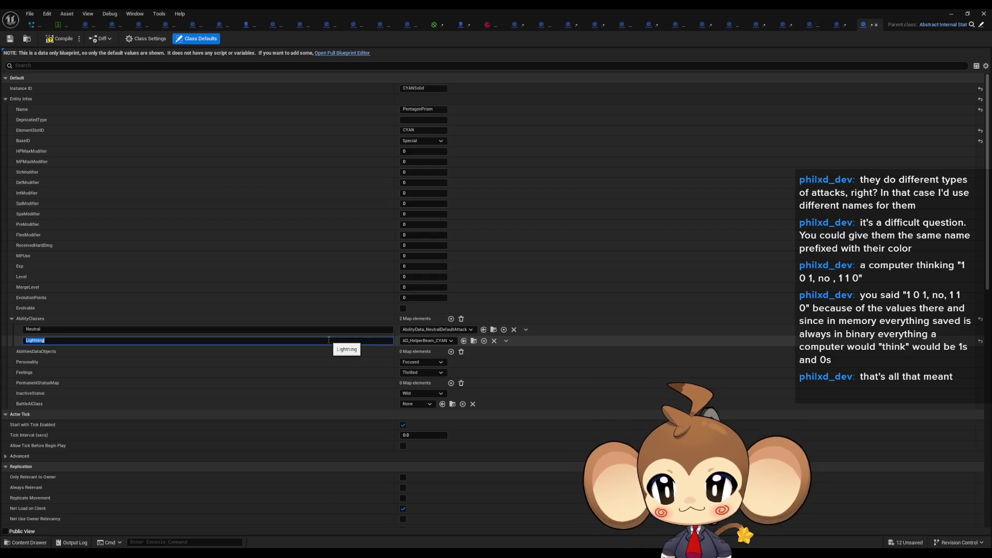
# Open IS_IntroHelper_YELLOW and add an AbilityClasses entry mapped to AD_HelperBeam_YELLOW
pyautogui.doubleClick(373, 8)
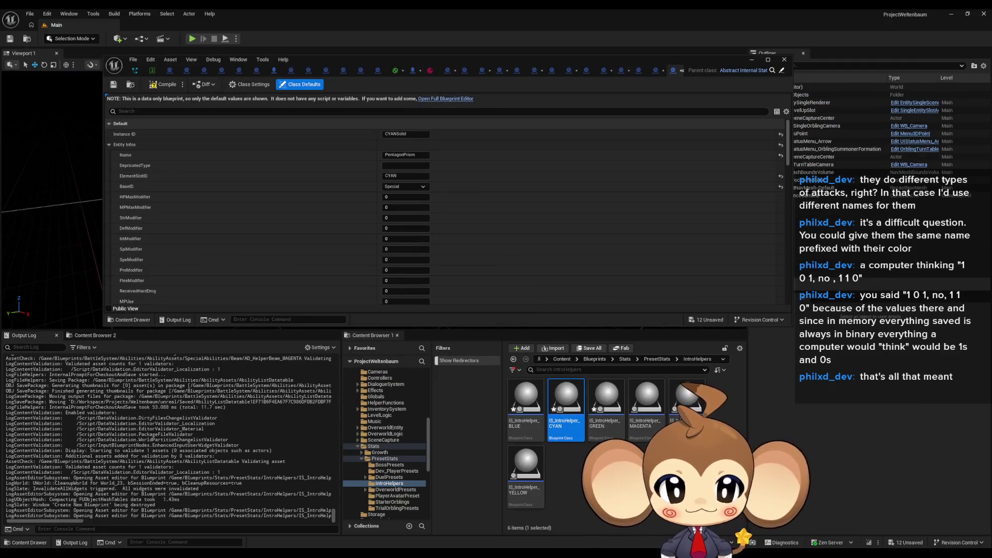
pyautogui.doubleClick(526, 463)
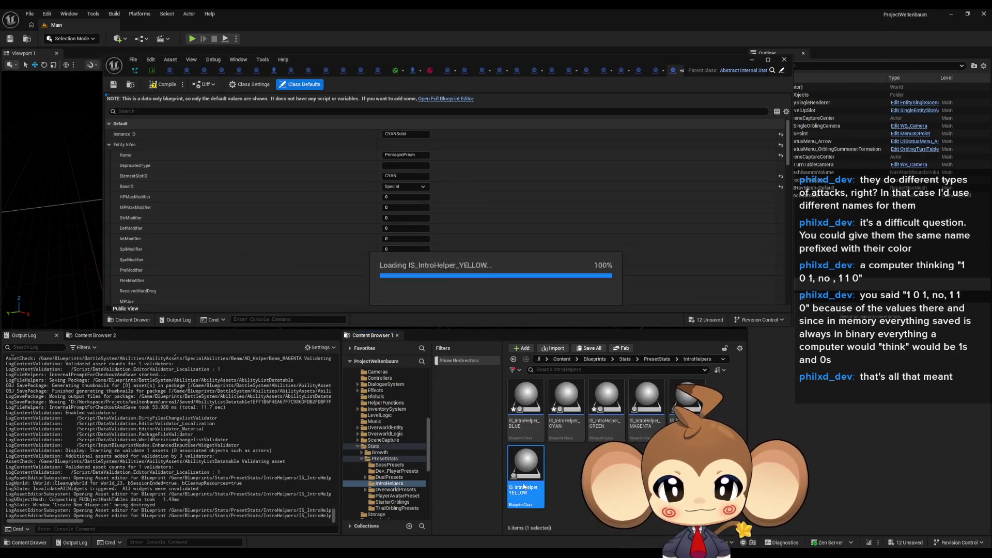
pyautogui.doubleClick(356, 60)
pyautogui.click(451, 319)
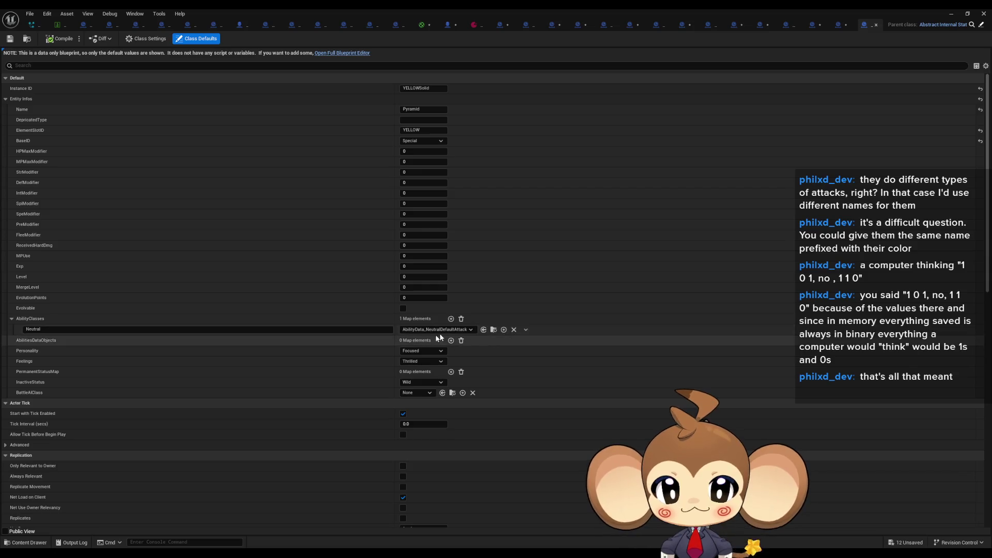
pyautogui.click(411, 340)
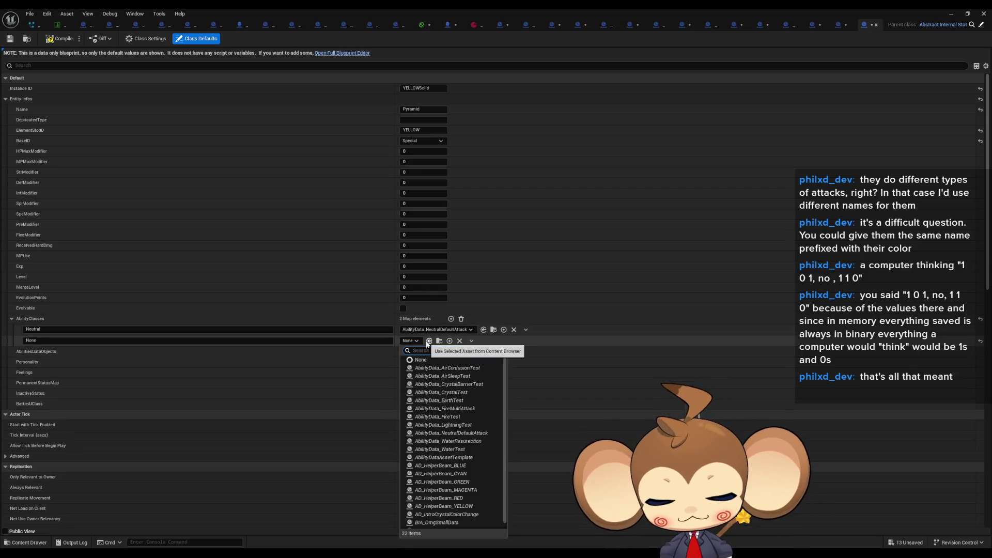
pyautogui.write('air')
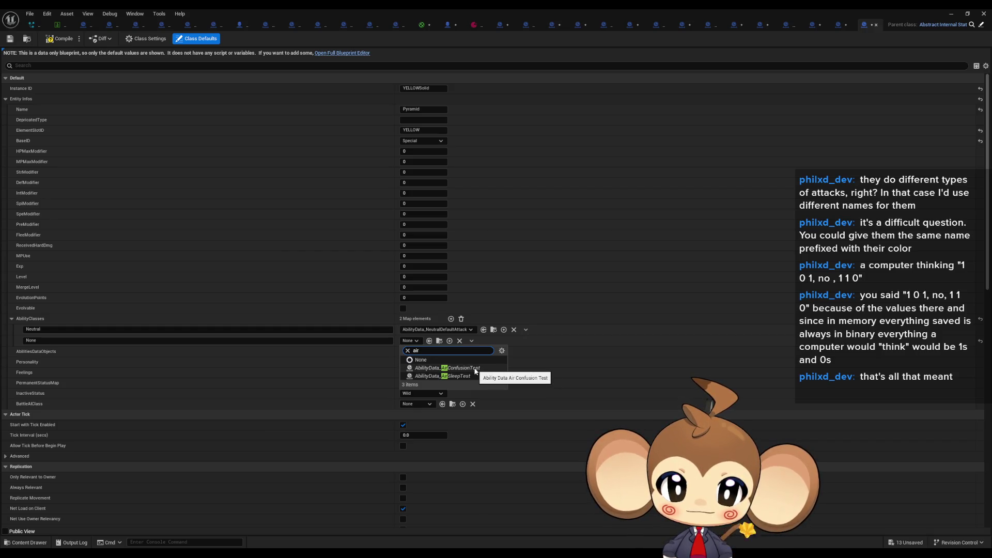
pyautogui.write('yell')
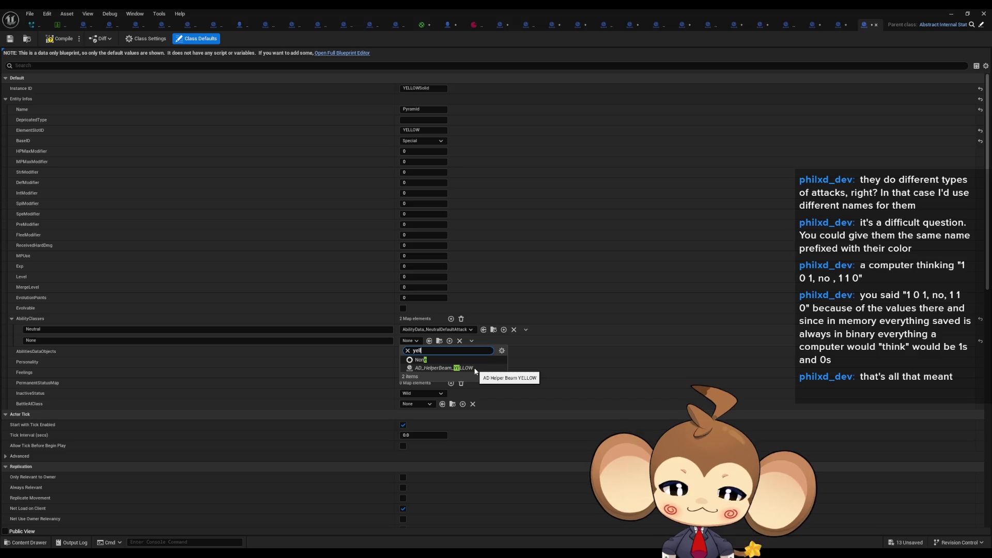
pyautogui.click(444, 368)
pyautogui.click(275, 341)
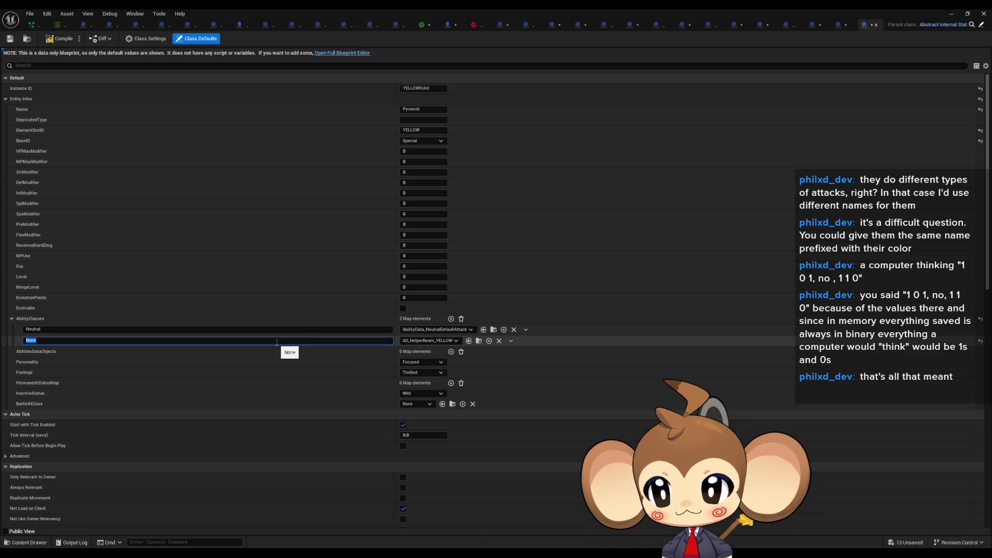
# In the magenta intro helper, add a Crystal entry mapped to AD_HelperBeam_MAGENTA, then minimize the editor
pyautogui.doubleClick(347, 8)
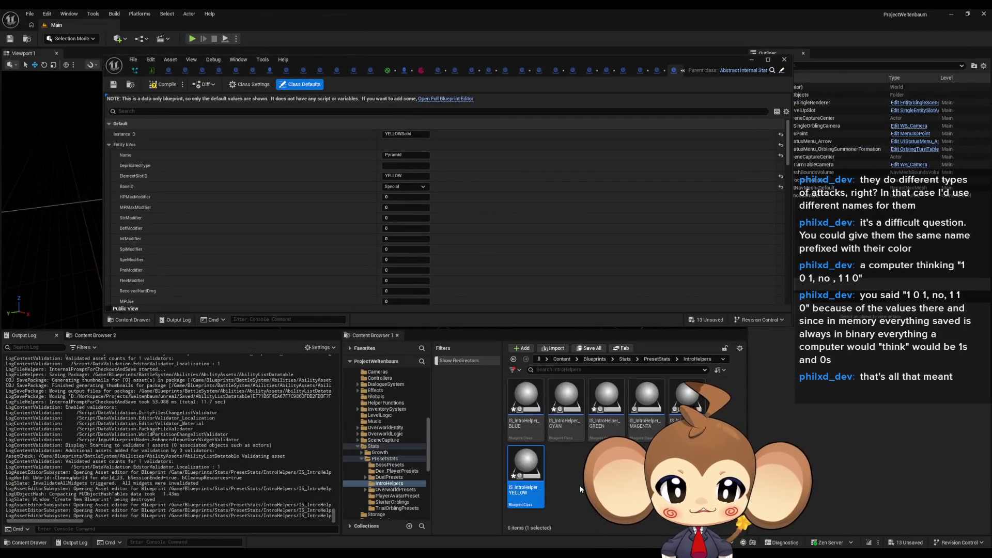
pyautogui.click(657, 408)
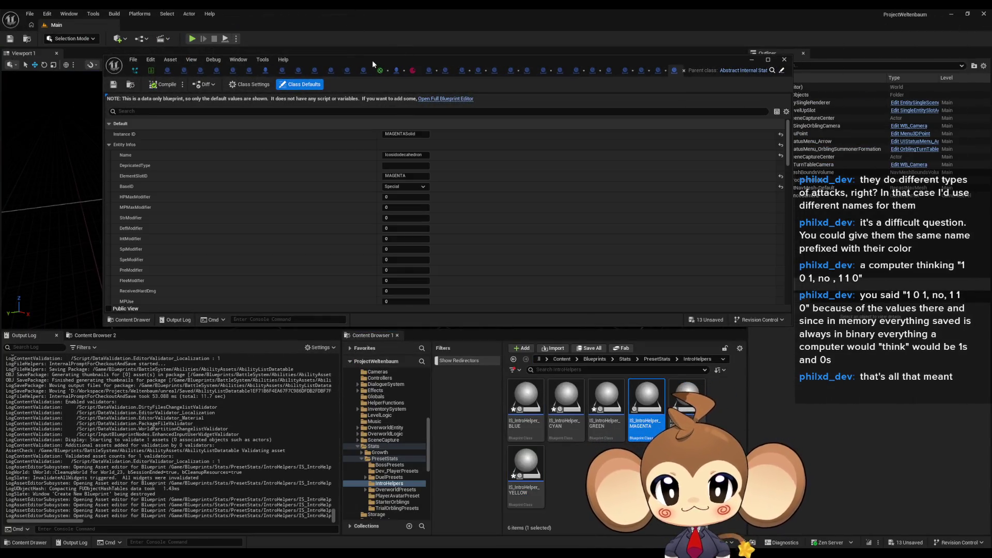
pyautogui.doubleClick(372, 60)
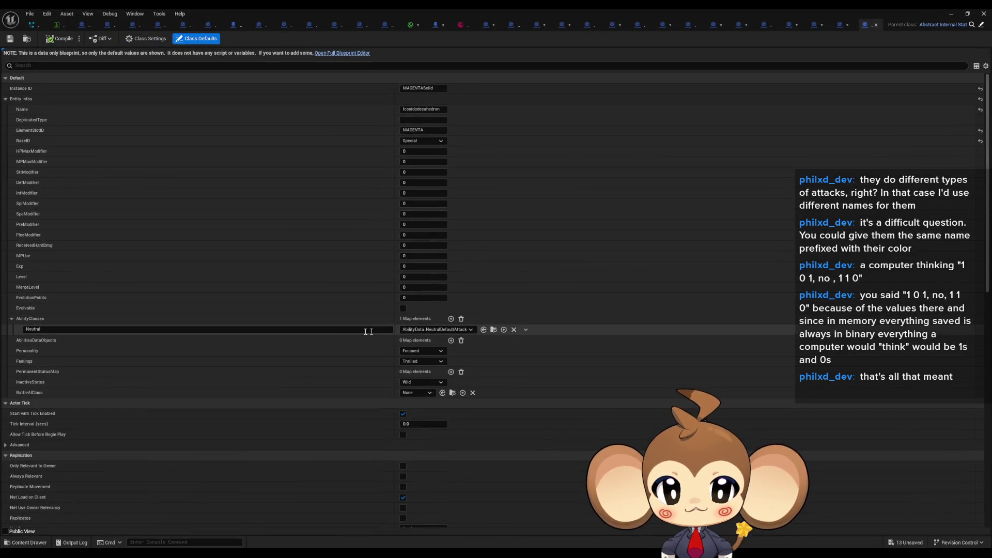
pyautogui.click(451, 319)
pyautogui.write('Cryst')
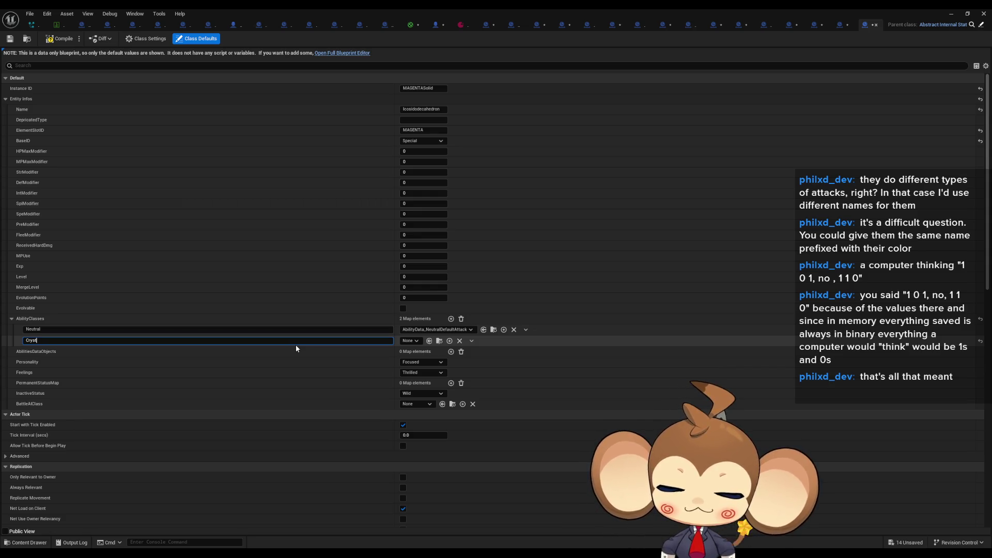
pyautogui.write('al')
pyautogui.click(411, 341)
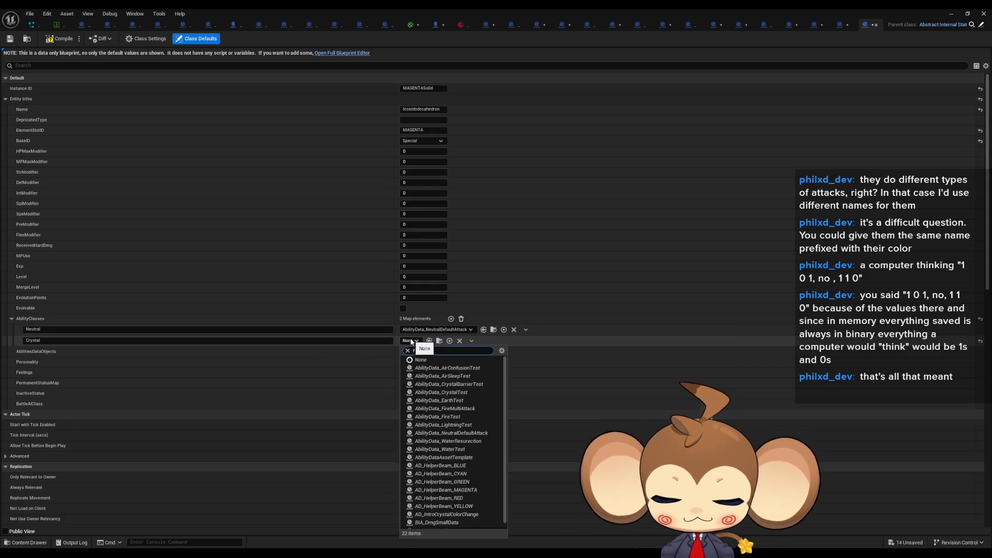
pyautogui.write('magenta')
pyautogui.click(445, 368)
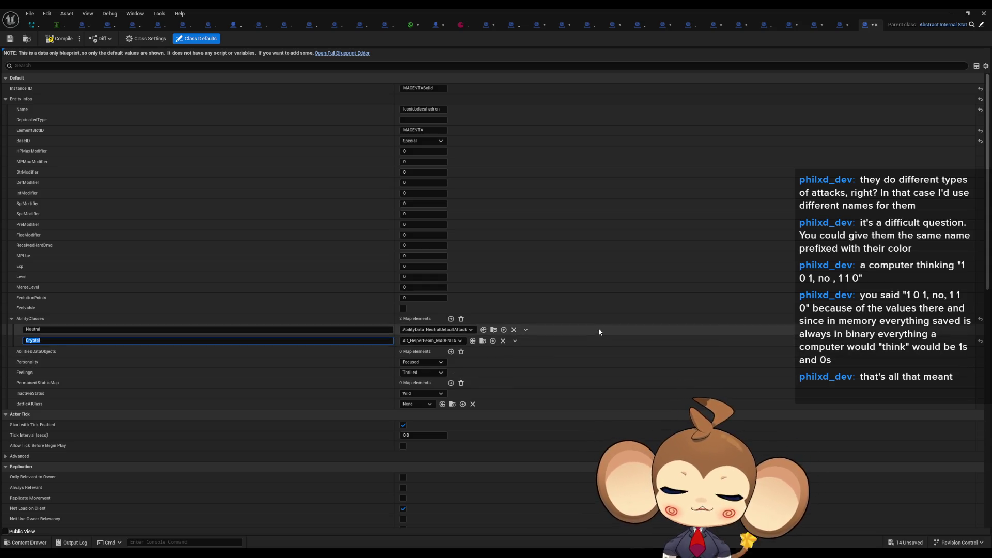
pyautogui.click(952, 13)
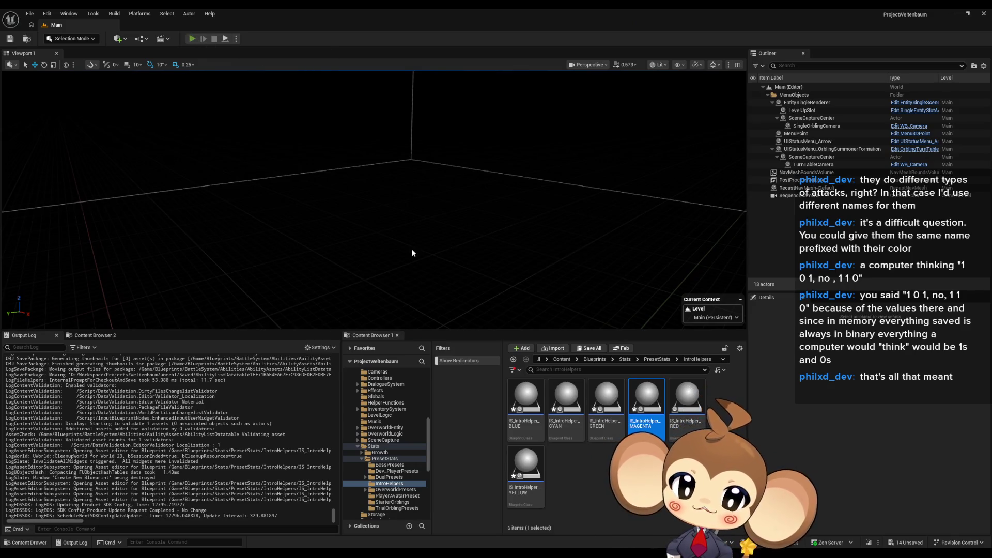
# Play in editor to watch the tetrahedron fire HelperBeamRed, then stop and minimize the Message Log
pyautogui.hotkey('alt', 'p')
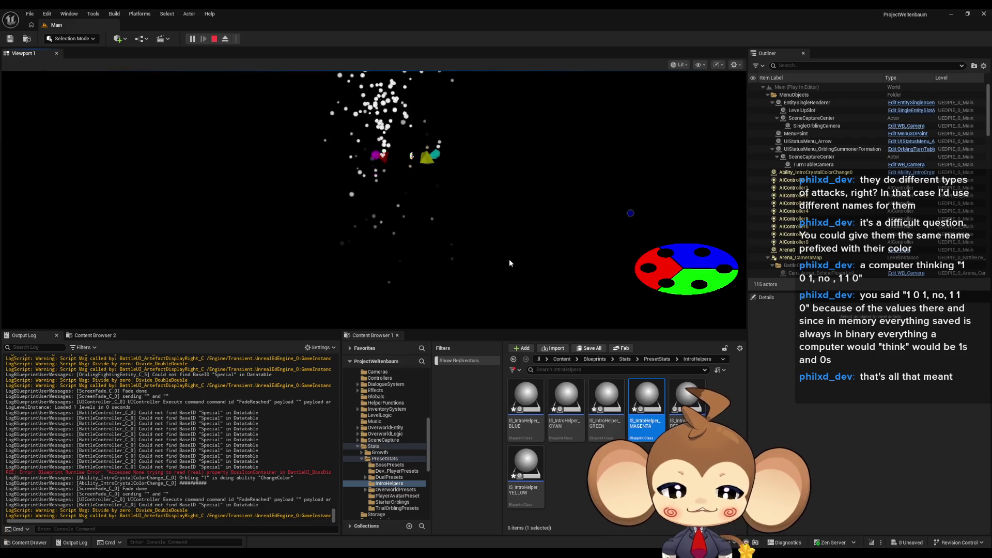
pyautogui.click(217, 40)
pyautogui.click(740, 331)
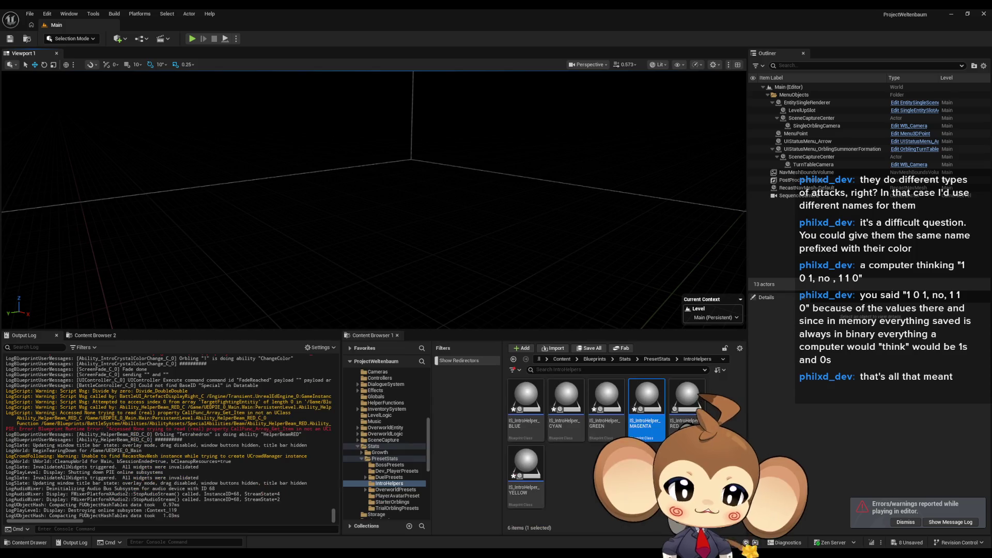
# Open ArtefactCompetitor from Blueprints > BattleSystem > Competitors, then return to the AD_HelperBeam_MAGENTA tab
pyautogui.click(595, 362)
pyautogui.click(523, 406)
pyautogui.doubleClick(522, 406)
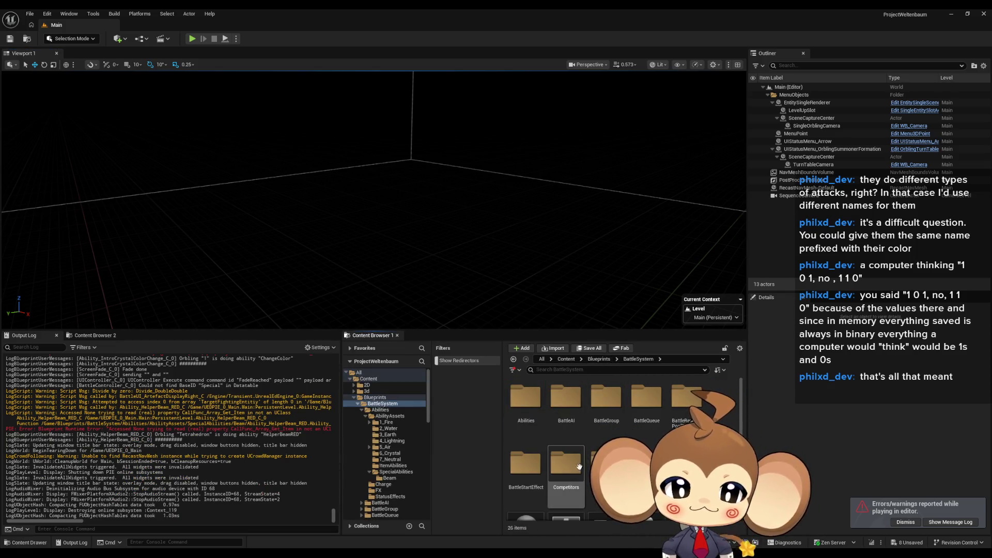
pyautogui.doubleClick(563, 406)
pyautogui.doubleClick(558, 407)
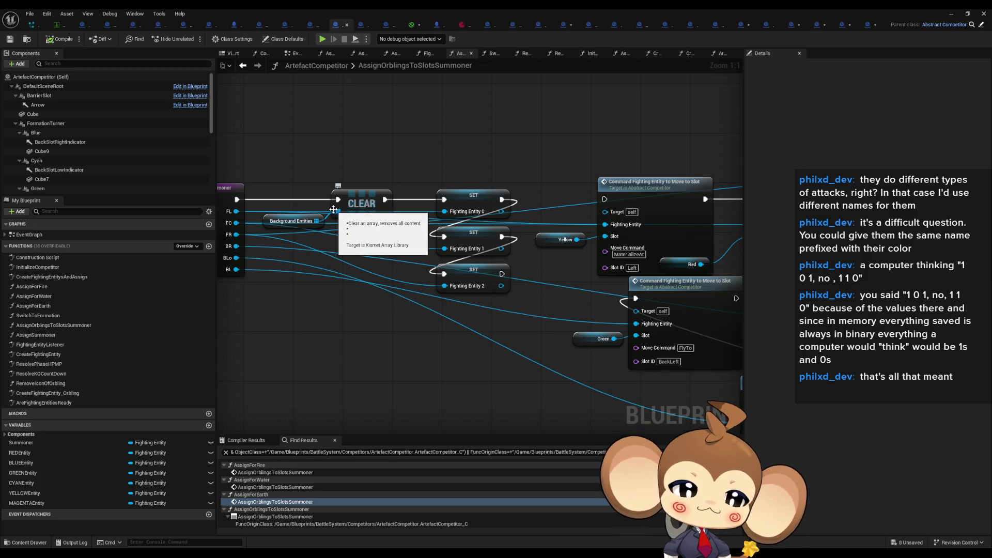
pyautogui.click(873, 24)
pyautogui.click(693, 25)
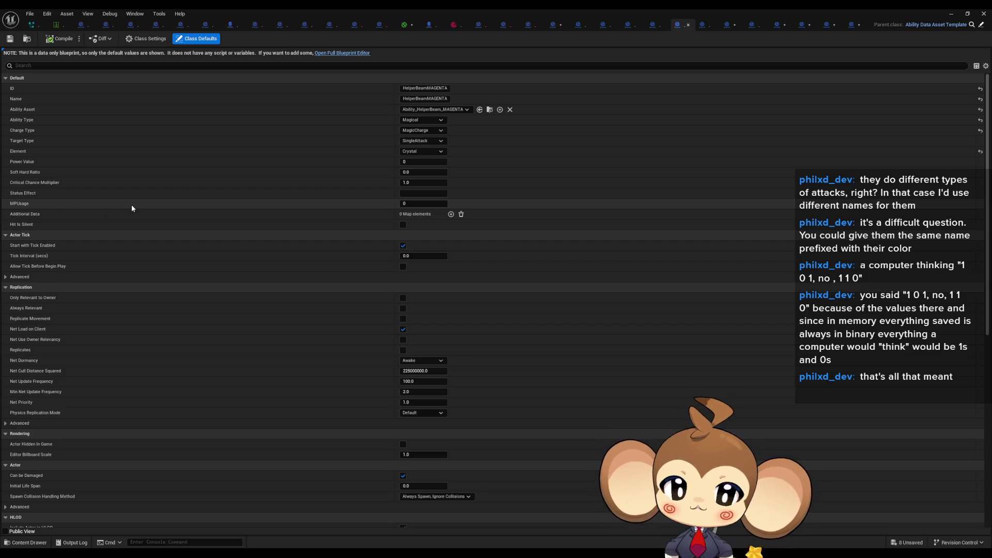
# Restore and re-maximize the editor, close unused tabs, and show Ability_HelperBeam_MAGENTA's InitializeAbility graph
pyautogui.doubleClick(573, 8)
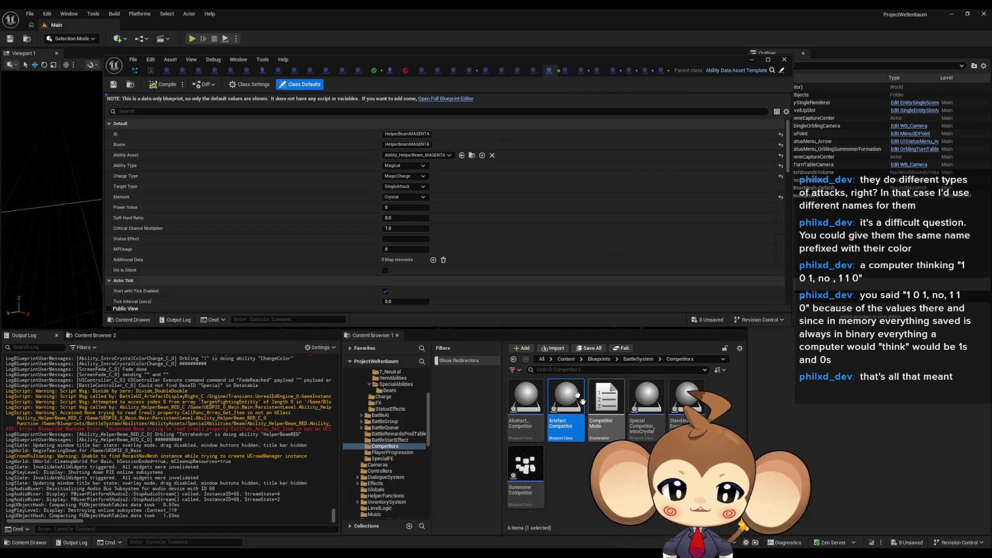
pyautogui.click(599, 359)
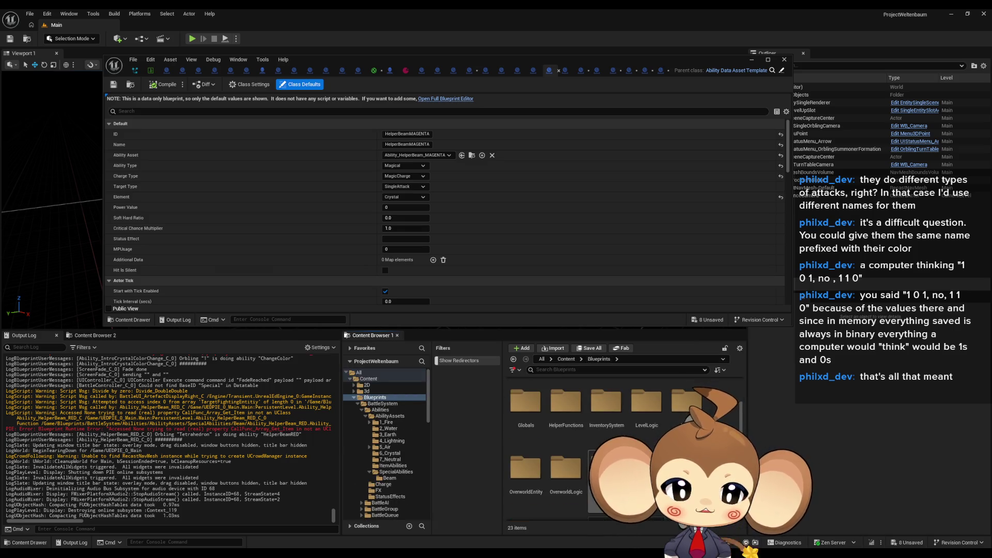
pyautogui.scroll(1, 620, 444)
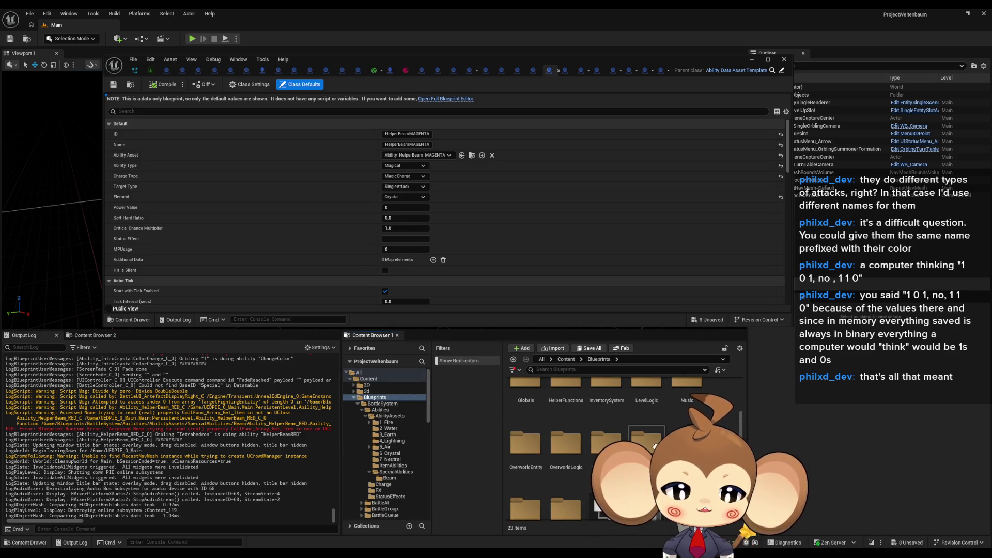
pyautogui.scroll(-2, 620, 444)
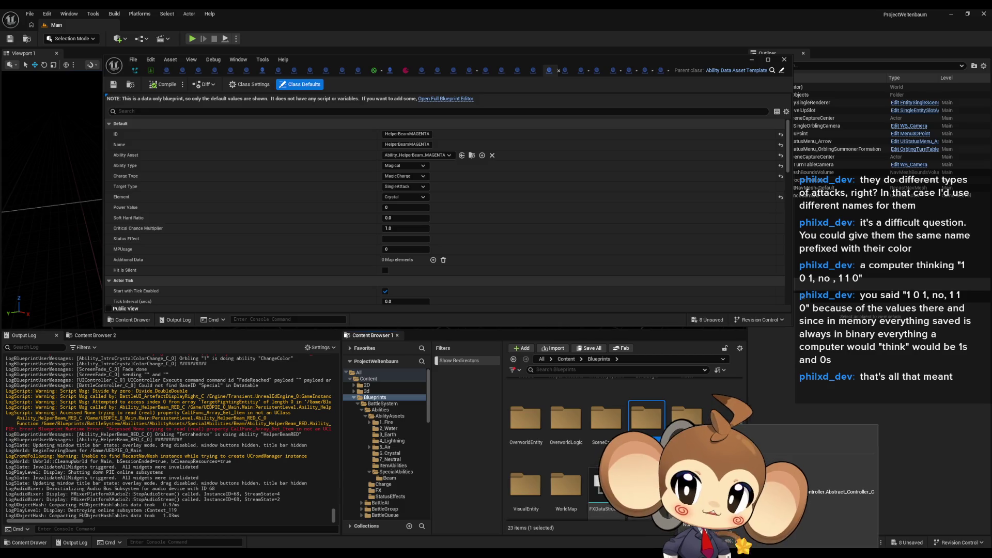
pyautogui.moveTo(417, 60); pyautogui.dragTo(500, 187)
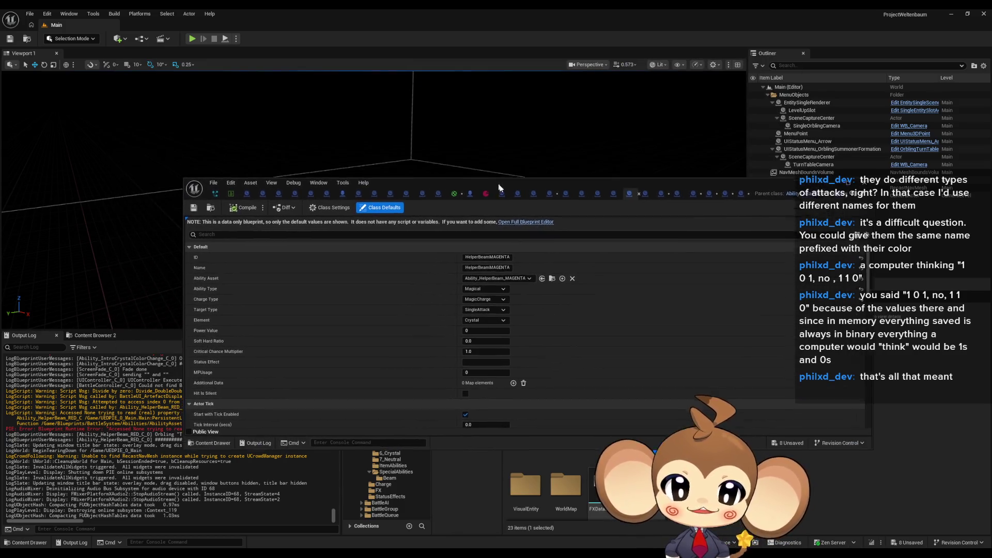
pyautogui.doubleClick(500, 185)
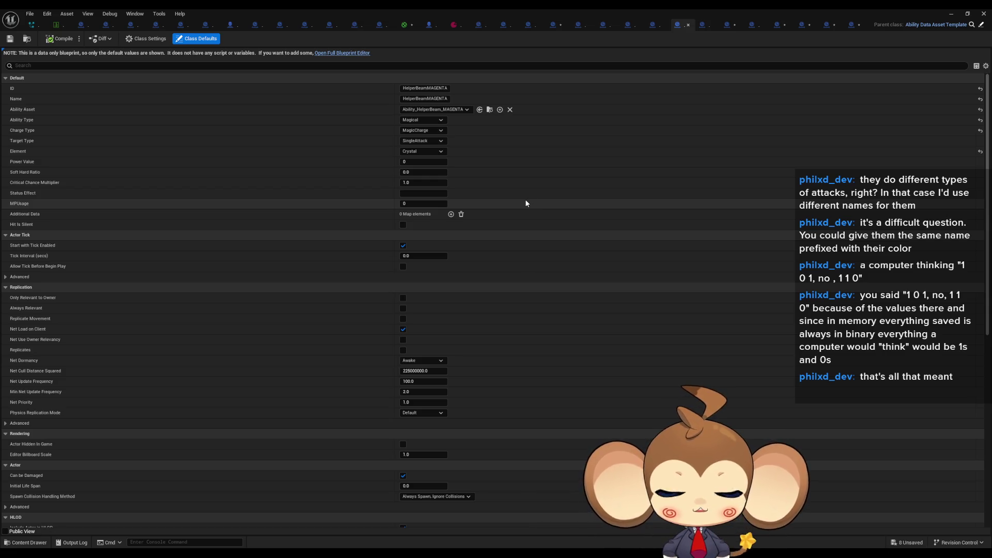
pyautogui.click(565, 24)
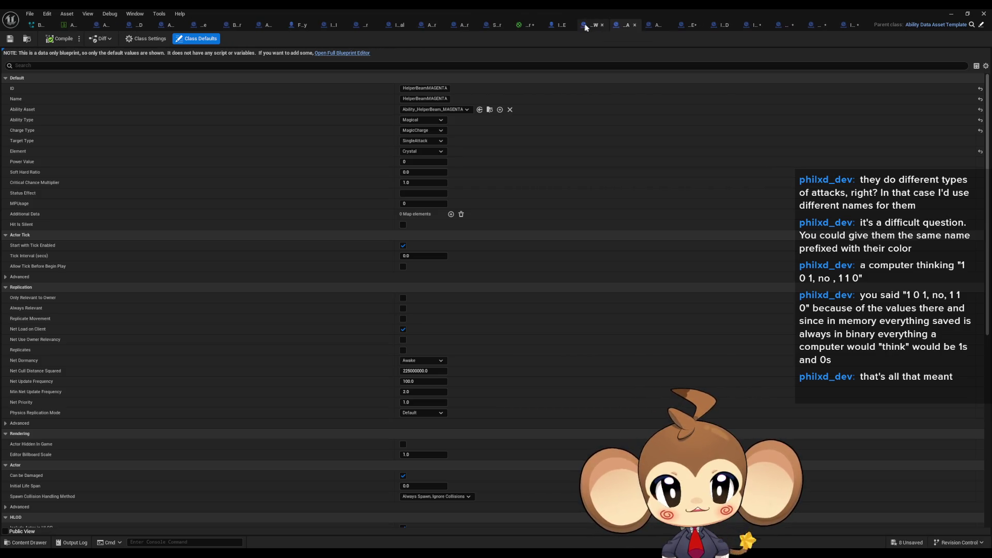
pyautogui.click(590, 27)
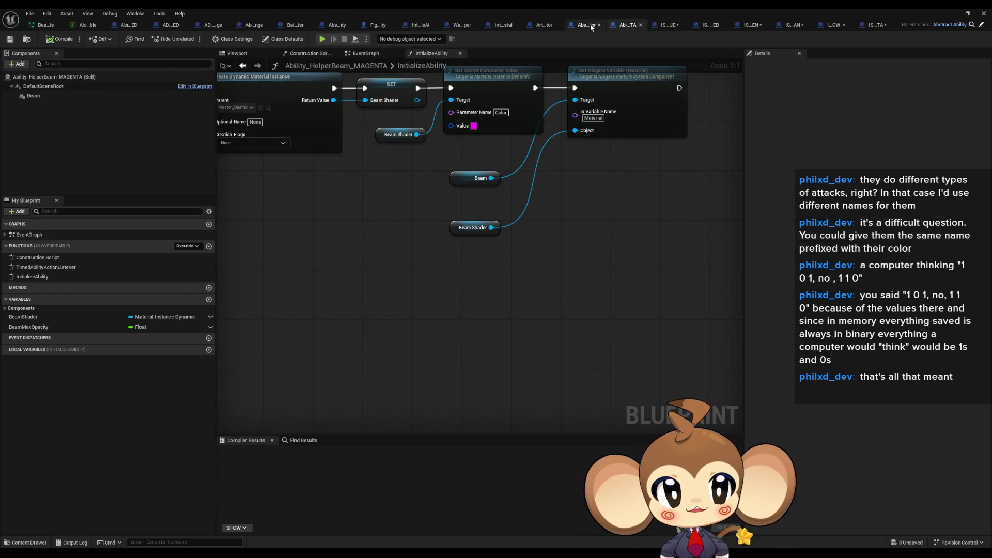
# Close five leftover document tabs with middle-clicks
pyautogui.middleClick(589, 25)
pyautogui.middleClick(587, 24)
pyautogui.middleClick(587, 23)
pyautogui.middleClick(587, 23)
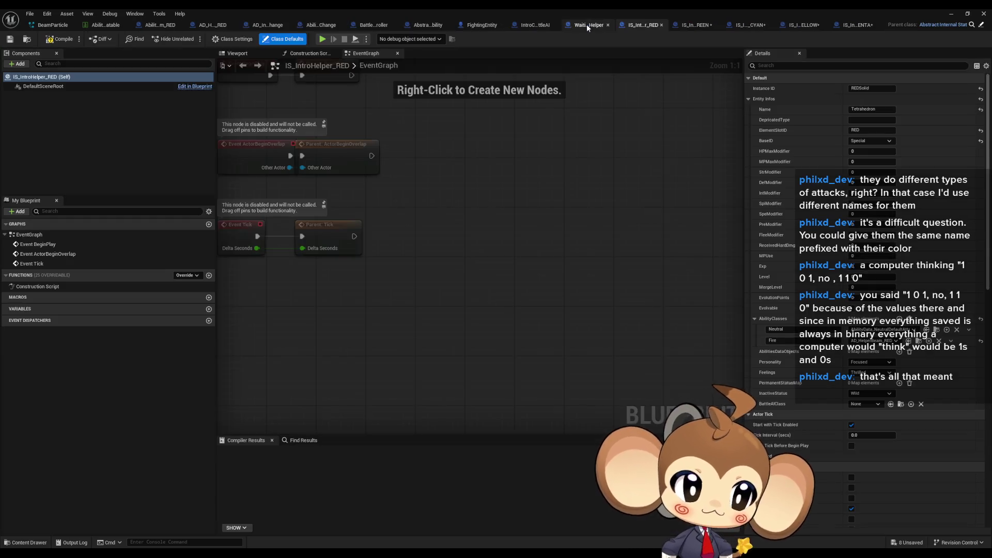
pyautogui.middleClick(587, 24)
# Open ArtefactCompetitor from BattleSystem > Competitors and its CreateFightingEntitysAndAssign function graph
pyautogui.doubleClick(565, 8)
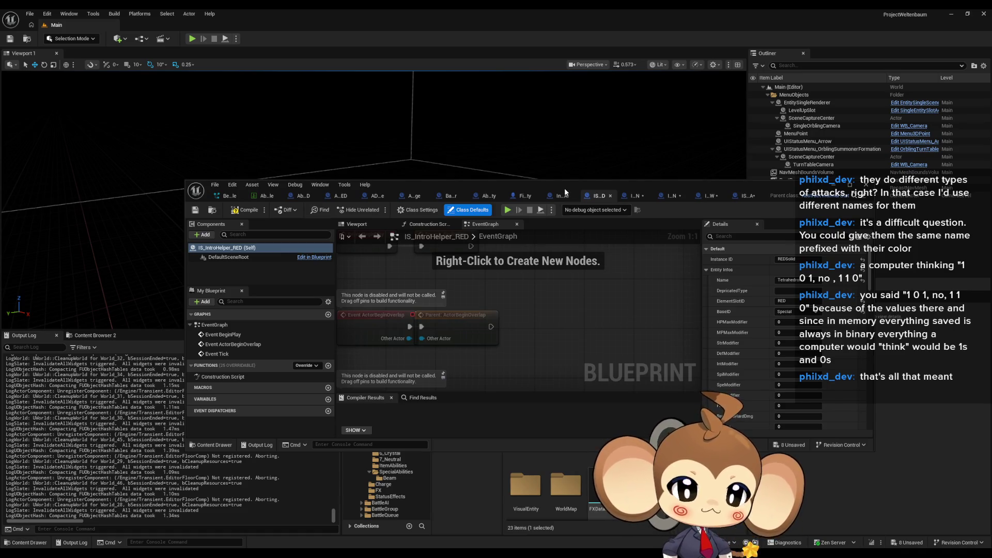
pyautogui.moveTo(564, 188)
pyautogui.mouseDown()
pyautogui.moveTo(556, 170)
pyautogui.moveTo(418, 67)
pyautogui.mouseUp()
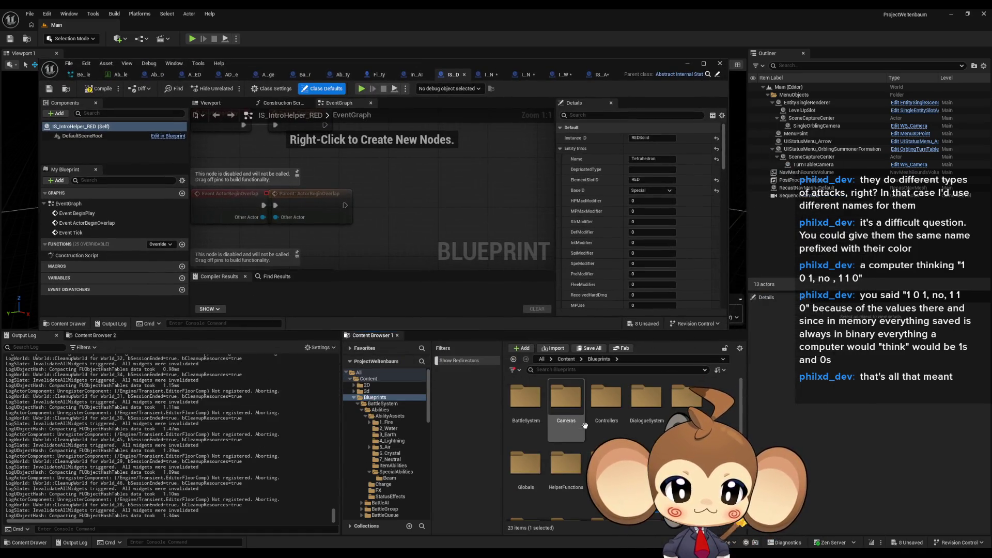
pyautogui.click(539, 406)
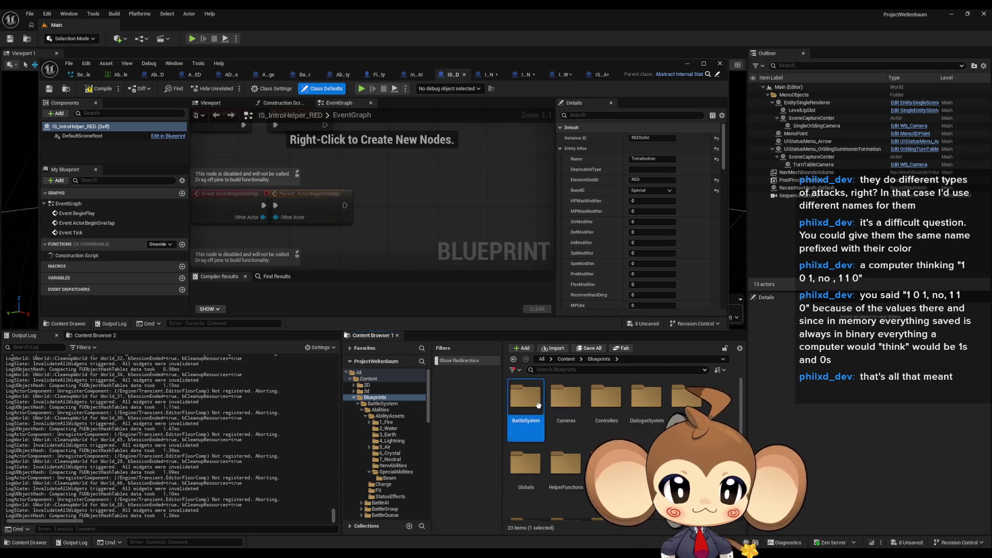
pyautogui.doubleClick(538, 405)
pyautogui.doubleClick(568, 409)
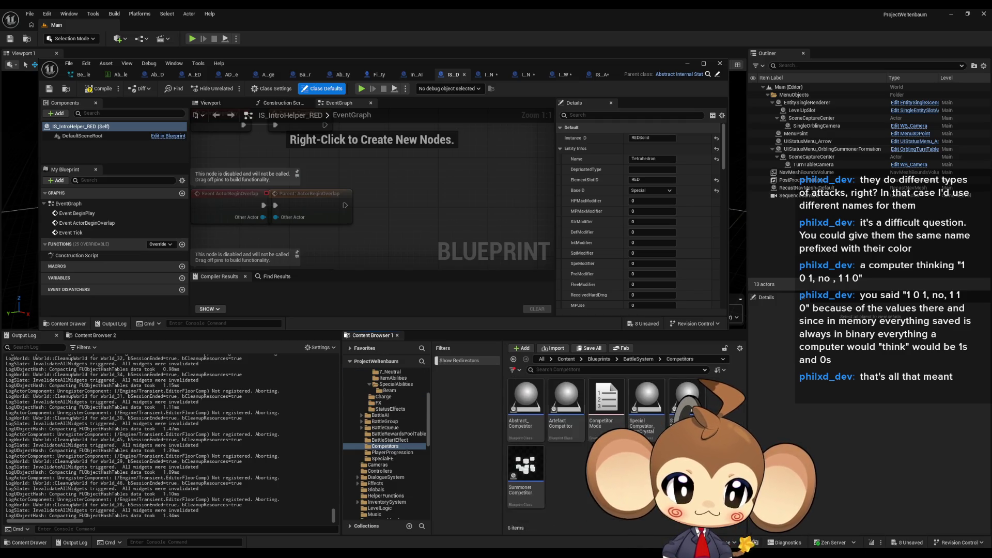
pyautogui.doubleClick(570, 417)
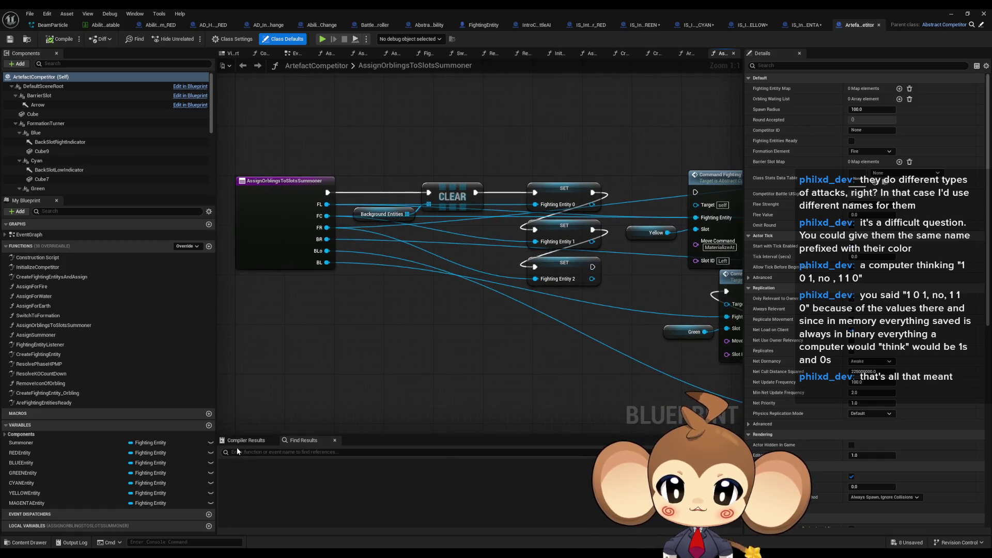
pyautogui.doubleClick(54, 279)
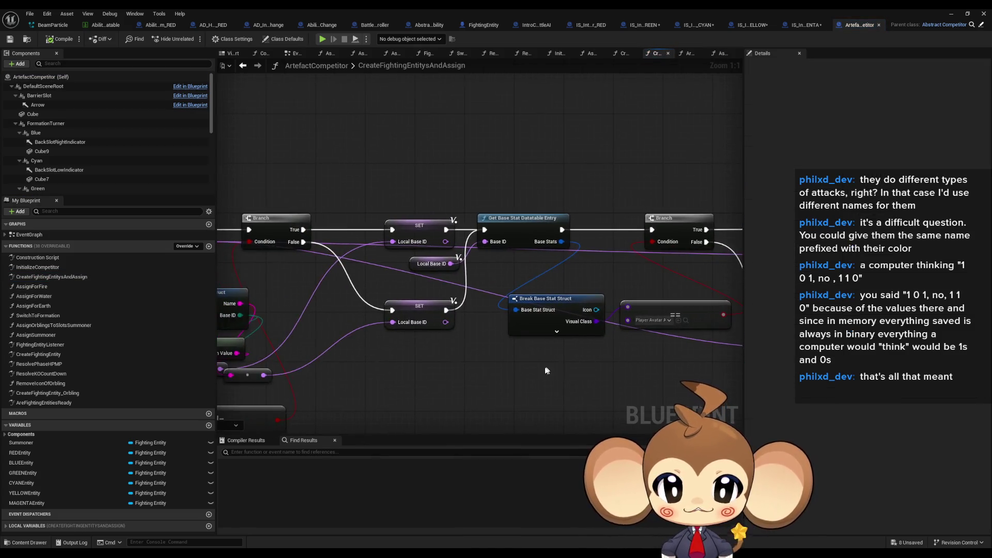
pyautogui.moveTo(546, 371)
pyautogui.mouseDown()
pyautogui.moveTo(470, 323)
pyautogui.moveTo(421, 355)
pyautogui.moveTo(441, 372)
pyautogui.moveTo(384, 360)
pyautogui.moveTo(380, 339)
pyautogui.mouseUp()
# Search the add-node menu for 'front' and 'element', then dismiss it and pan to the entry node
pyautogui.rightClick(448, 376)
pyautogui.write('ele')
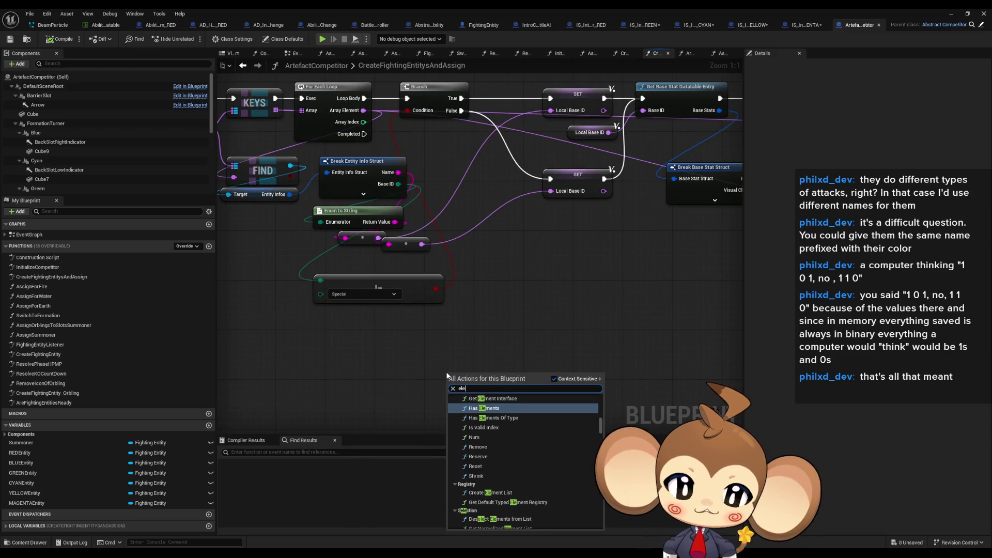
pyautogui.write('me')
pyautogui.press('BackSpace')
pyautogui.press('BackSpace')
pyautogui.press('BackSpace')
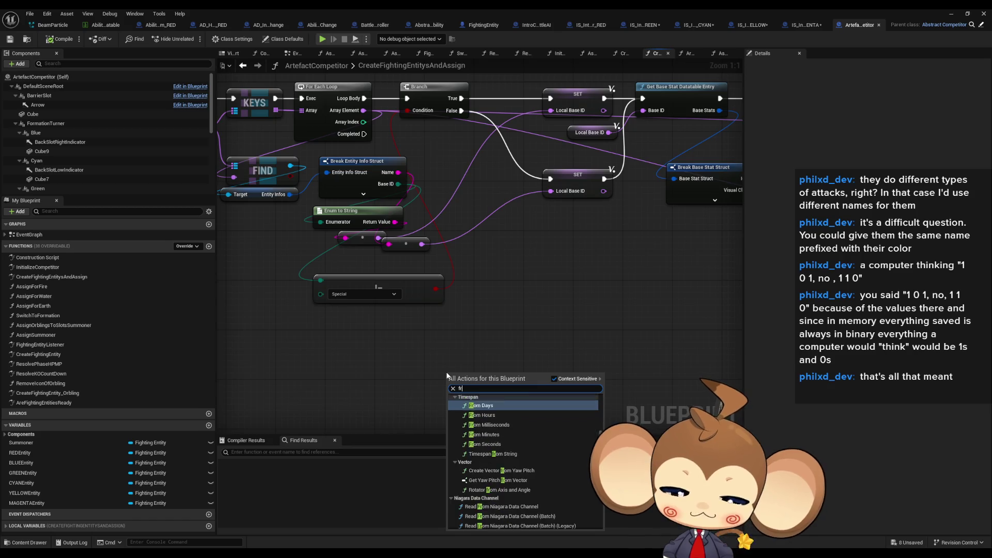
pyautogui.write('front')
pyautogui.scroll(5, 532, 439)
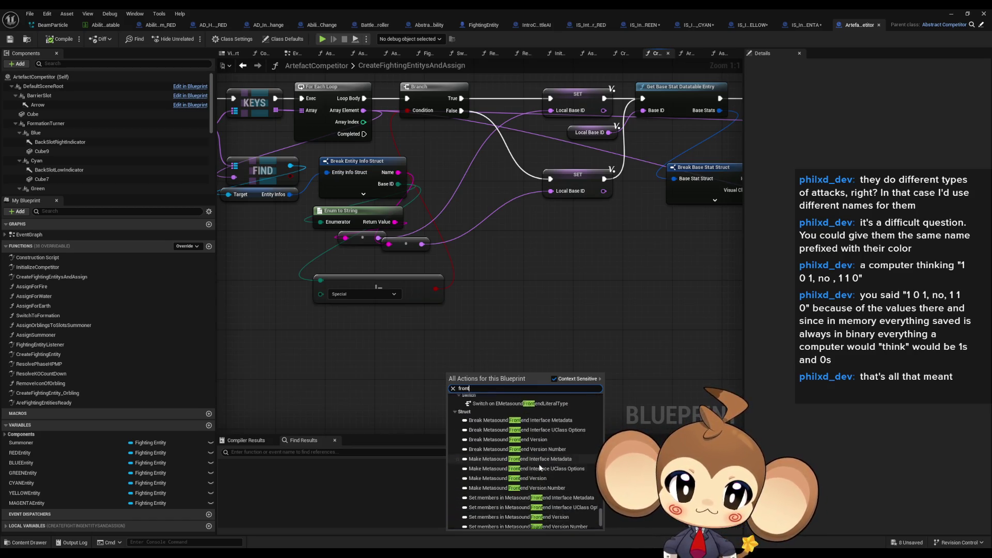
pyautogui.write('element')
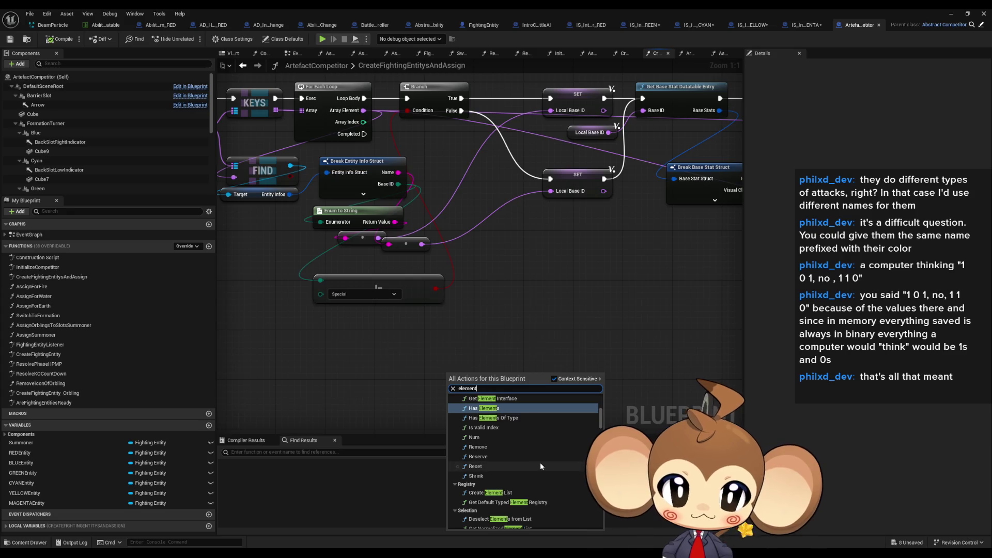
pyautogui.scroll(-3, 601, 430)
pyautogui.moveTo(602, 430); pyautogui.dragTo(604, 524)
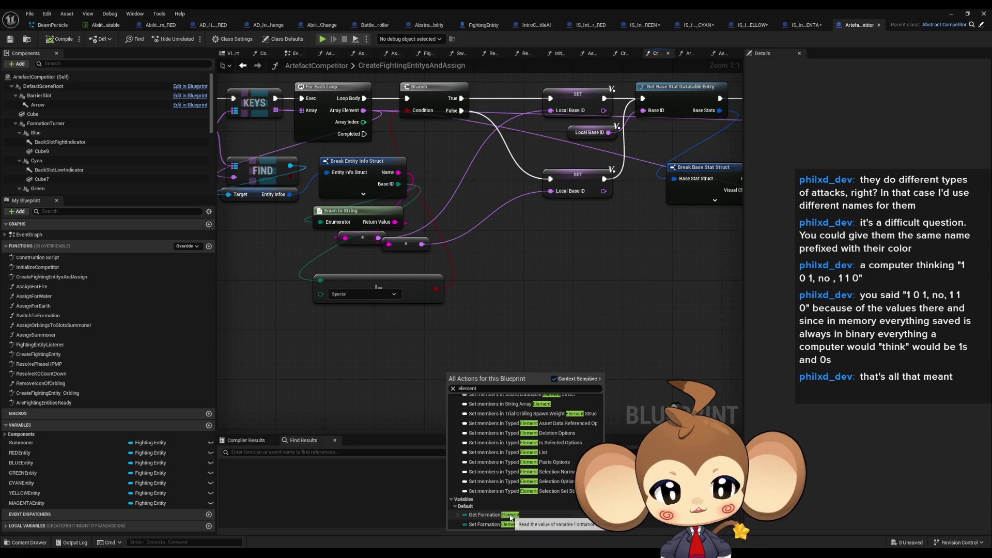
pyautogui.click(339, 395)
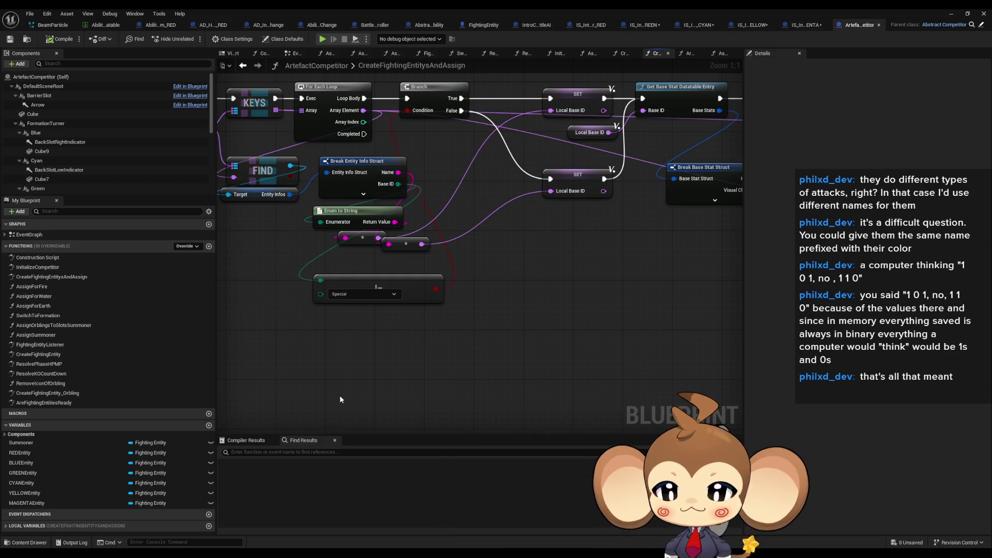
pyautogui.moveTo(337, 396)
pyautogui.mouseDown()
pyautogui.moveTo(424, 398)
pyautogui.moveTo(469, 449)
pyautogui.moveTo(579, 524)
pyautogui.moveTo(550, 248)
pyautogui.moveTo(483, 254)
pyautogui.mouseUp()
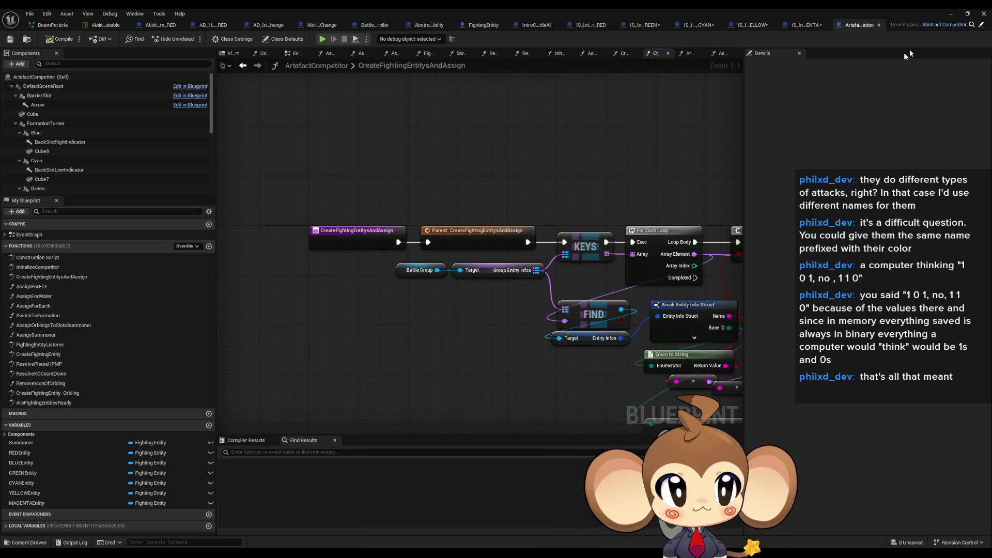
# In the parent Abstract_Competitor, search 'fo' and jump to the Formation Element variable
pyautogui.click(944, 25)
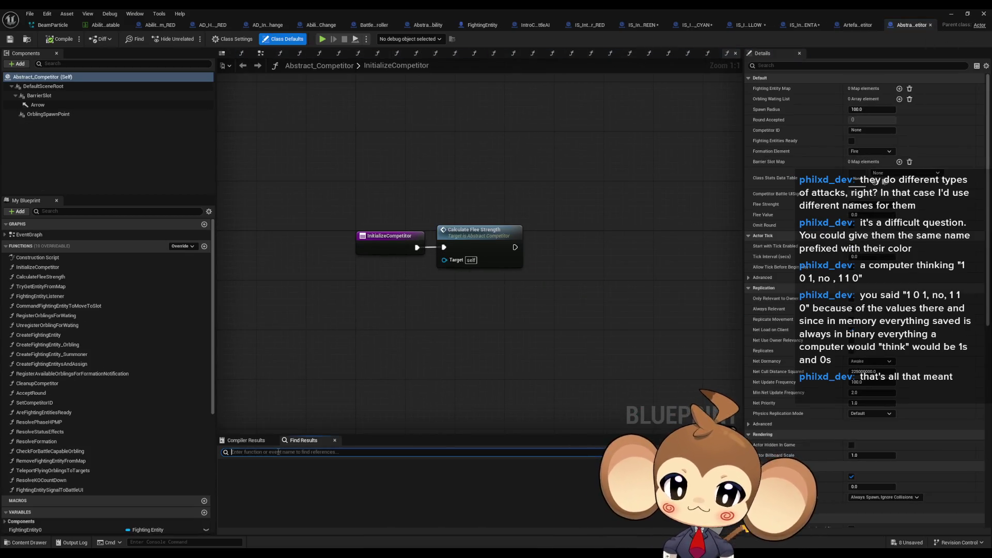
pyautogui.click(279, 453)
pyautogui.write('format')
pyautogui.press('Return')
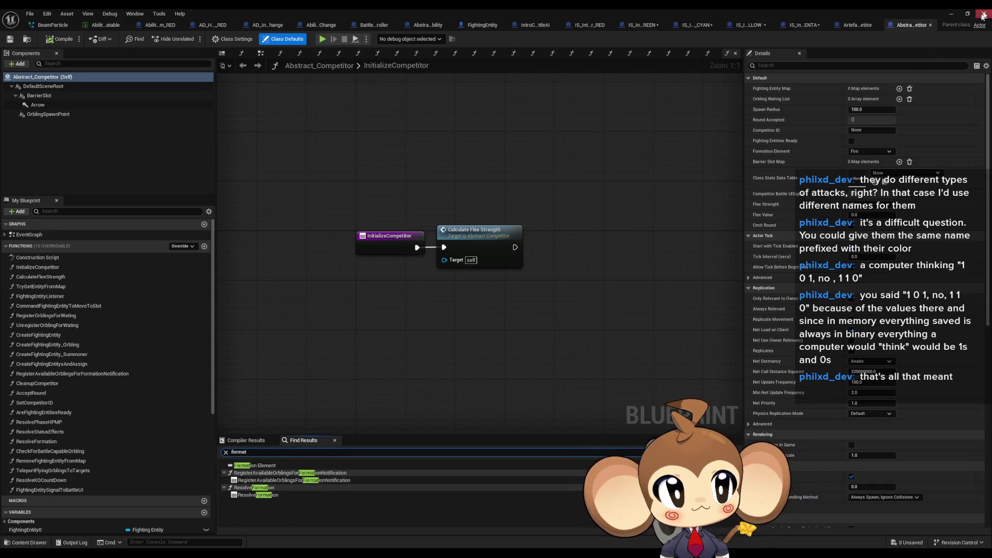
pyautogui.click(252, 467)
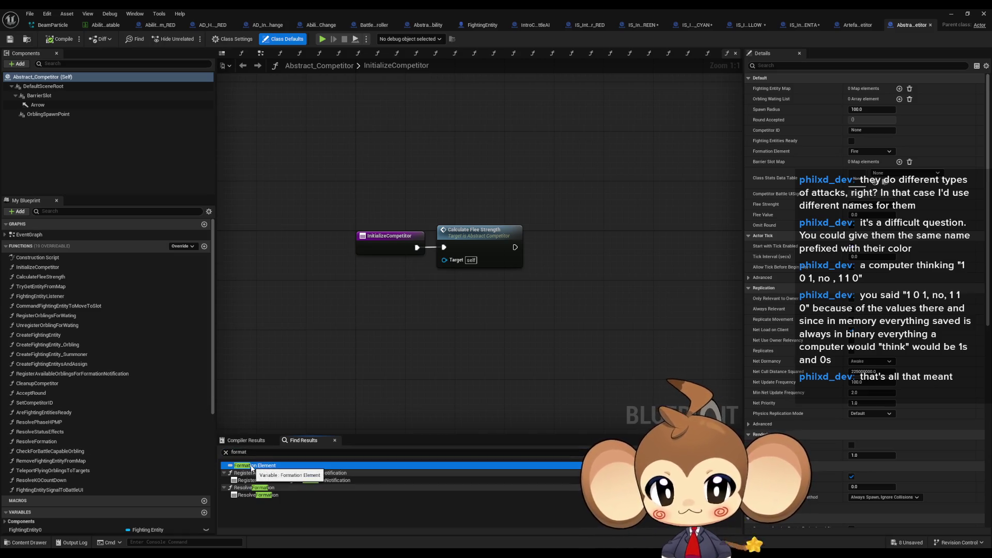
pyautogui.doubleClick(241, 471)
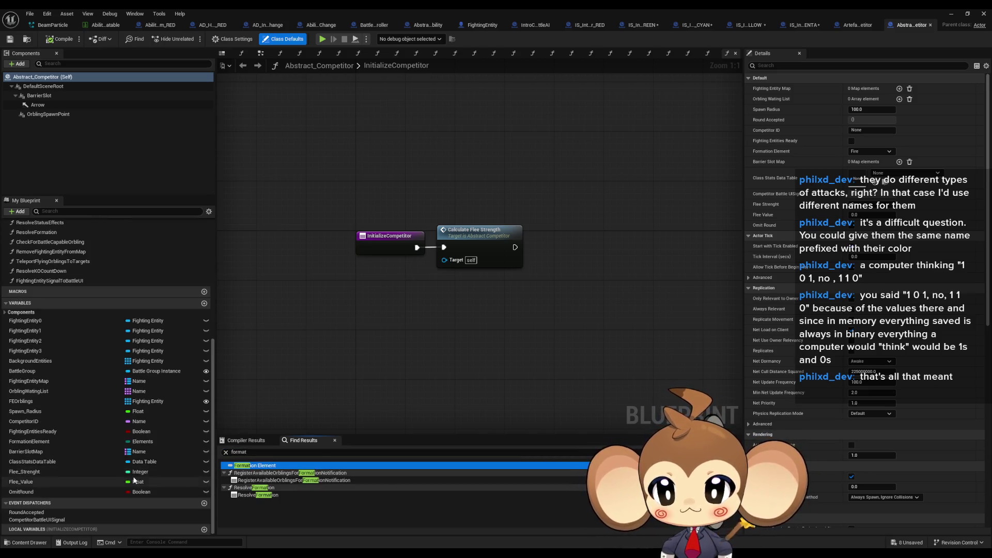
# Find FormationElement references by name and step through to BattleController's GetAbilityDataAsset
pyautogui.rightClick(39, 449)
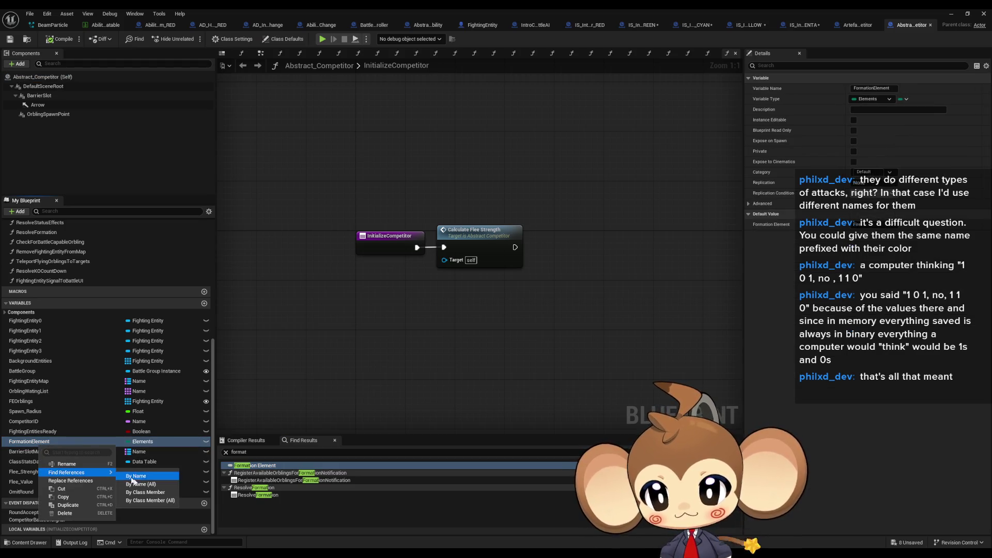
pyautogui.click(137, 505)
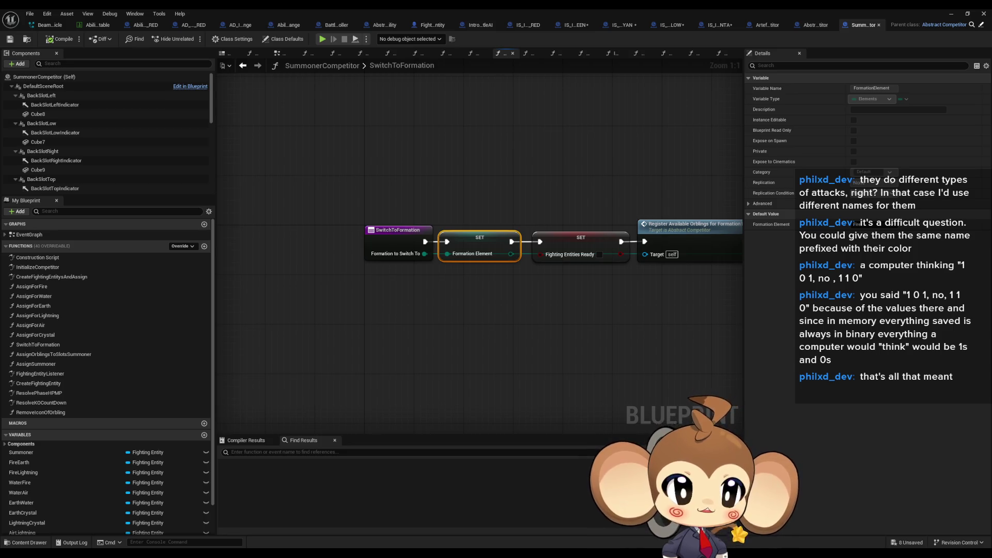
pyautogui.hotkey('ctrl', 'Tab')
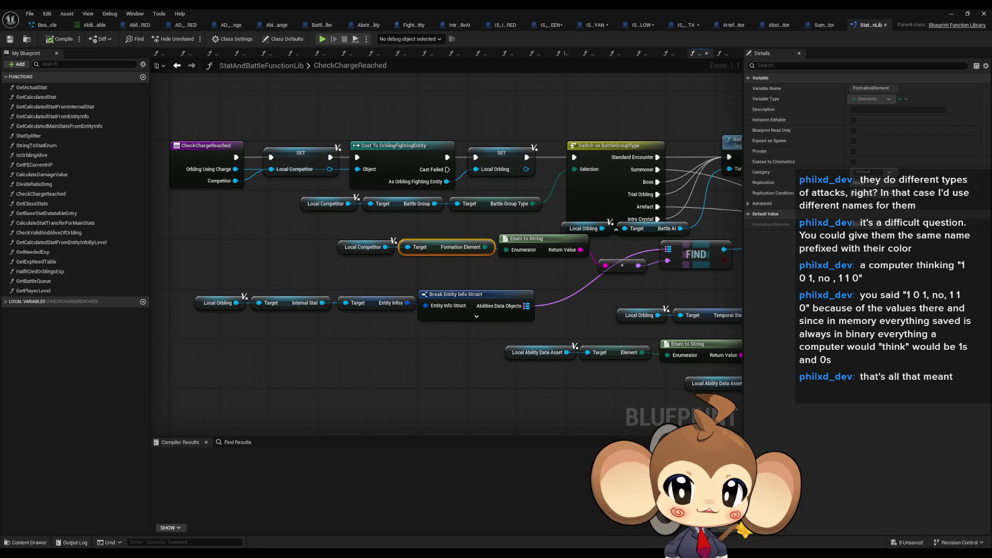
pyautogui.hotkey('ctrl', 'Tab')
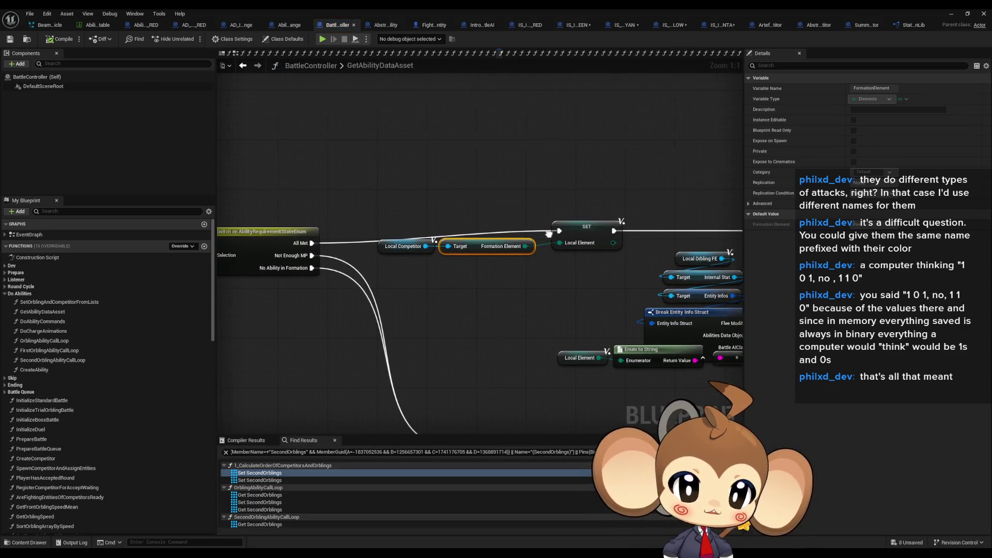
# Move Break Entity Info Struct up and hide its unconnected pins in GetOrblingAbilityType
pyautogui.scroll(-3, 634, 248)
pyautogui.scroll(-2, 553, 257)
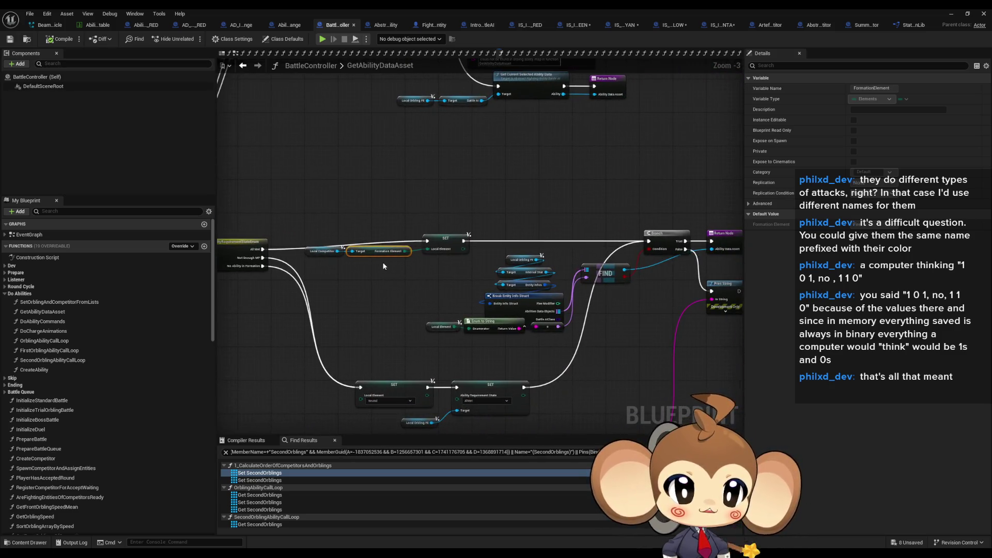
pyautogui.scroll(3, 468, 266)
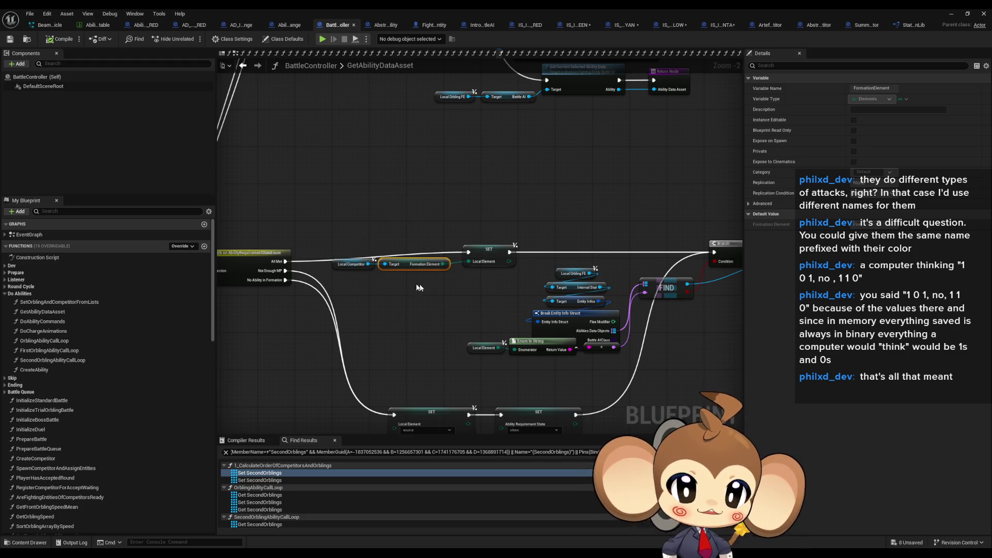
pyautogui.moveTo(419, 287)
pyautogui.mouseDown()
pyautogui.moveTo(446, 308)
pyautogui.moveTo(372, 201)
pyautogui.mouseUp()
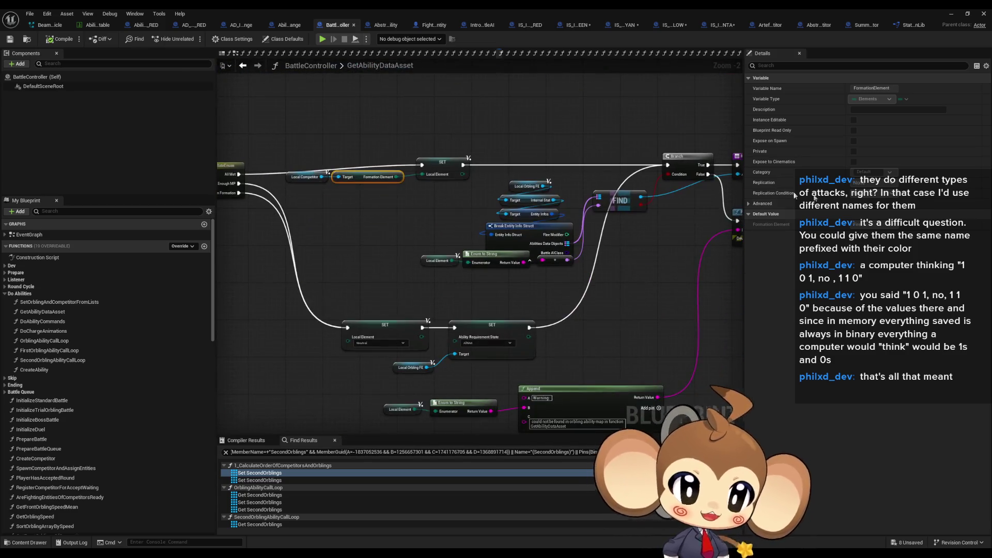
pyautogui.scroll(3, 374, 270)
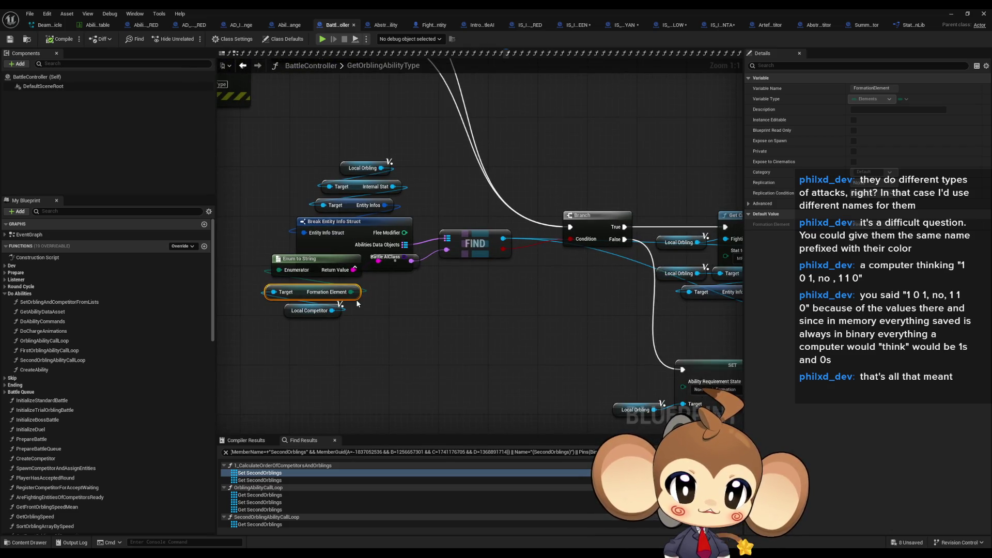
pyautogui.moveTo(340, 144)
pyautogui.mouseDown()
pyautogui.moveTo(386, 219)
pyautogui.moveTo(386, 189)
pyautogui.mouseUp()
pyautogui.click(853, 382)
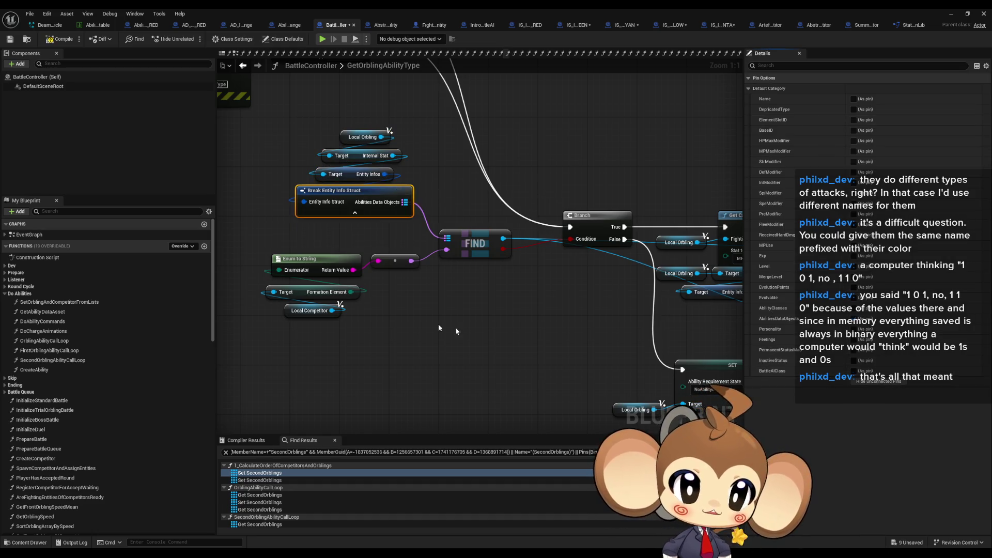
pyautogui.click(455, 327)
# Inspect the Formation Element lookup, MPUsage and Return nodes, then go back to CheckOrblingValidAndSetIdle
pyautogui.scroll(-1, 514, 259)
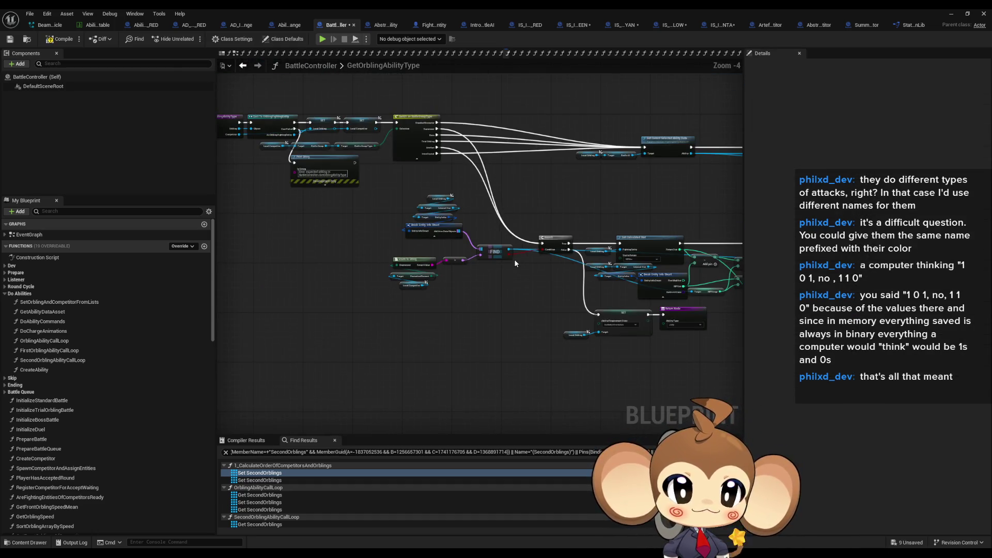
pyautogui.moveTo(513, 259)
pyautogui.mouseDown()
pyautogui.moveTo(492, 232)
pyautogui.moveTo(557, 316)
pyautogui.mouseUp()
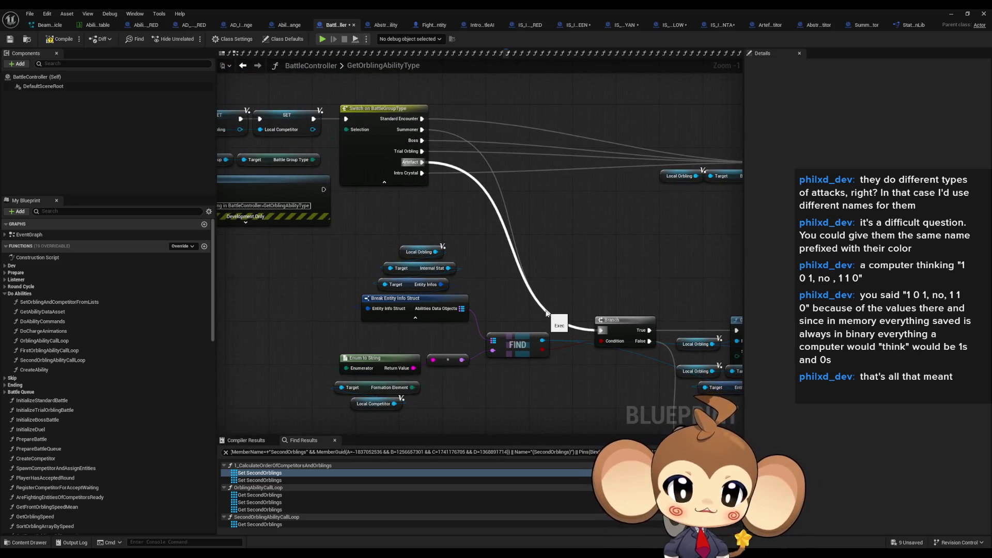
pyautogui.moveTo(438, 415); pyautogui.dragTo(351, 347)
pyautogui.moveTo(480, 366); pyautogui.dragTo(484, 344)
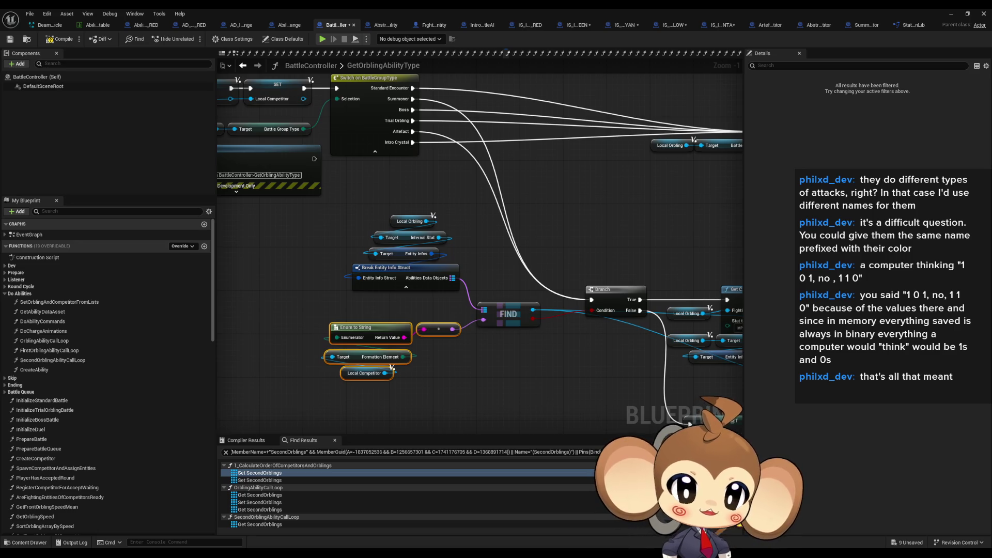
pyautogui.moveTo(638, 300)
pyautogui.mouseDown()
pyautogui.moveTo(465, 258)
pyautogui.moveTo(582, 236)
pyautogui.mouseUp()
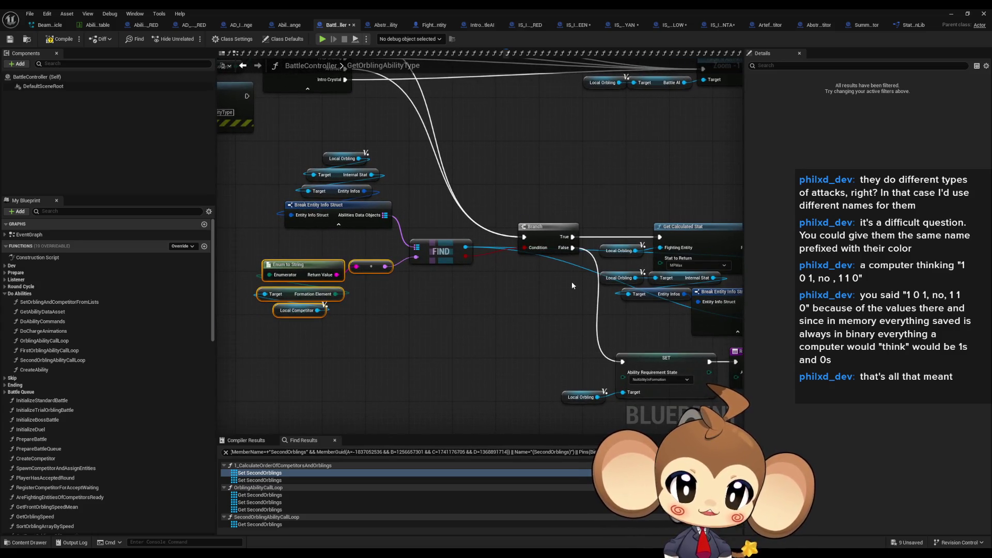
pyautogui.moveTo(563, 283)
pyautogui.mouseDown()
pyautogui.moveTo(476, 271)
pyautogui.moveTo(432, 249)
pyautogui.mouseUp()
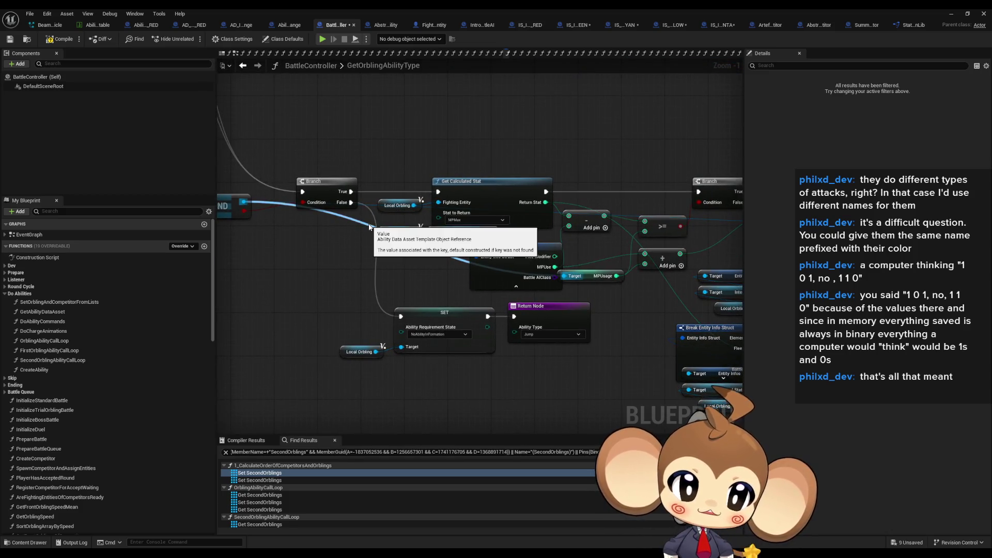
pyautogui.click(594, 276)
pyautogui.moveTo(633, 299)
pyautogui.mouseDown()
pyautogui.moveTo(439, 277)
pyautogui.moveTo(624, 303)
pyautogui.mouseUp()
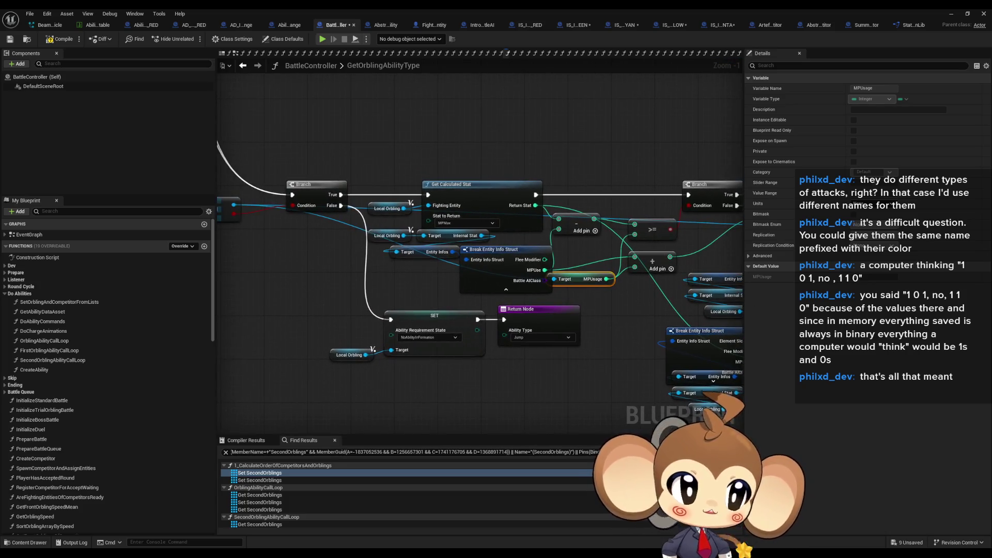
pyautogui.hotkey('alt', 'Left')
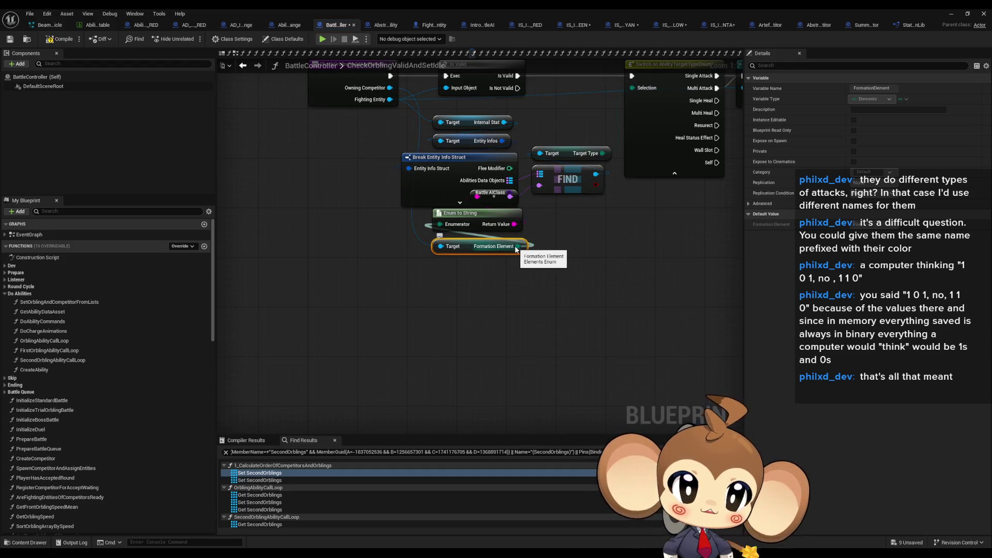
# Inspect CheckOrblingValidAndSetIdle's Target Type getter, then navigate back through GetAbilityDataAsset and earlier Formation Element results
pyautogui.moveTo(598, 159); pyautogui.dragTo(498, 229)
pyautogui.click(497, 229)
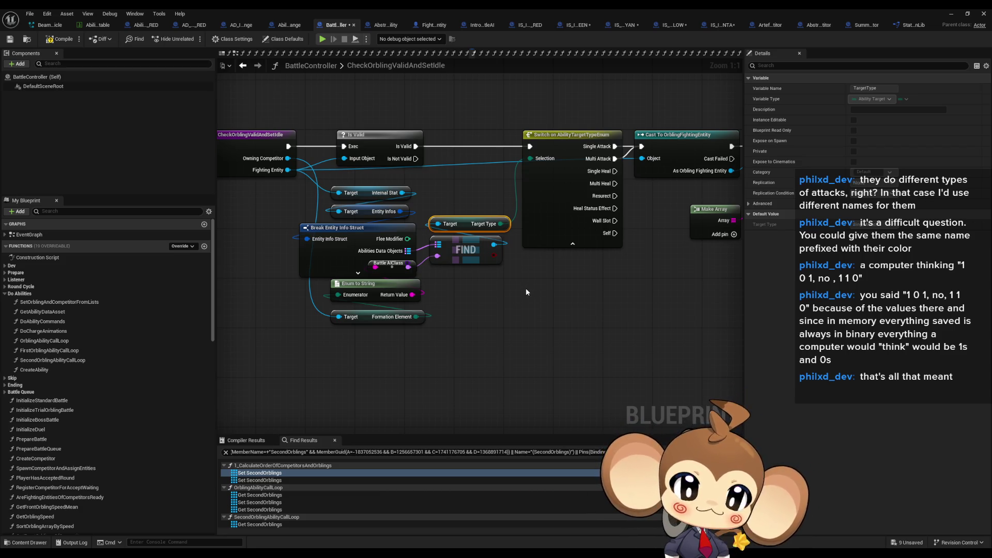
pyautogui.moveTo(520, 289); pyautogui.dragTo(608, 312)
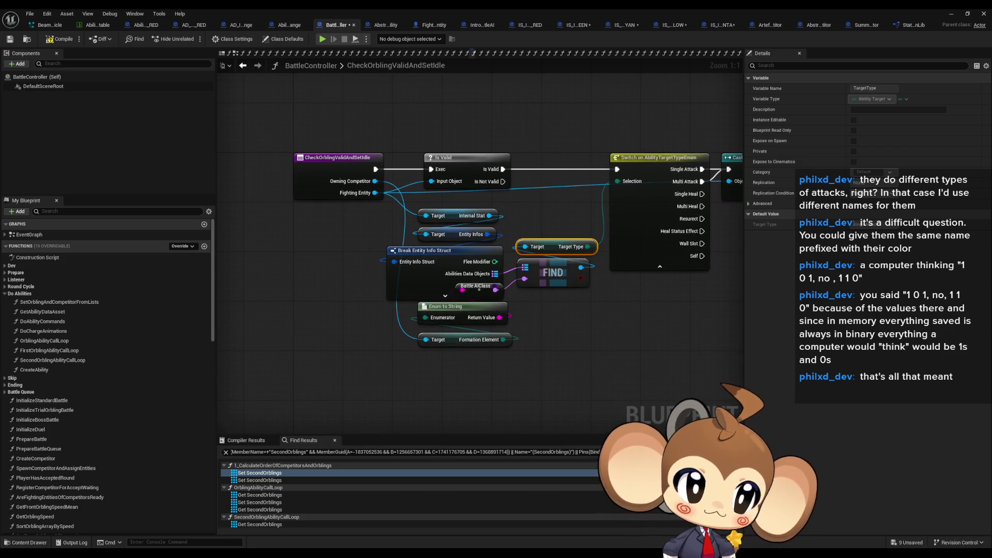
pyautogui.hotkey('alt', 'Left')
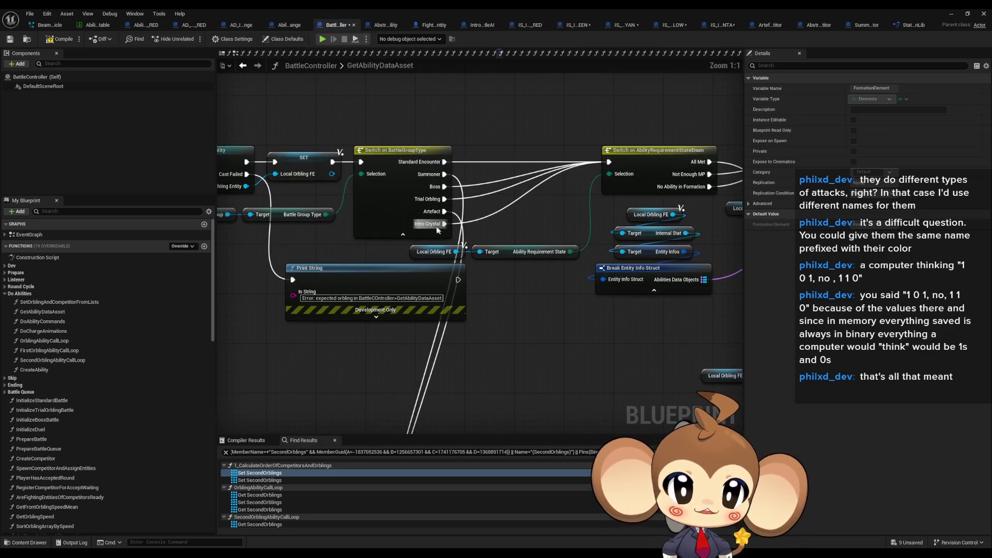
pyautogui.scroll(-5, 435, 226)
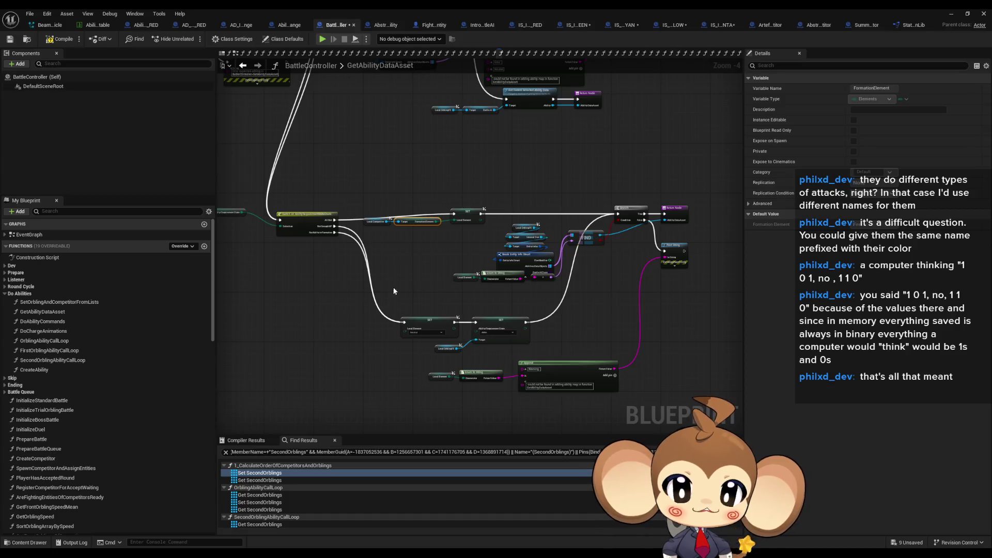
pyautogui.moveTo(435, 226); pyautogui.dragTo(518, 360)
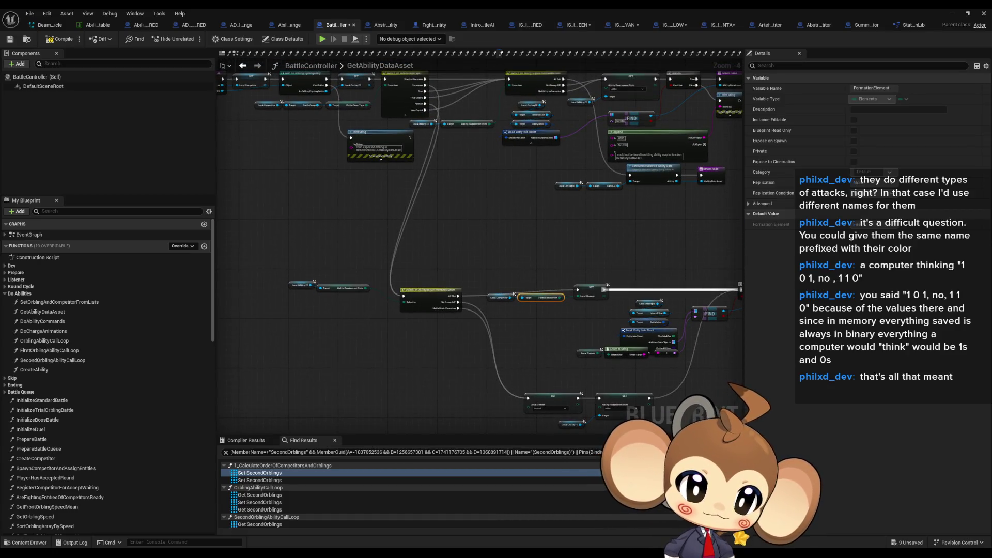
pyautogui.hotkey('alt', 'Left')
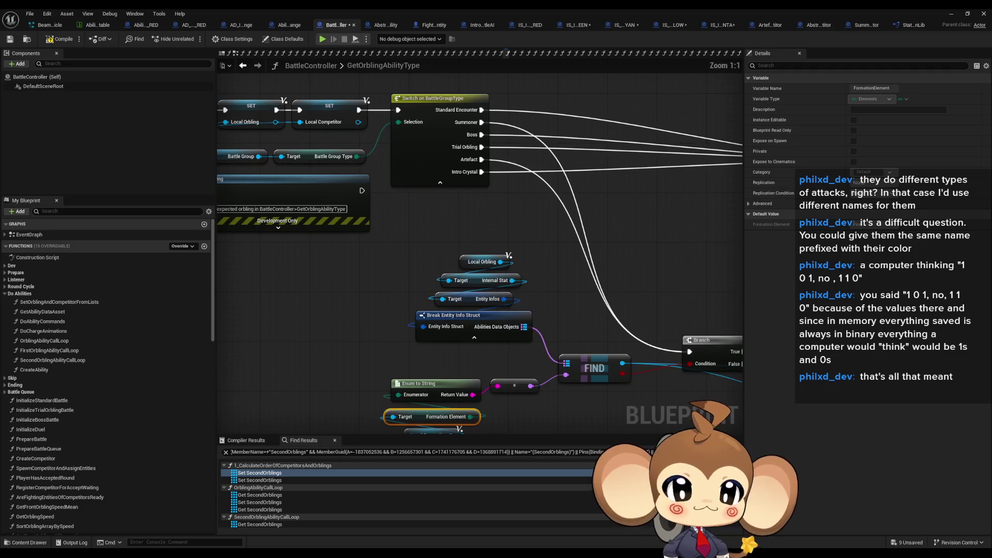
pyautogui.hotkey('alt', 'Left')
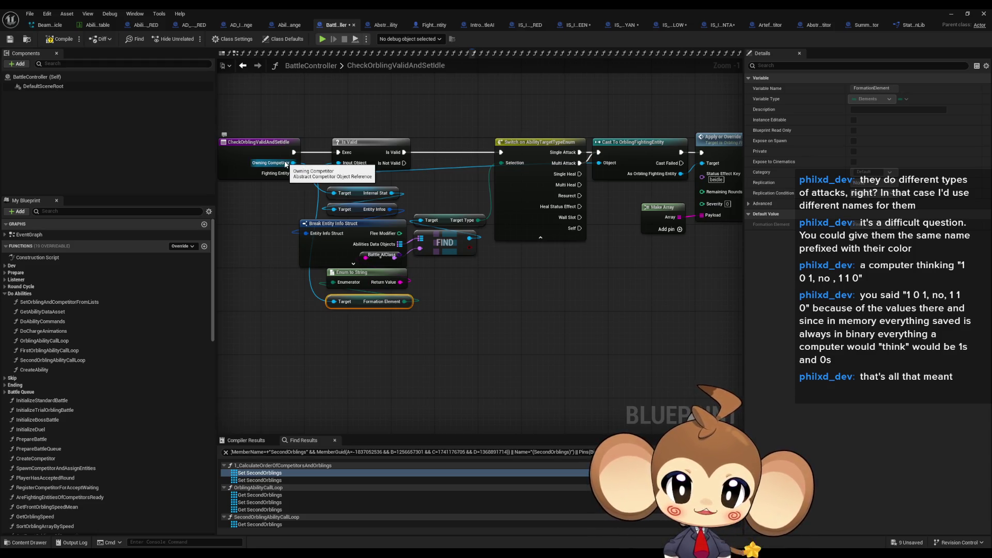
pyautogui.moveTo(499, 231); pyautogui.dragTo(457, 273)
# Jump to GetAbilityDataAsset's Formation Element section and paste a copy of the switch nodes
pyautogui.hotkey('alt', 'Left')
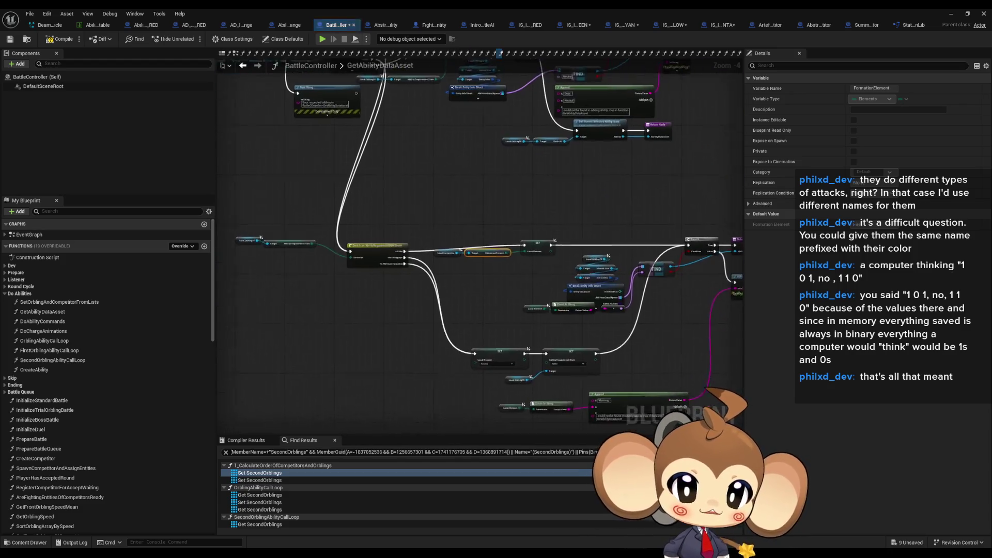
pyautogui.scroll(-6, 449, 333)
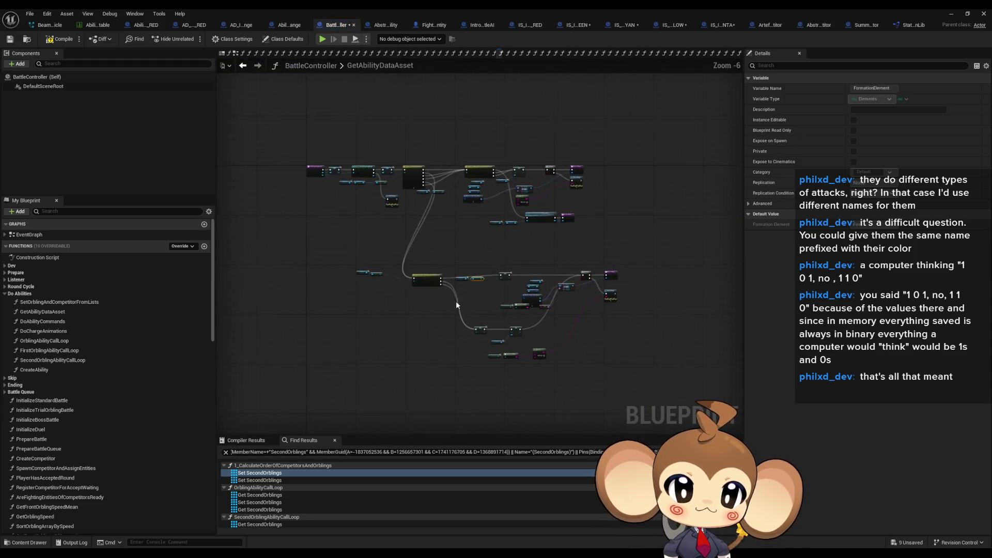
pyautogui.scroll(3, 439, 272)
pyautogui.moveTo(439, 276)
pyautogui.mouseDown()
pyautogui.moveTo(433, 200)
pyautogui.moveTo(494, 199)
pyautogui.mouseUp()
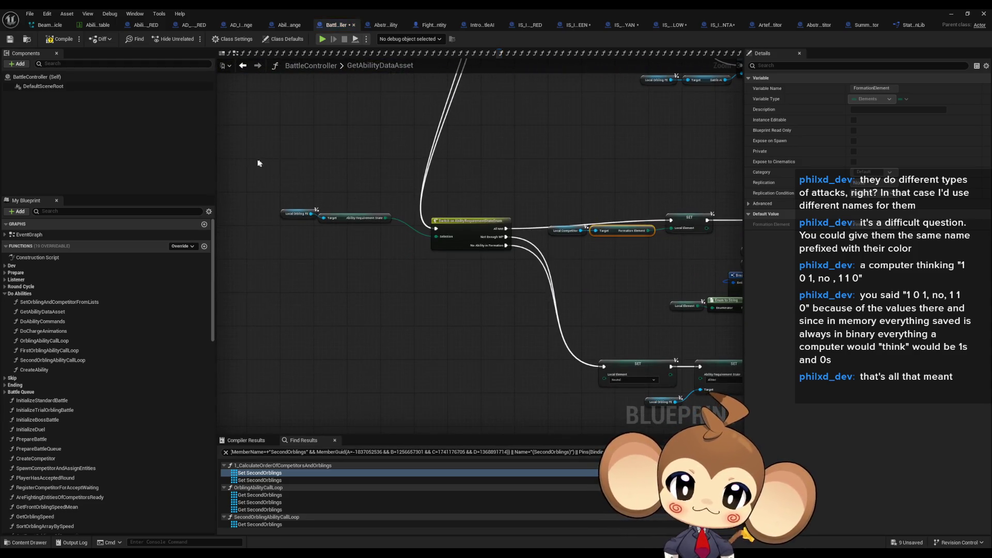
pyautogui.click(327, 207)
pyautogui.moveTo(399, 302)
pyautogui.mouseDown()
pyautogui.moveTo(400, 422)
pyautogui.moveTo(429, 245)
pyautogui.moveTo(452, 384)
pyautogui.mouseUp()
pyautogui.scroll(2, 470, 132)
pyautogui.hotkey('ctrl', 'v')
# Select the lookup and branch nodes and paste a duplicate block into empty space below
pyautogui.scroll(-2, 429, 243)
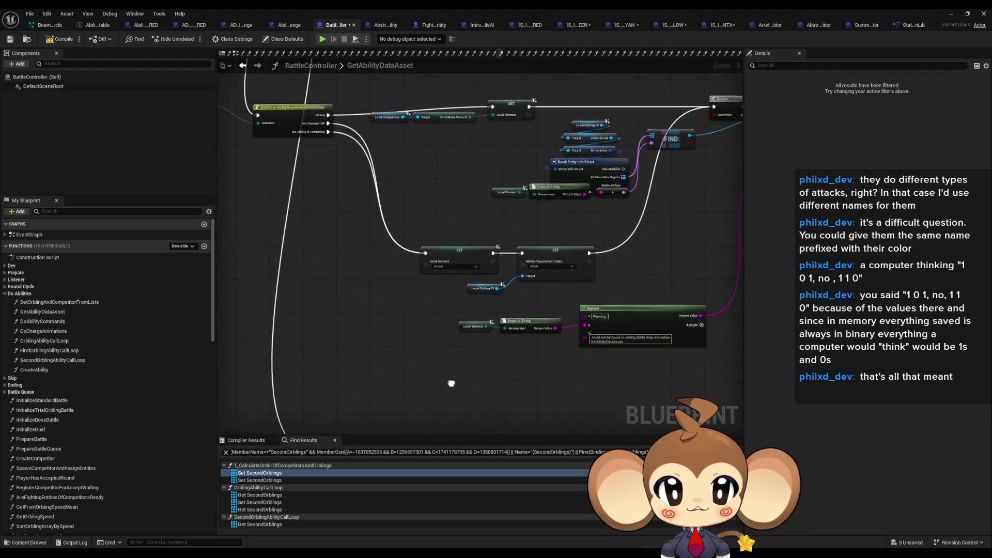
pyautogui.scroll(-2, 451, 383)
pyautogui.moveTo(407, 176)
pyautogui.mouseDown()
pyautogui.moveTo(455, 234)
pyautogui.moveTo(648, 346)
pyautogui.mouseUp()
pyautogui.scroll(5, 400, 287)
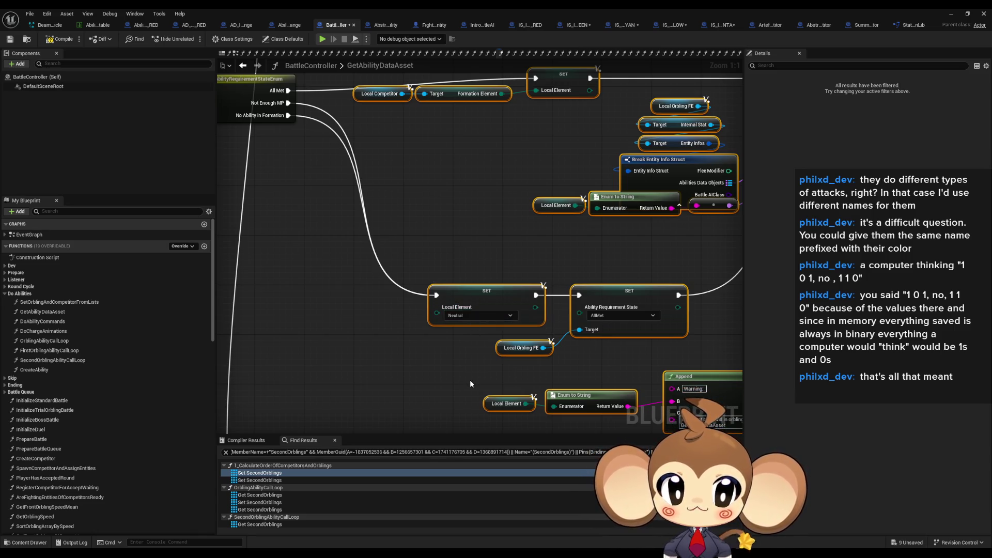
pyautogui.moveTo(471, 386)
pyautogui.mouseDown()
pyautogui.moveTo(403, 343)
pyautogui.moveTo(339, 371)
pyautogui.mouseUp()
pyautogui.scroll(-2, 339, 371)
pyautogui.scroll(-2, 428, 217)
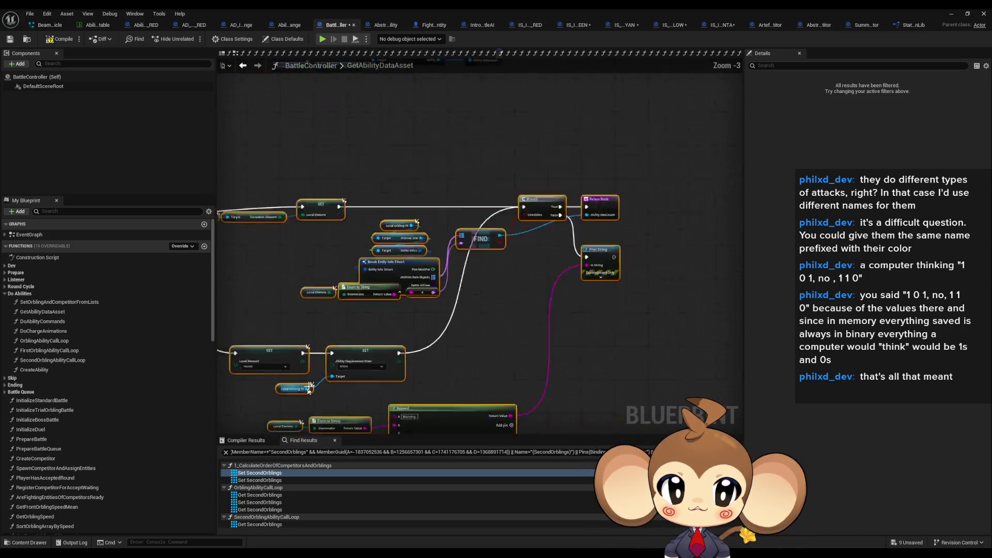
pyautogui.moveTo(429, 216)
pyautogui.mouseDown()
pyautogui.moveTo(429, 327)
pyautogui.moveTo(405, 327)
pyautogui.moveTo(430, 404)
pyautogui.moveTo(398, 344)
pyautogui.mouseUp()
pyautogui.hotkey('ctrl', 'v')
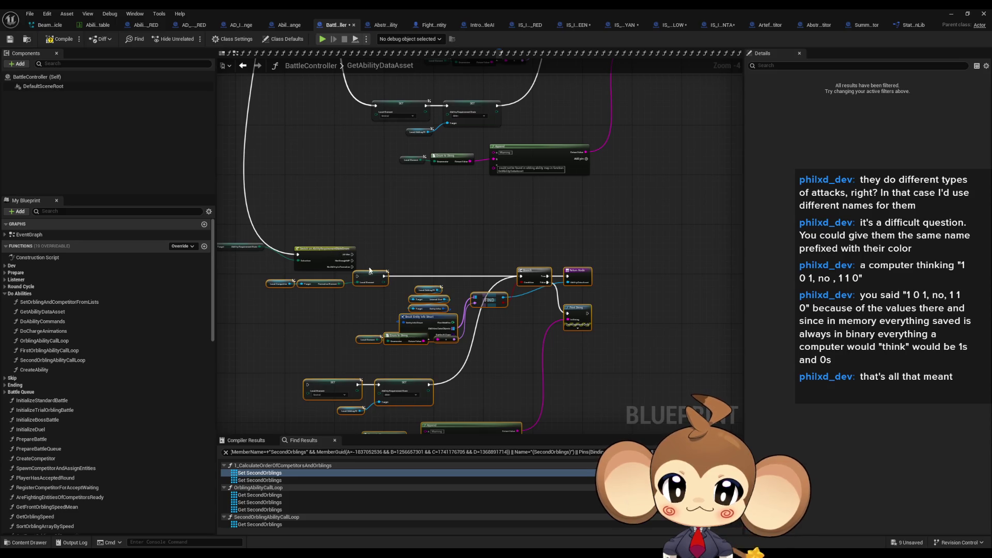
pyautogui.scroll(5, 379, 280)
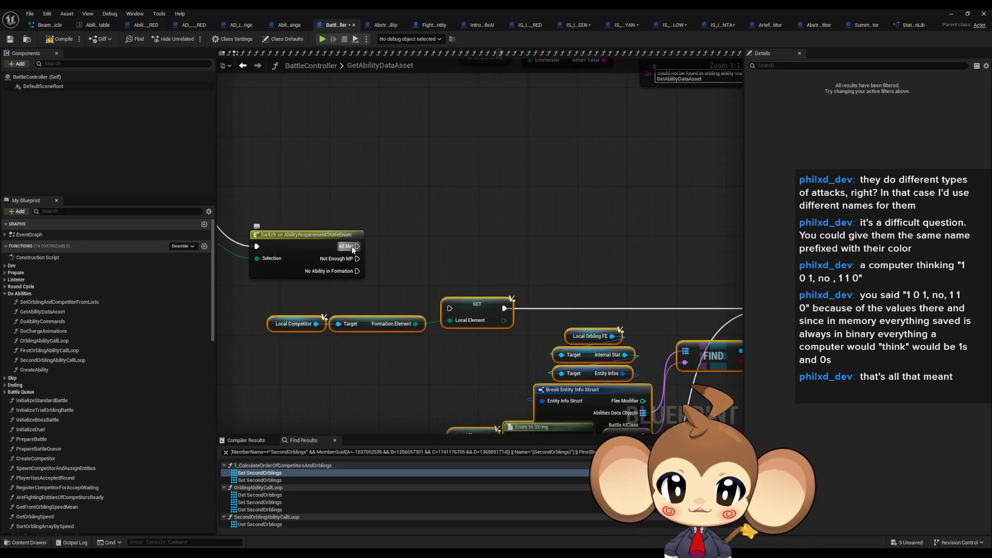
# Add a Print String node off the switch's Not Enough MP execution pin
pyautogui.scroll(-4, 471, 293)
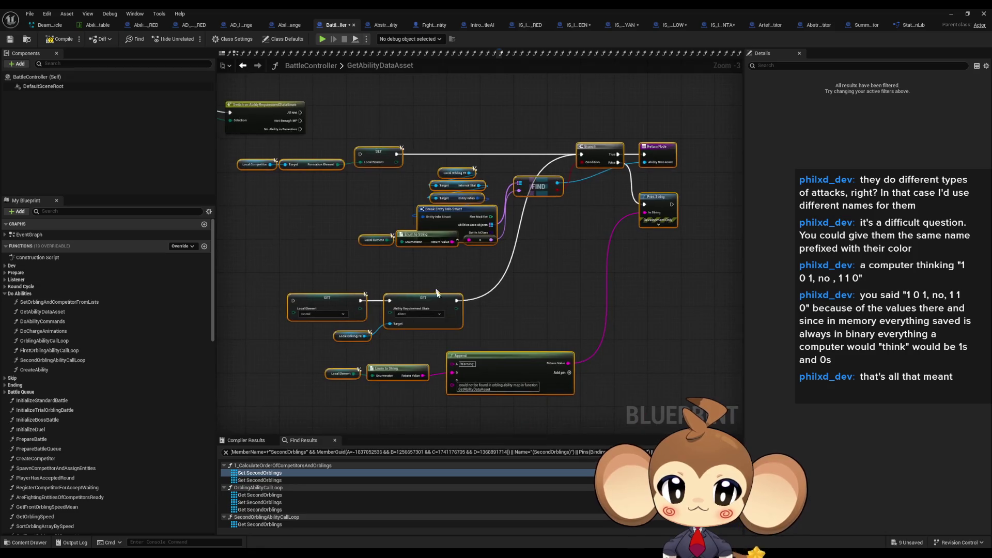
pyautogui.scroll(4, 334, 146)
pyautogui.moveTo(351, 155)
pyautogui.mouseDown()
pyautogui.moveTo(306, 301)
pyautogui.moveTo(351, 167)
pyautogui.mouseUp()
pyautogui.write('print')
pyautogui.press('Return')
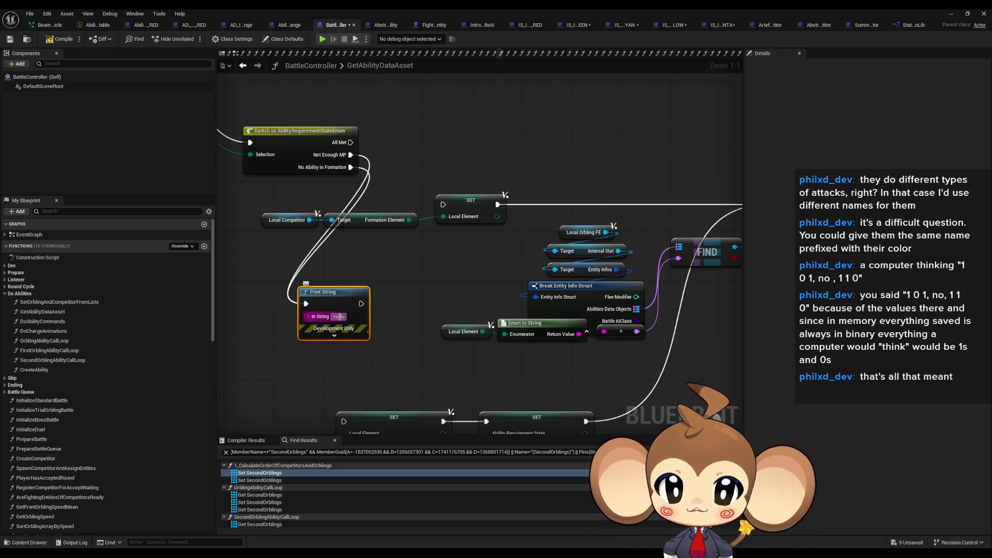
# Set its In String to 'Error: Helper Solid should have an attack always', fixing the typo
pyautogui.write('Error:')
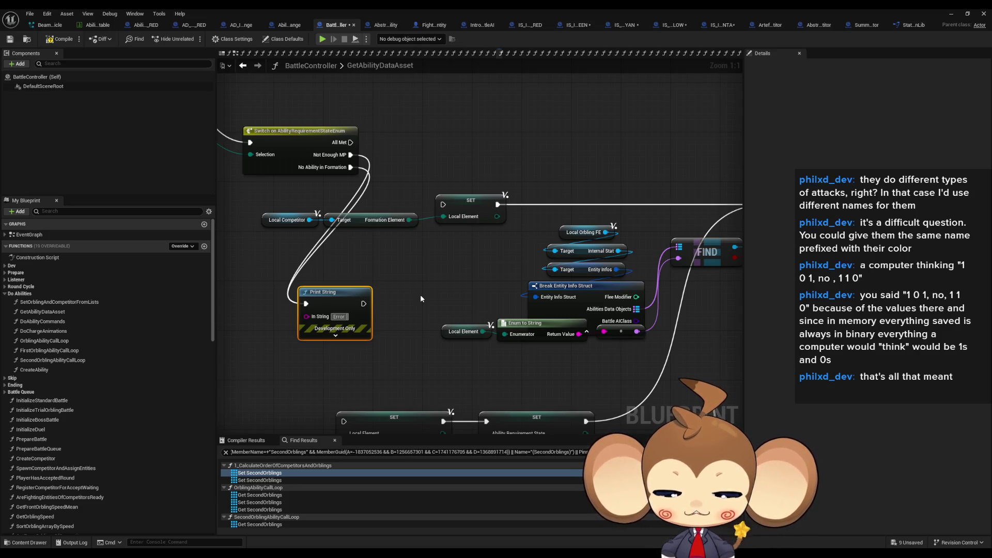
pyautogui.write(' Helper Soilid Shoul')
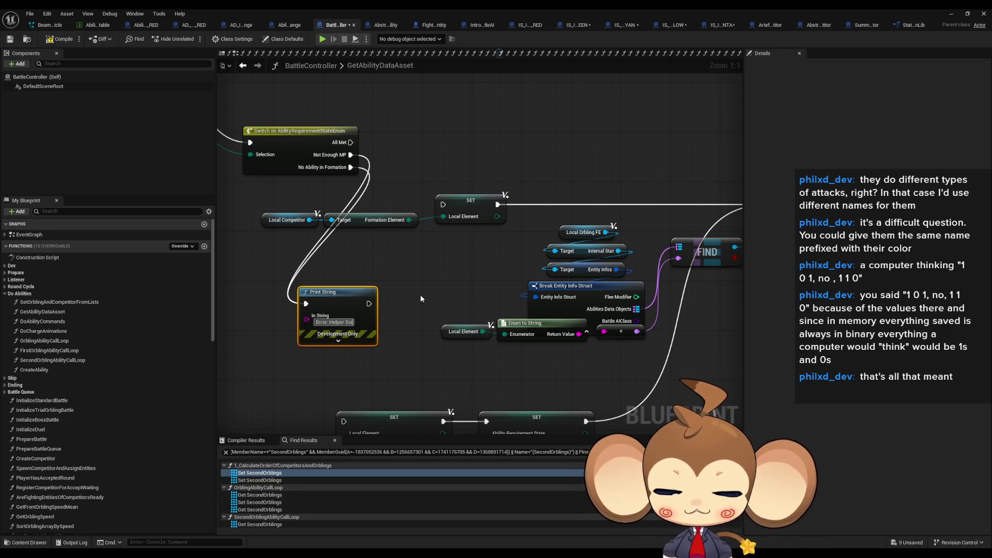
pyautogui.write('d')
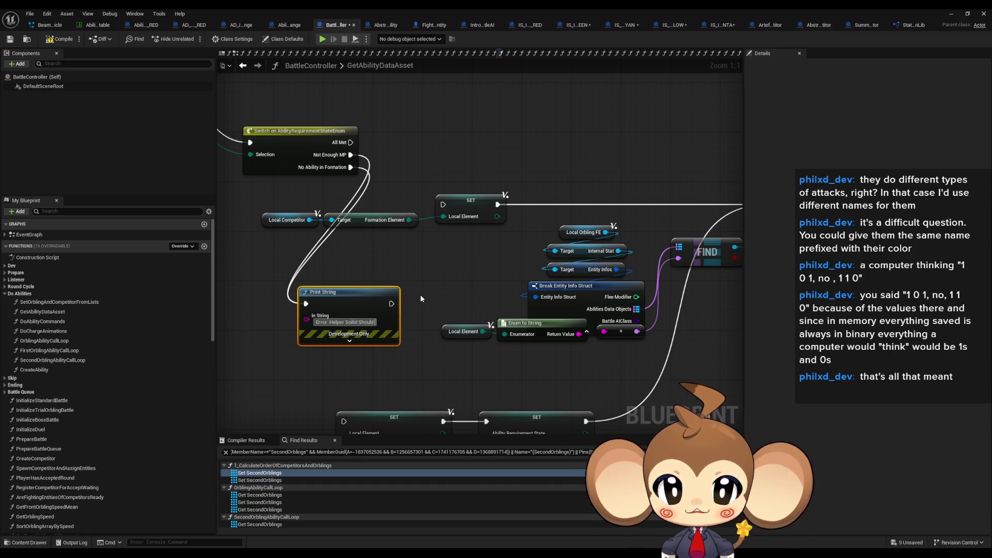
pyautogui.write(' have an attack')
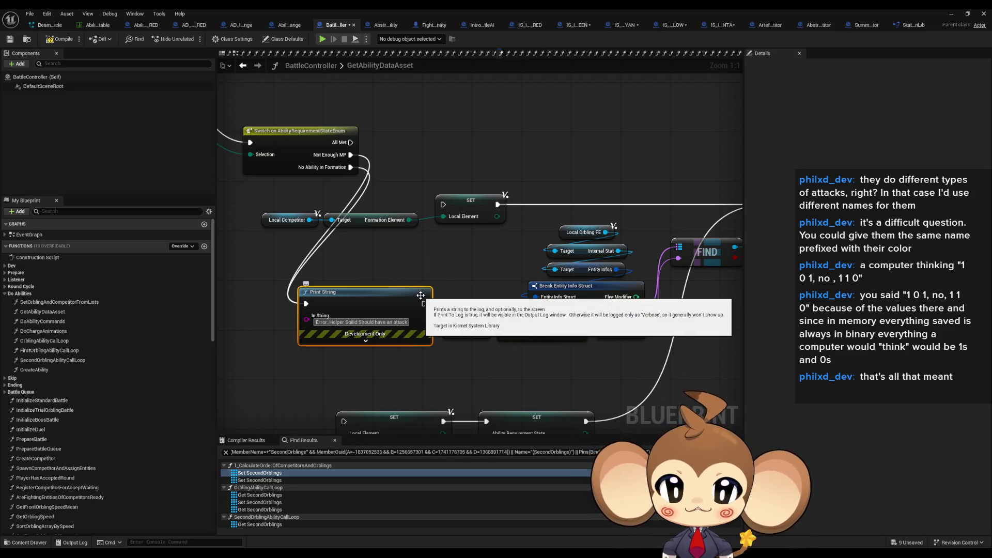
pyautogui.write(' always')
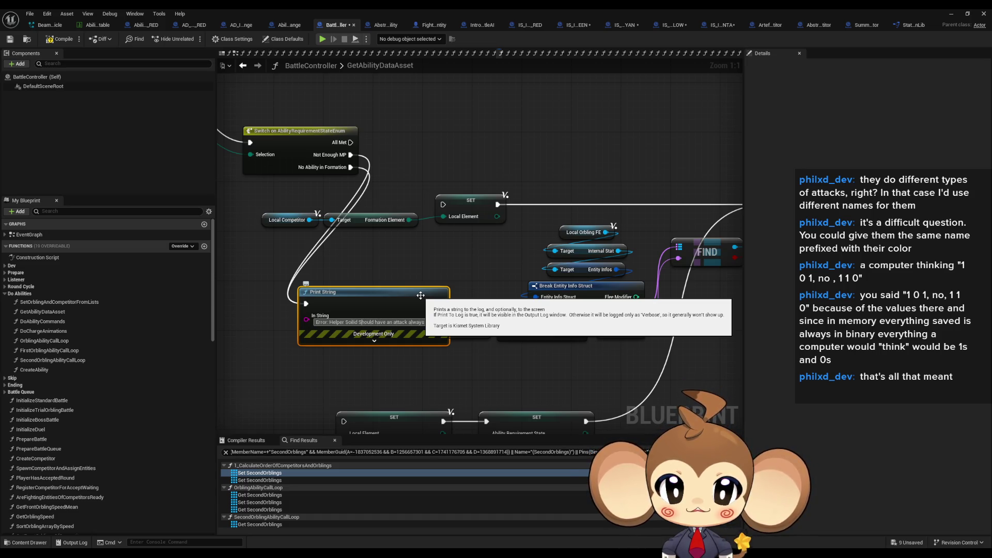
pyautogui.hotkey('ctrl', 'Left')
pyautogui.hotkey('ctrl', 'Left')
pyautogui.hotkey('ctrl', 'Left')
pyautogui.press('Delete')
pyautogui.write('s')
pyautogui.press('Left')
pyautogui.press('Left')
pyautogui.press('Left')
pyautogui.press('BackSpace')
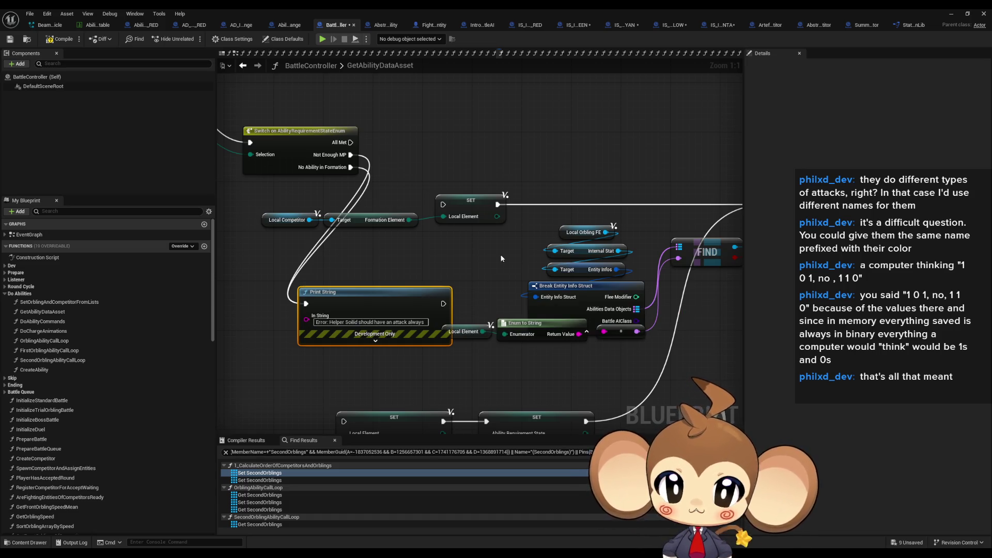
pyautogui.press('Return')
pyautogui.click(477, 263)
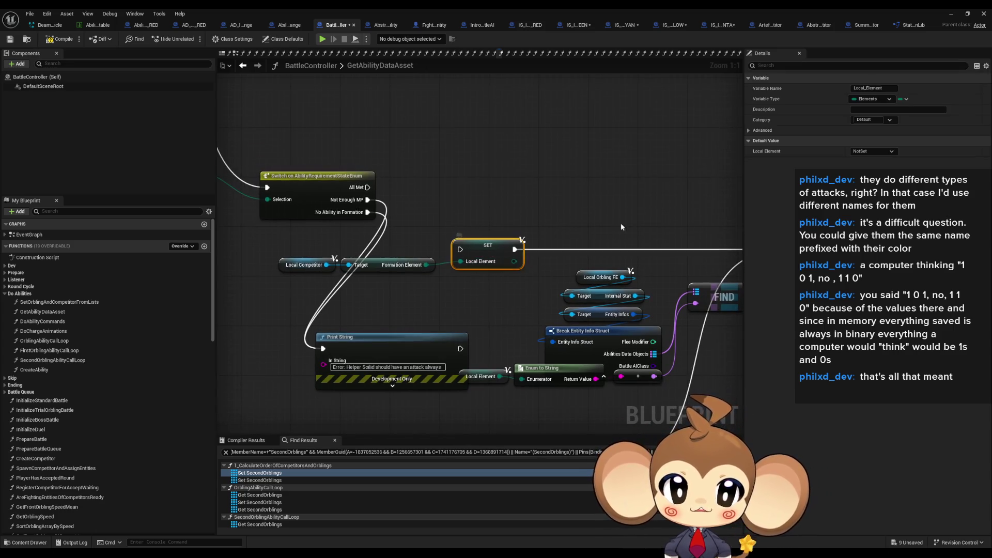
pyautogui.scroll(-2, 621, 222)
pyautogui.scroll(2, 448, 263)
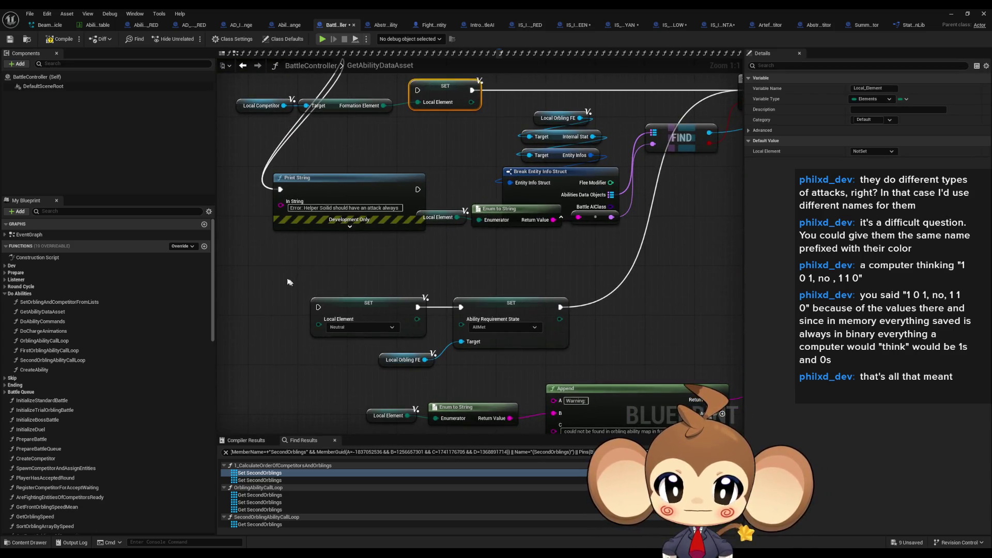
pyautogui.moveTo(287, 279); pyautogui.dragTo(588, 360)
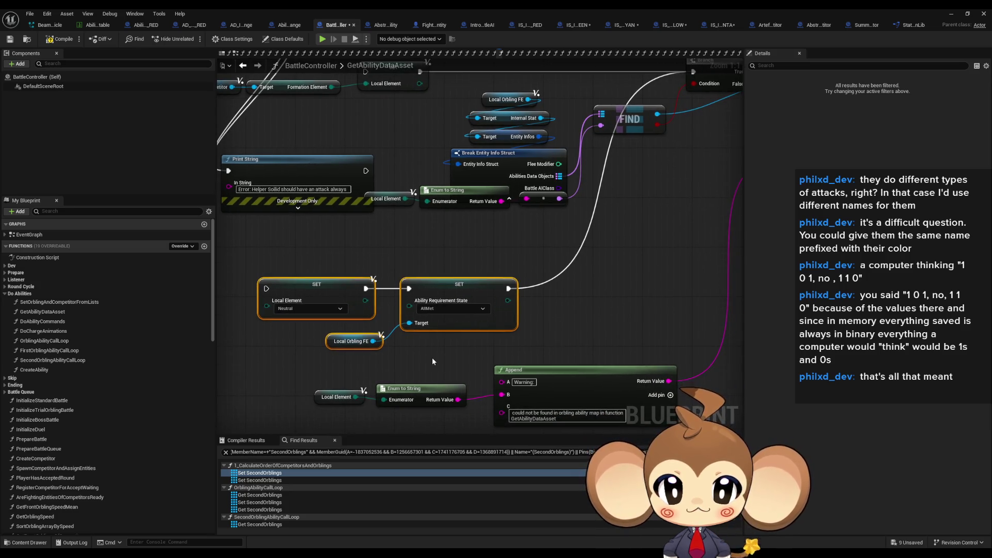
pyautogui.click(355, 341)
pyautogui.click(462, 311)
pyautogui.scroll(-2, 558, 321)
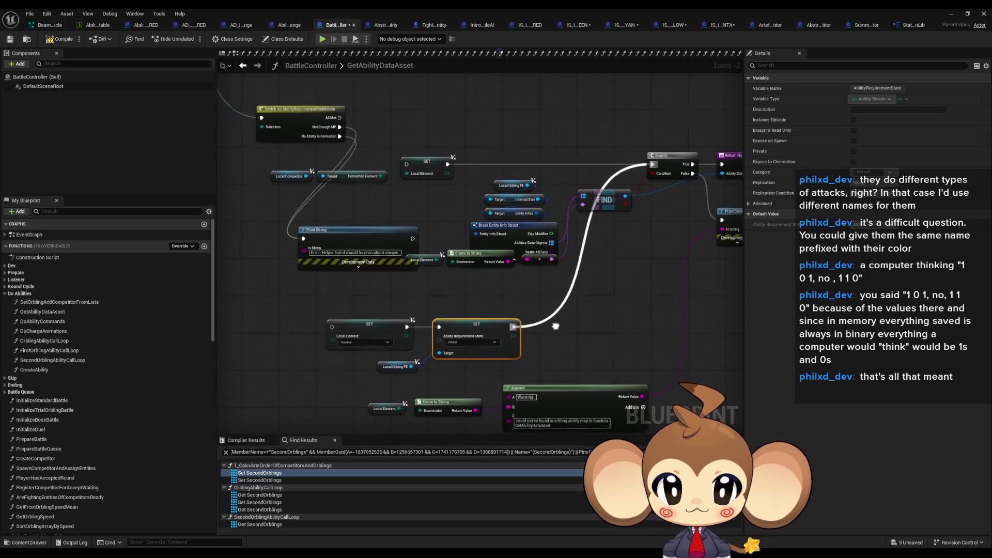
pyautogui.moveTo(557, 321); pyautogui.dragTo(535, 288)
pyautogui.moveTo(237, 270)
pyautogui.mouseDown()
pyautogui.moveTo(241, 287)
pyautogui.moveTo(586, 398)
pyautogui.moveTo(654, 315)
pyautogui.moveTo(572, 367)
pyautogui.mouseUp()
pyautogui.scroll(2, 541, 189)
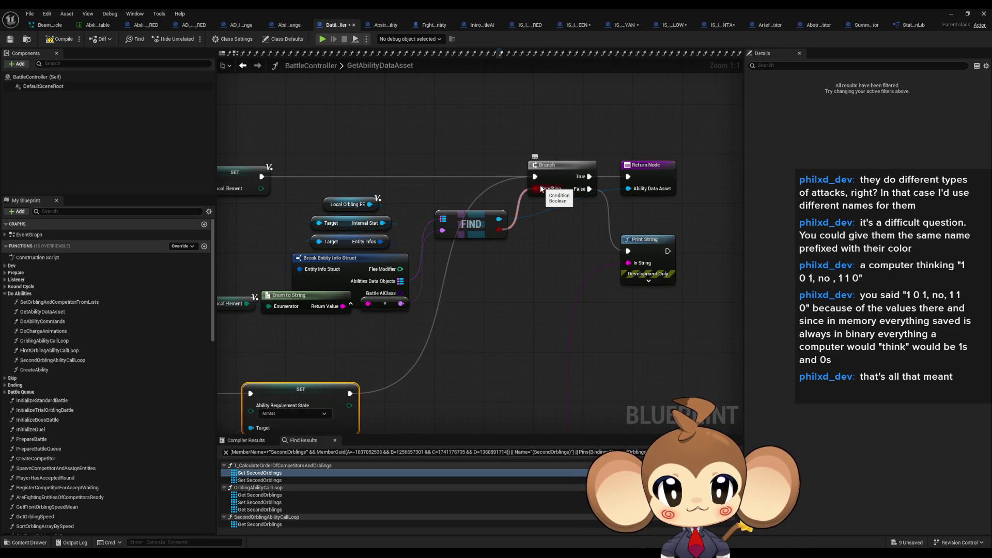
pyautogui.click(578, 243)
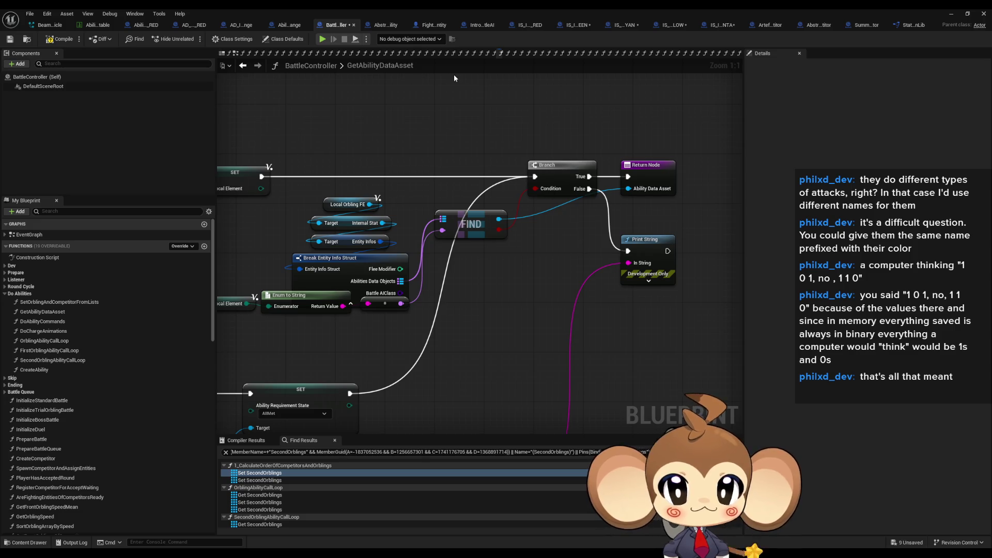
pyautogui.moveTo(454, 74); pyautogui.dragTo(544, 108)
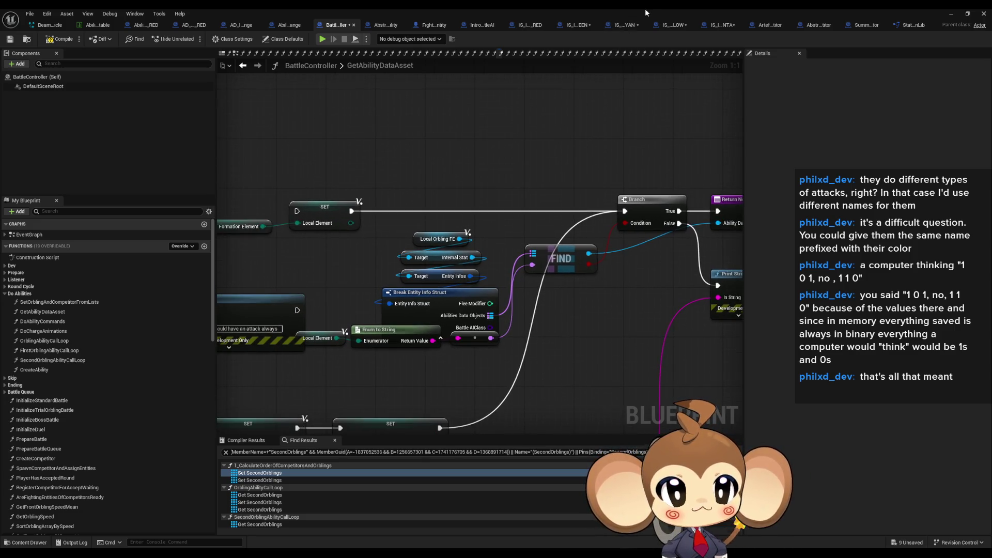
# Restore the Blueprint editor to a floating window, move it up-left, and reorder its tabs
pyautogui.doubleClick(739, 8)
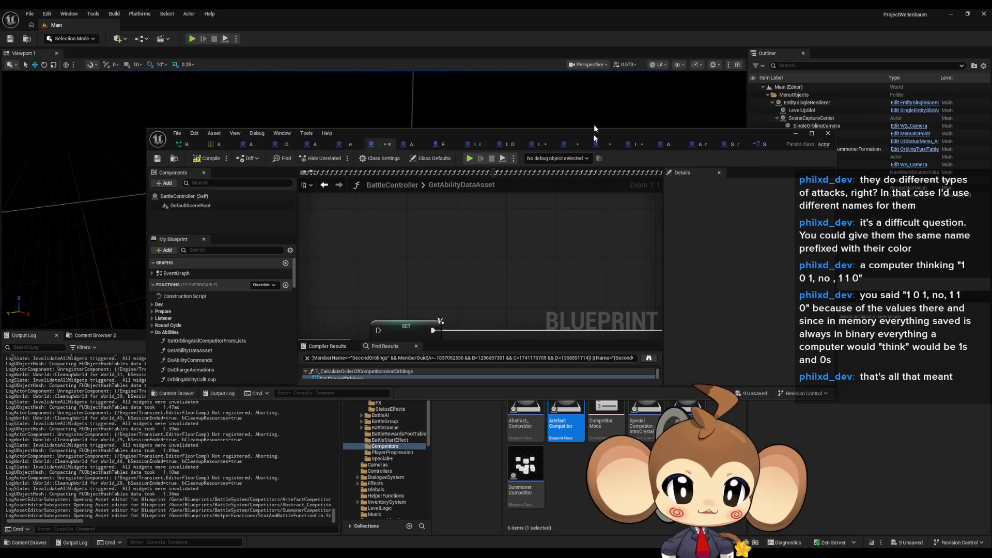
pyautogui.moveTo(597, 133); pyautogui.dragTo(567, 37)
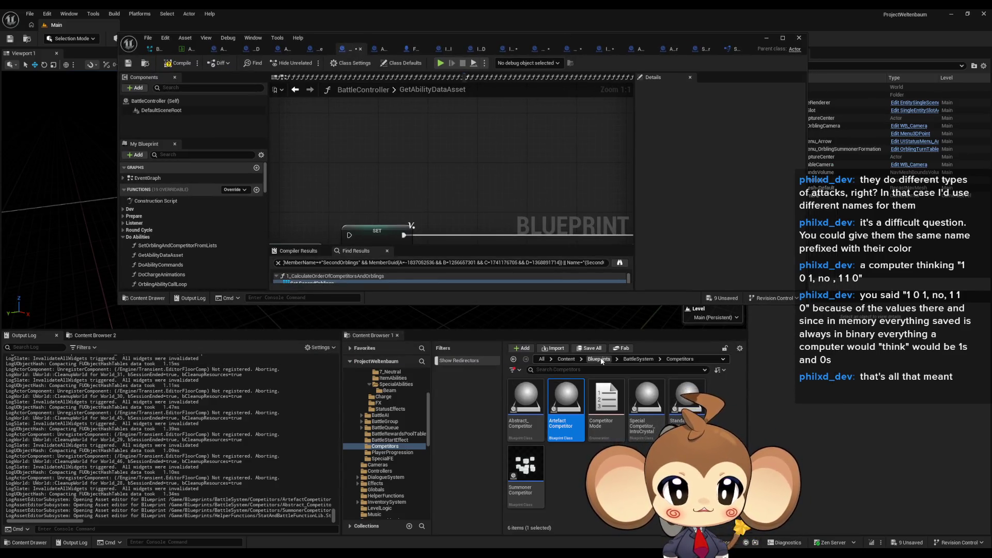
pyautogui.moveTo(356, 49); pyautogui.dragTo(287, 51)
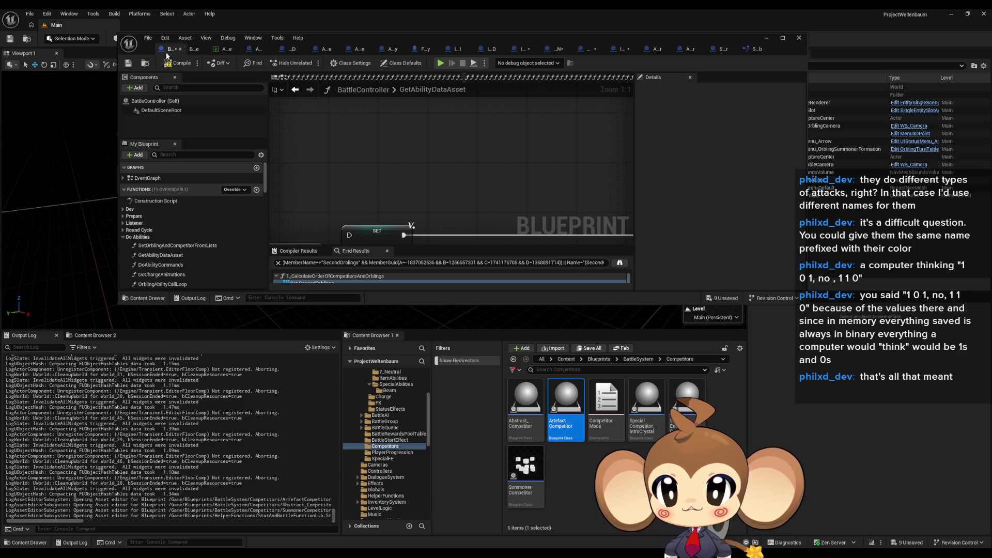
# Browse to Stats > PresetStats > IntroHelpers and open IS_IntroHelper_CYAN's class defaults
pyautogui.click(599, 359)
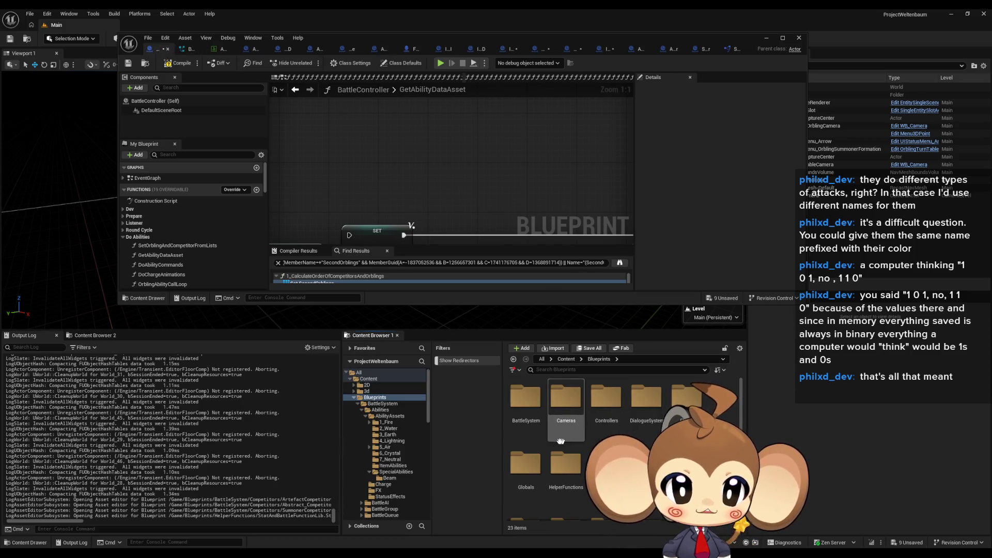
pyautogui.doubleClick(526, 398)
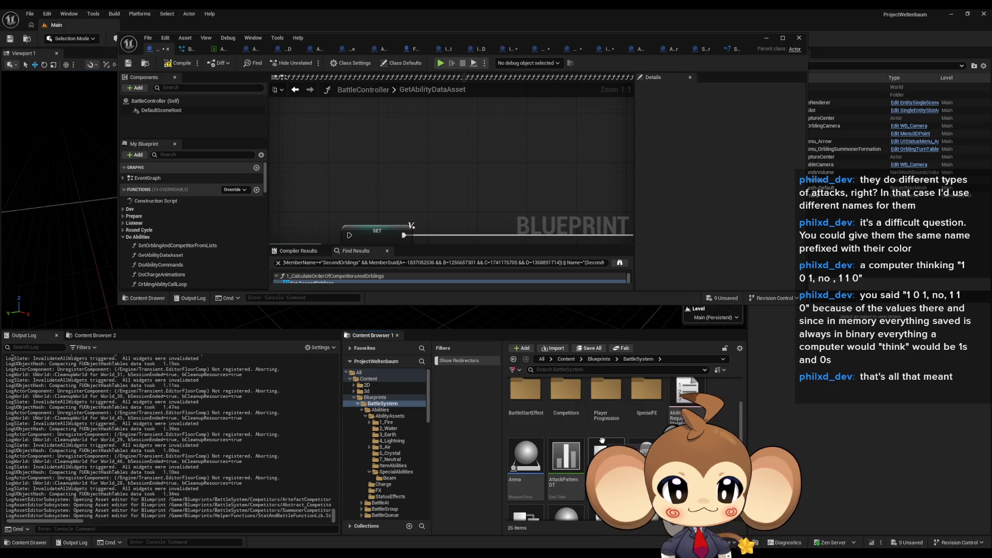
pyautogui.hotkey('alt', 'Left')
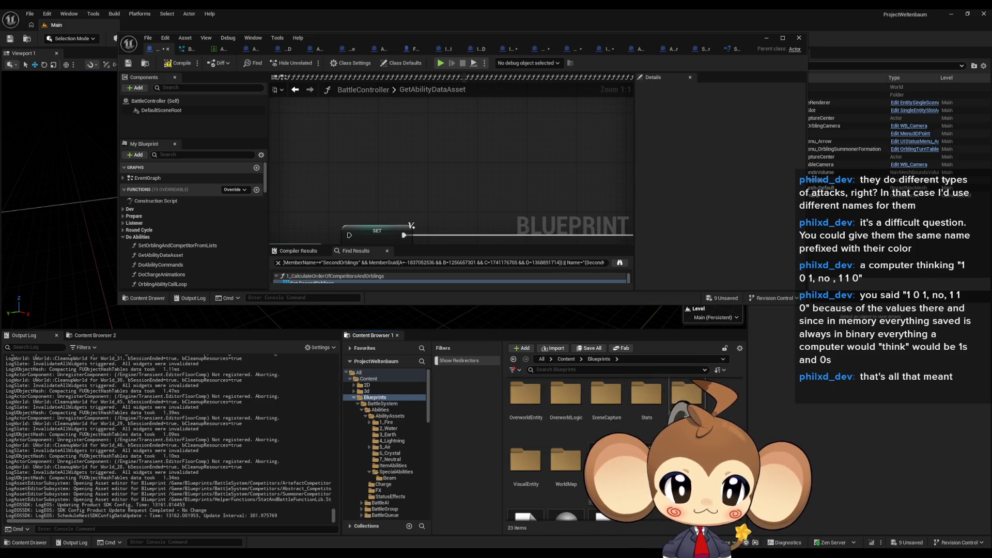
pyautogui.doubleClick(648, 398)
pyautogui.doubleClick(566, 398)
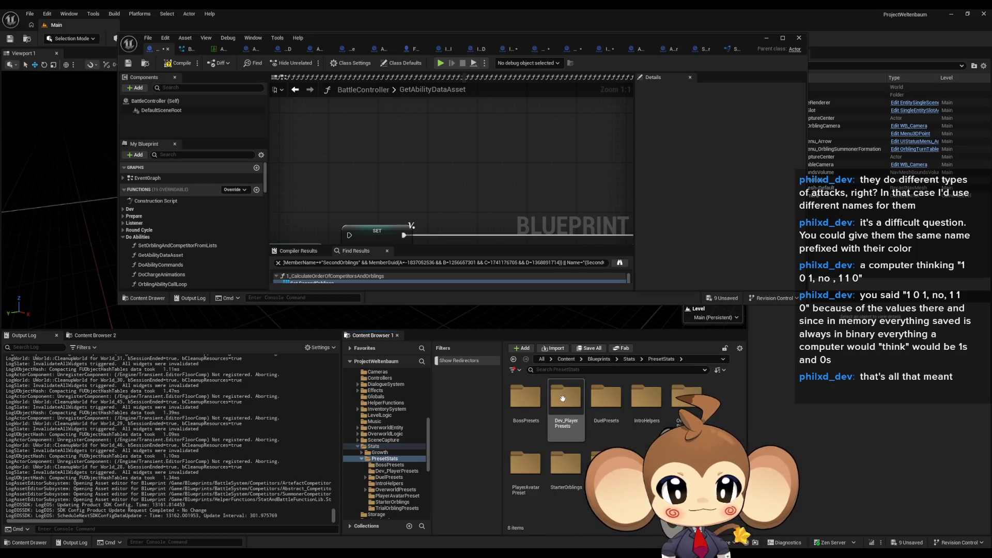
pyautogui.doubleClick(647, 398)
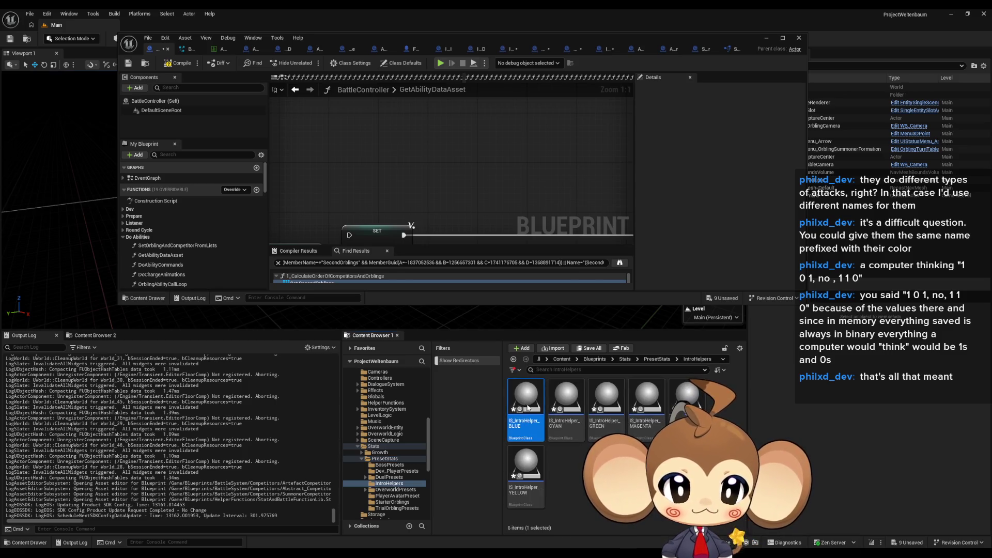
pyautogui.doubleClick(559, 408)
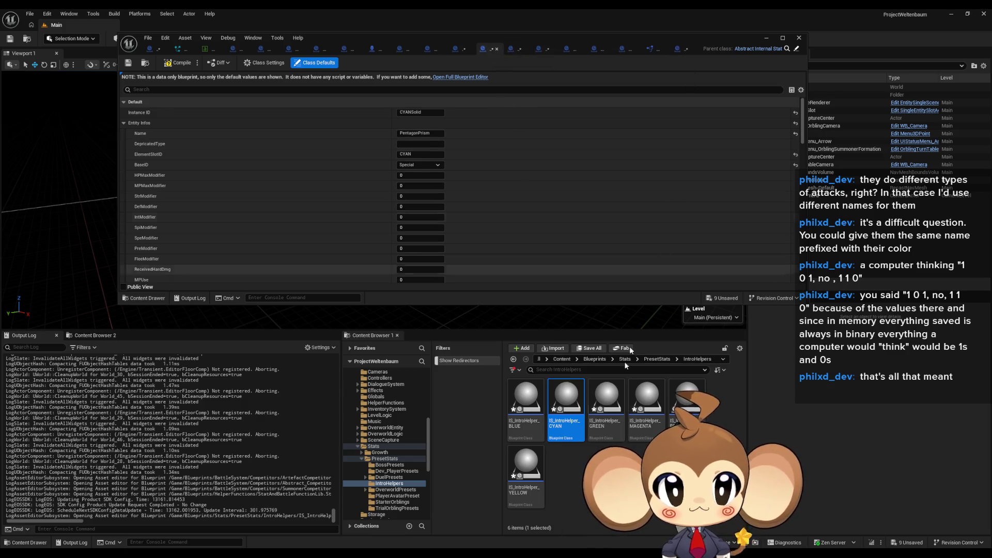
# Delete the Neutral AbilityClasses entry from the BLUE and CYAN intro helpers
pyautogui.doubleClick(526, 408)
pyautogui.scroll(-5, 382, 229)
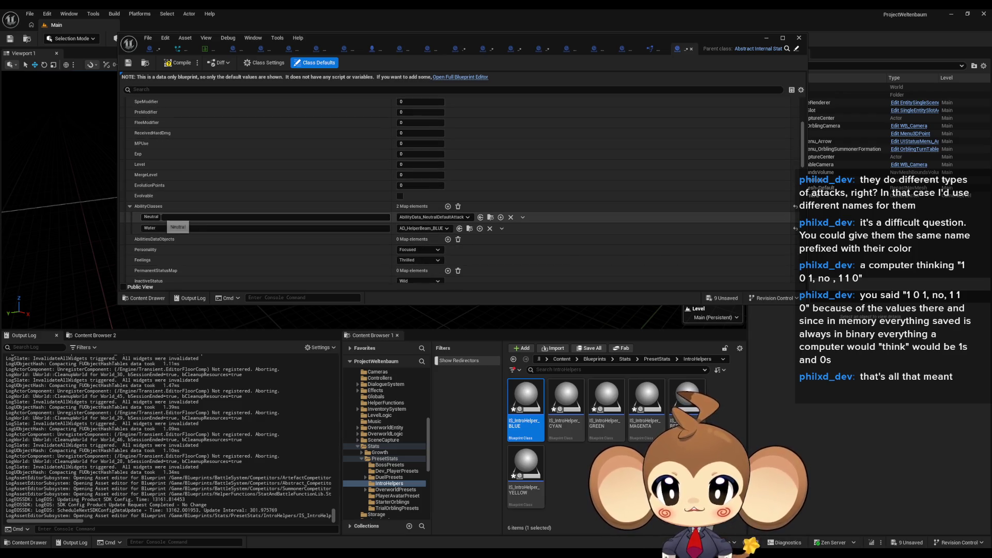
pyautogui.click(511, 218)
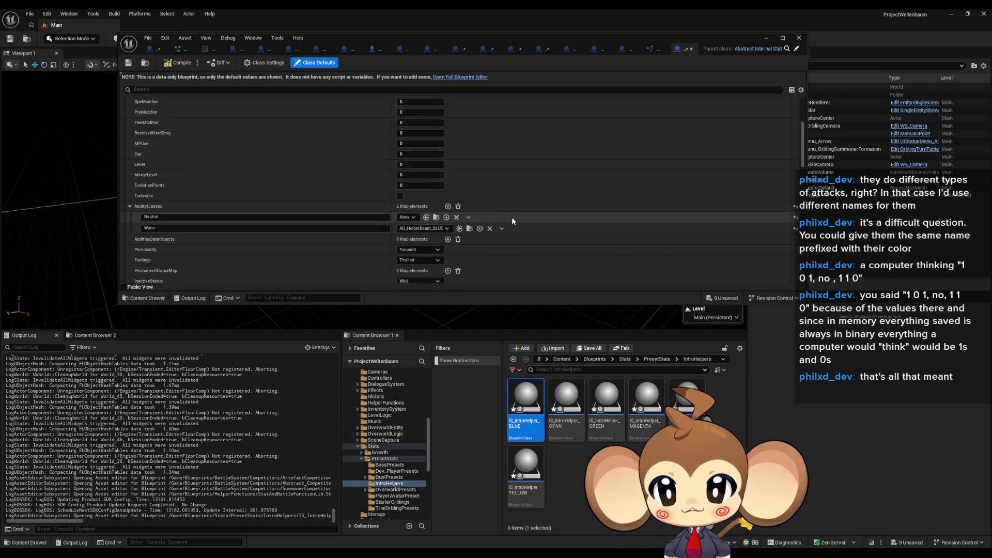
pyautogui.click(468, 218)
pyautogui.click(495, 240)
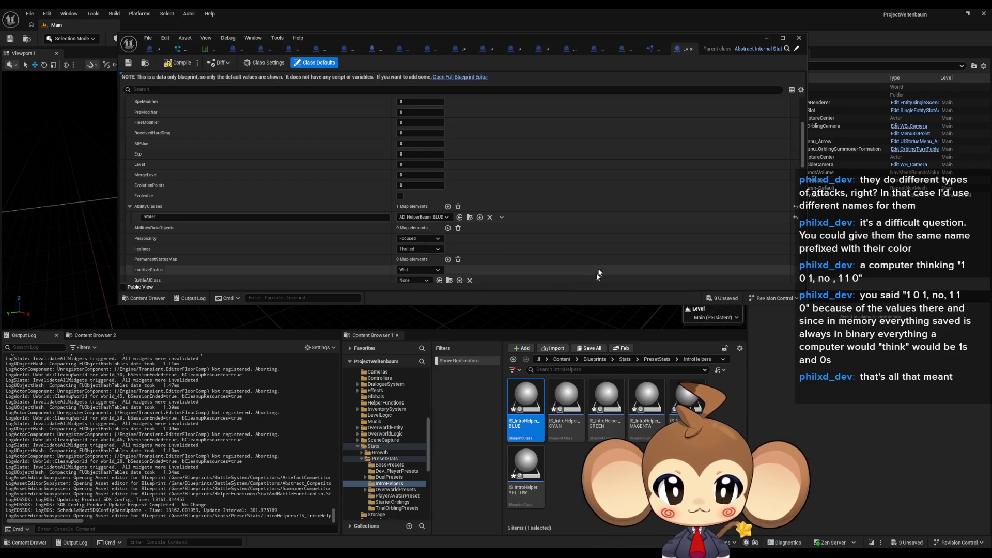
pyautogui.doubleClick(566, 403)
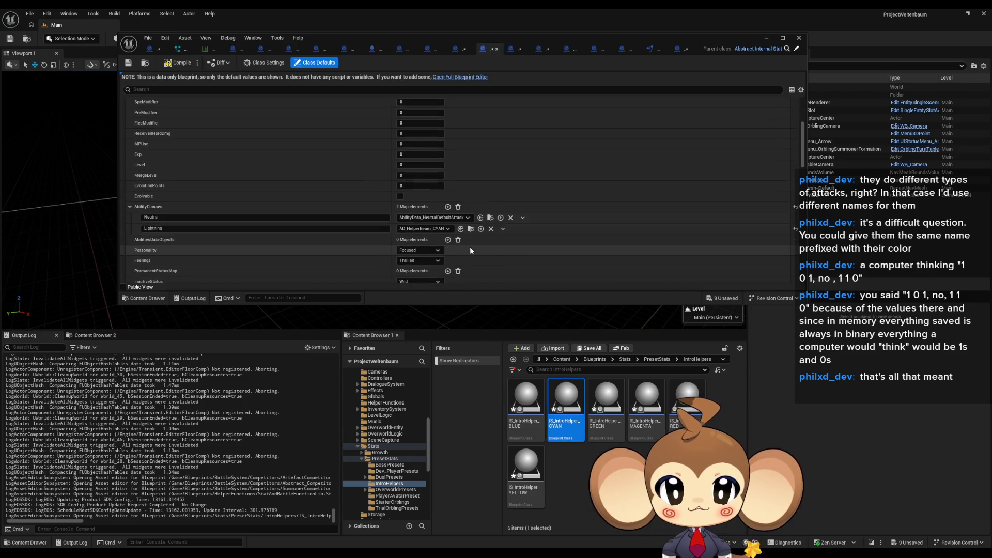
pyautogui.click(512, 217)
pyautogui.click(533, 231)
# Check the GREEN and MAGENTA helpers, then delete the RED helper's Neutral entry
pyautogui.doubleClick(594, 420)
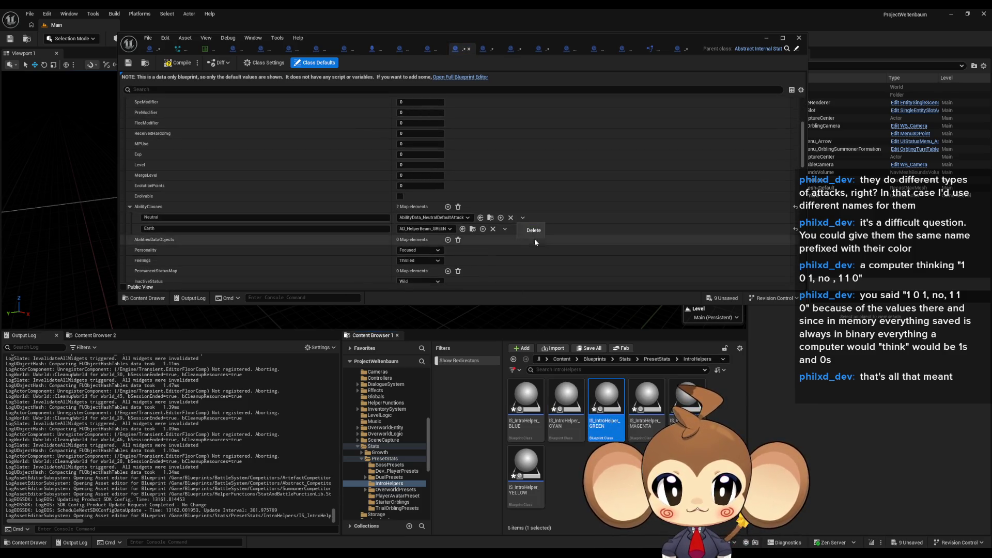
pyautogui.doubleClick(646, 413)
pyautogui.scroll(-4, 522, 211)
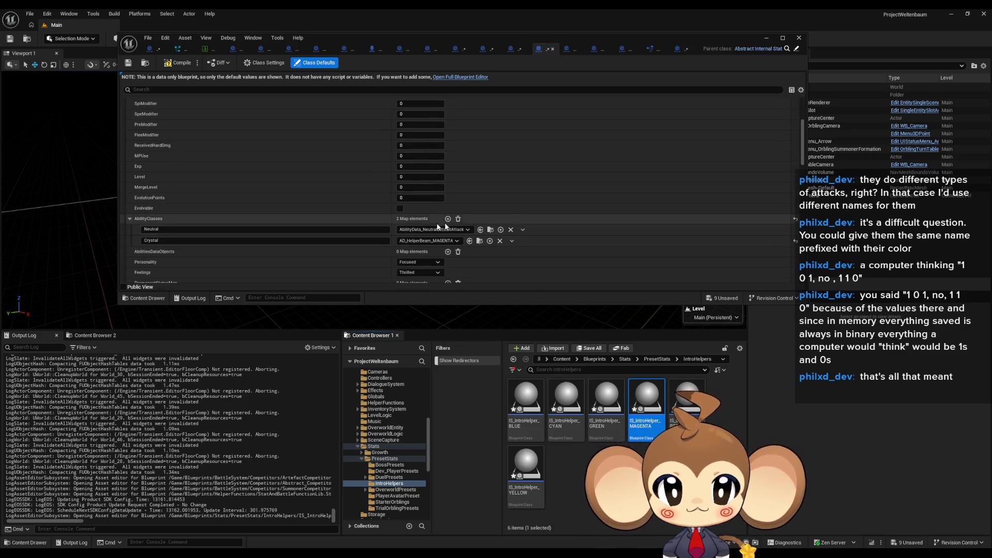
pyautogui.doubleClick(688, 406)
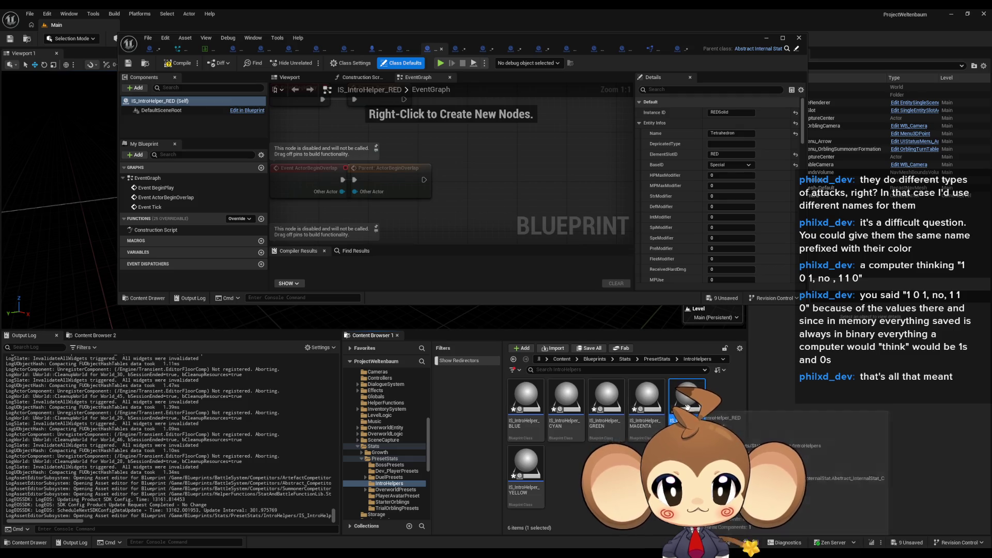
pyautogui.scroll(-5, 728, 222)
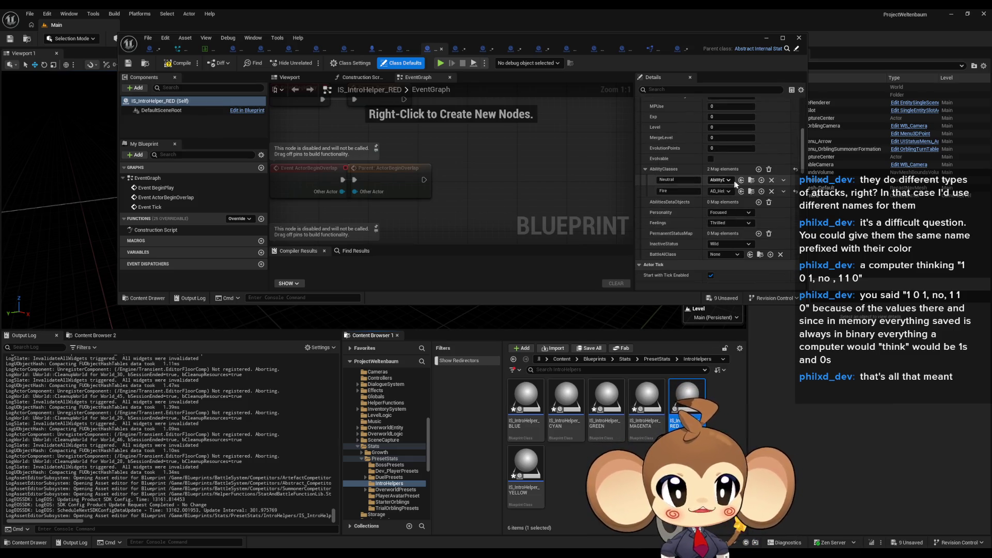
pyautogui.click(784, 179)
pyautogui.click(789, 194)
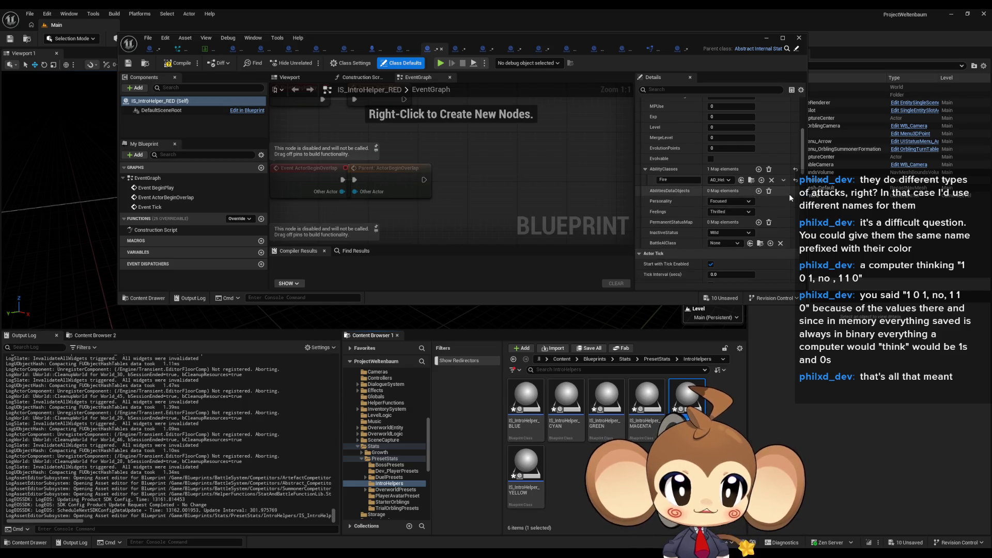
pyautogui.doubleClick(526, 470)
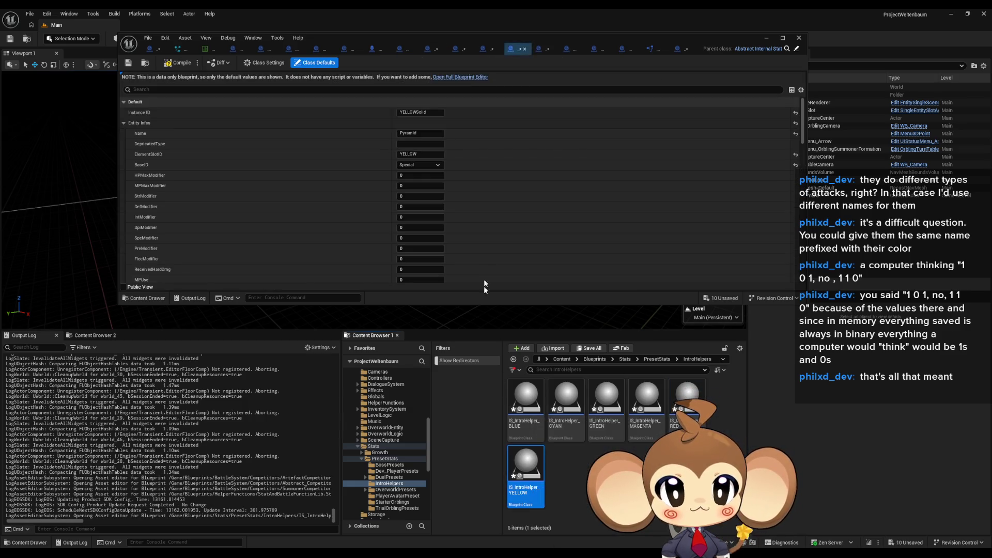
# Delete the Neutral AbilityClasses entry from IS_IntroHelper_YELLOW
pyautogui.scroll(-3, 508, 259)
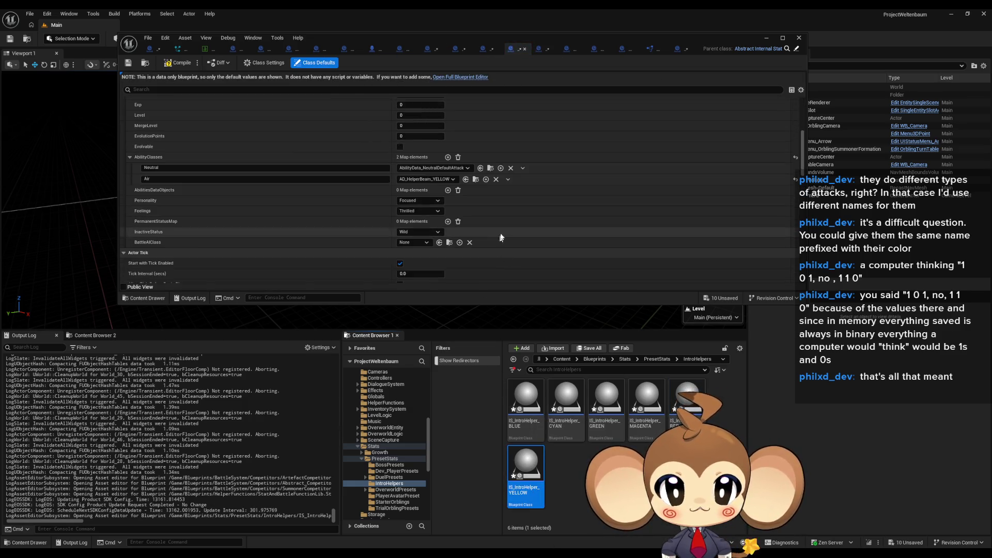
pyautogui.click(522, 168)
pyautogui.click(532, 182)
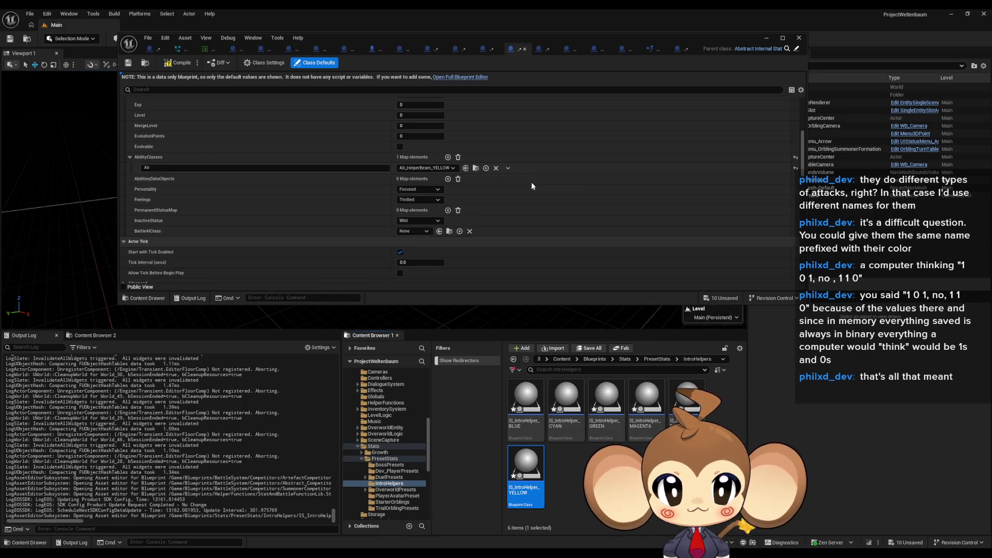
pyautogui.click(155, 168)
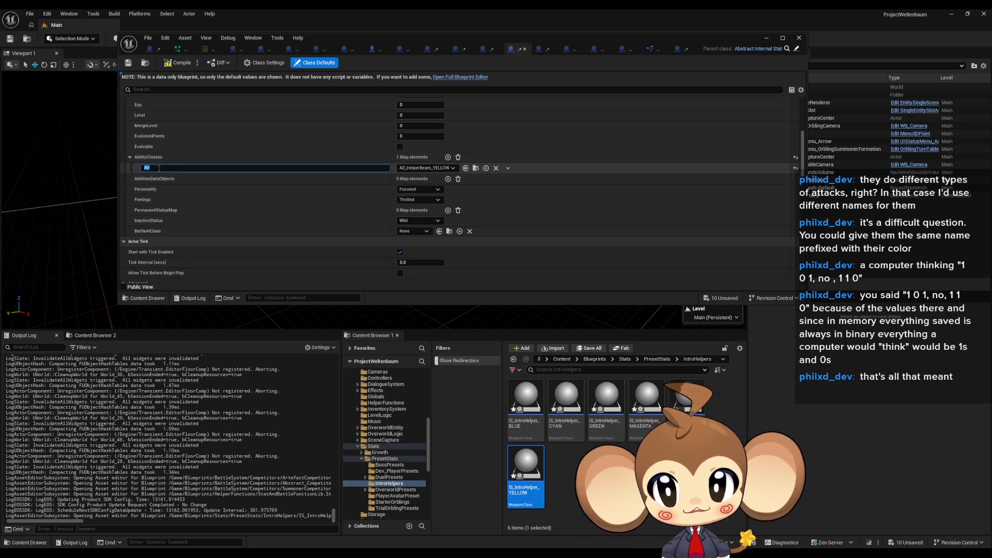
# Maximize the helper blueprint window and return to BattleController's GetAbilityDataAsset graph
pyautogui.moveTo(406, 553)
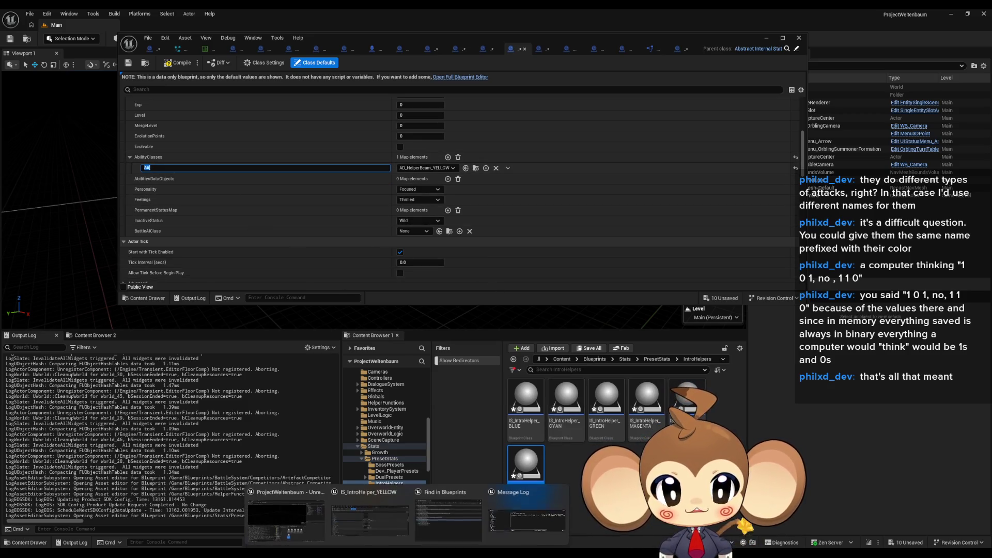
pyautogui.moveTo(386, 519)
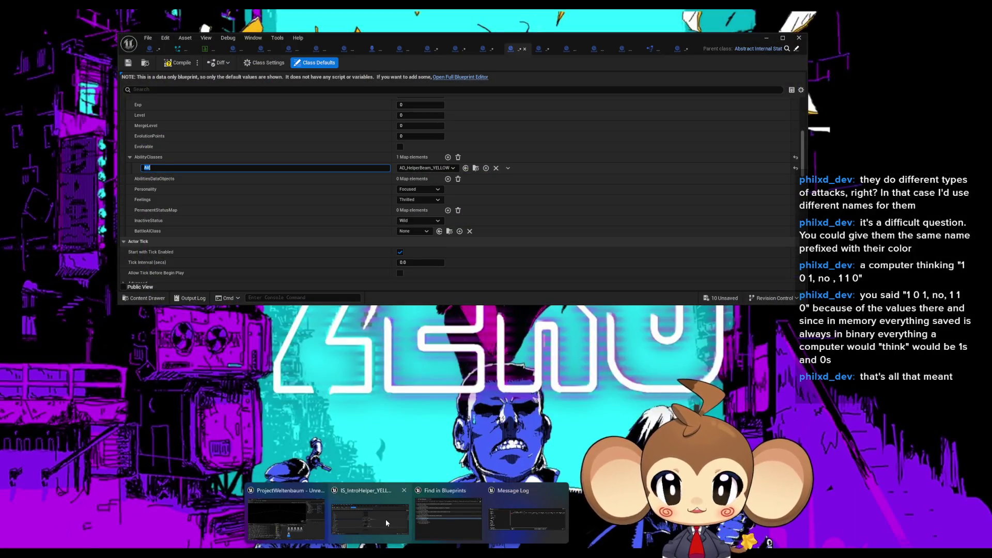
pyautogui.click(385, 519)
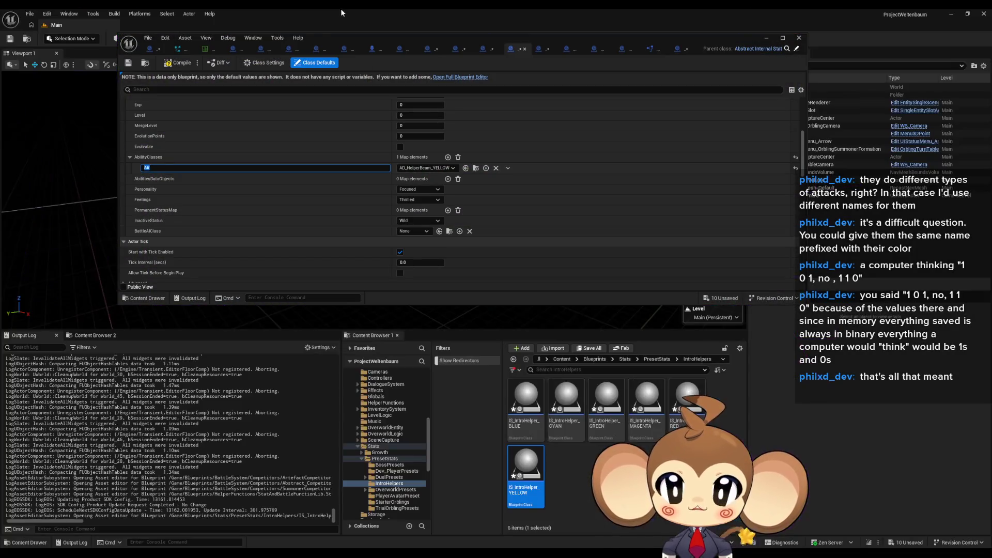
pyautogui.moveTo(334, 41); pyautogui.dragTo(403, 148)
pyautogui.doubleClick(403, 147)
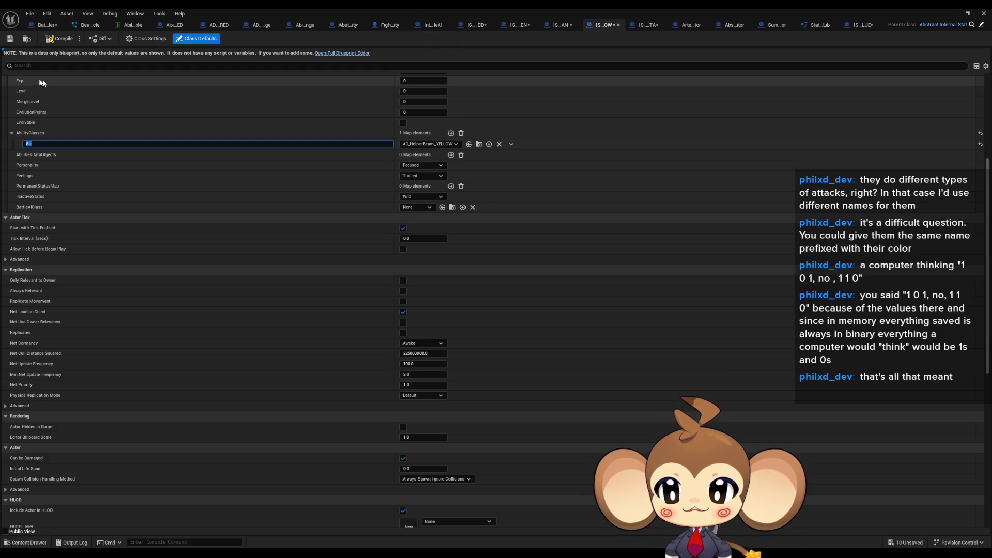
pyautogui.click(47, 25)
pyautogui.scroll(-5, 603, 357)
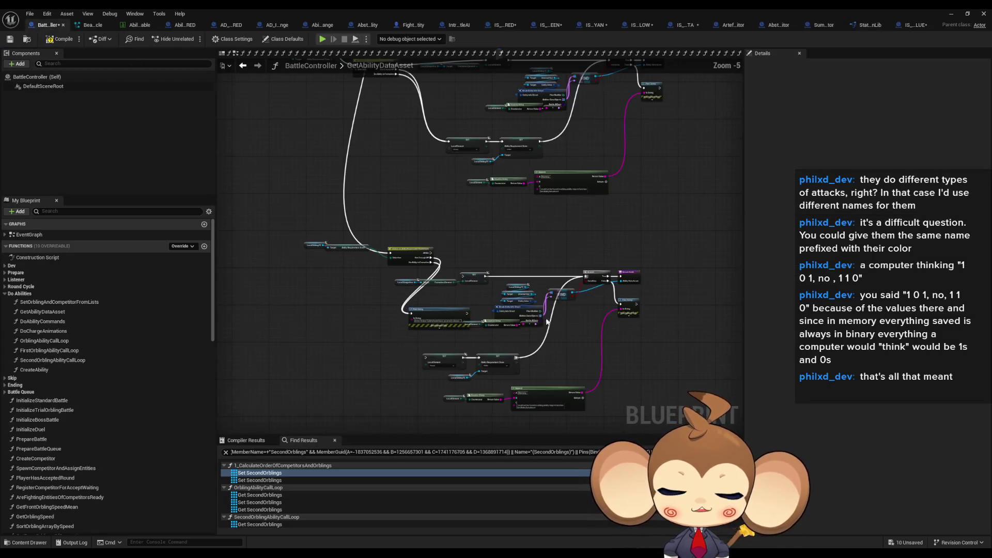
# Delete the SET, Enum to String and Append nodes and hide Break Entity Info Struct's unconnected pins
pyautogui.scroll(2, 505, 327)
pyautogui.moveTo(606, 346)
pyautogui.mouseDown()
pyautogui.moveTo(608, 315)
pyautogui.moveTo(587, 336)
pyautogui.moveTo(573, 251)
pyautogui.mouseUp()
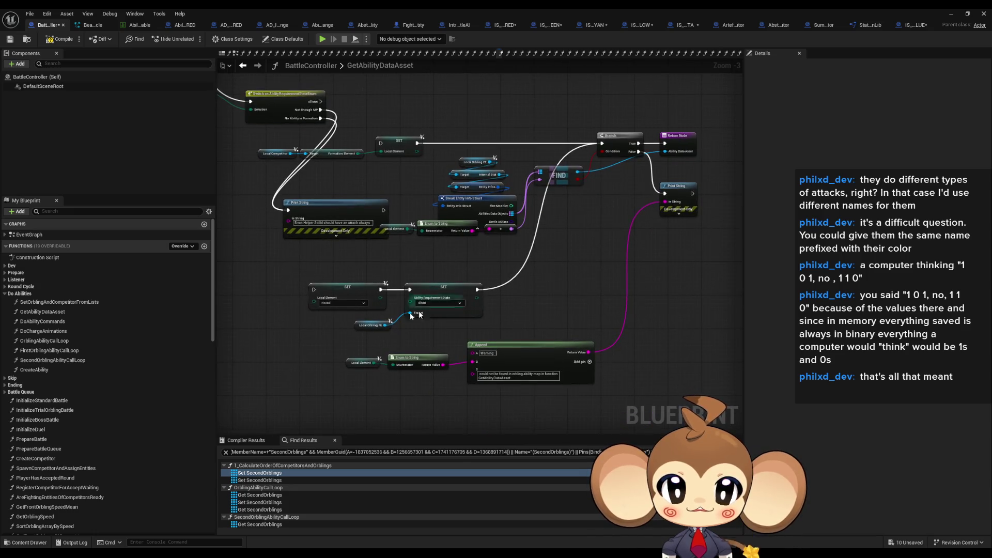
pyautogui.moveTo(288, 271); pyautogui.dragTo(597, 396)
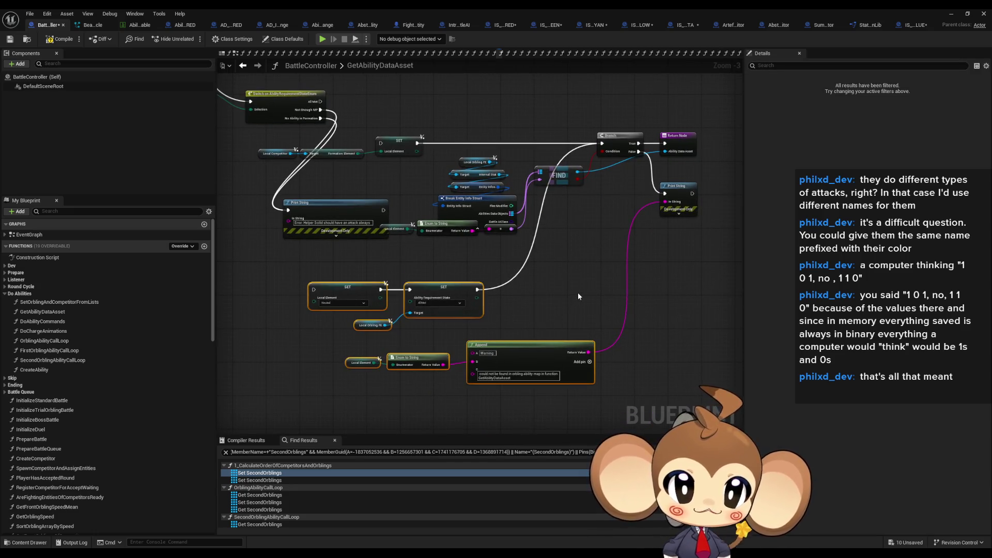
pyautogui.press('Delete')
pyautogui.scroll(3, 560, 358)
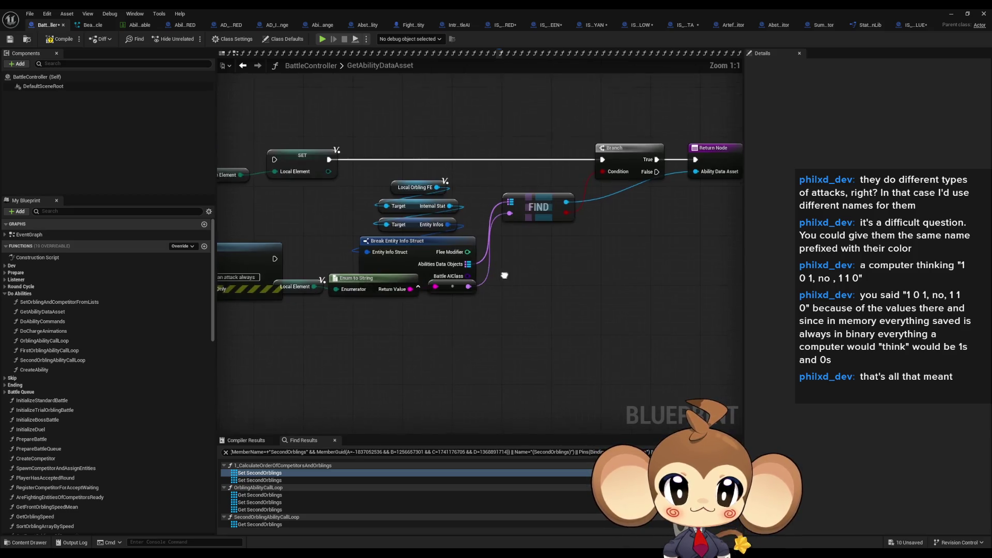
pyautogui.moveTo(564, 390)
pyautogui.mouseDown()
pyautogui.moveTo(477, 252)
pyautogui.moveTo(450, 267)
pyautogui.moveTo(454, 318)
pyautogui.moveTo(440, 166)
pyautogui.mouseUp()
pyautogui.keyDown('ctrl'); pyautogui.click(469, 332); pyautogui.keyUp('ctrl')
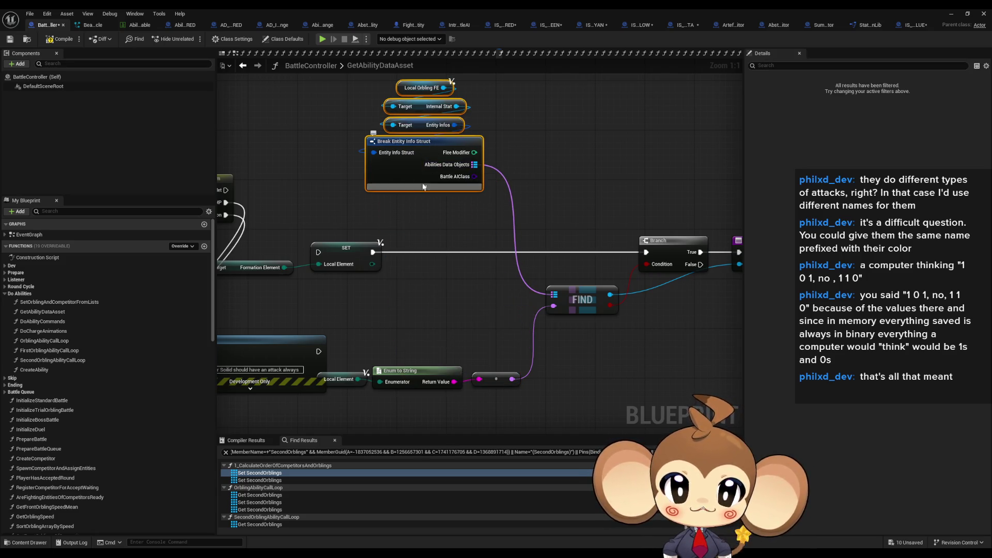
pyautogui.click(423, 187)
pyautogui.click(878, 382)
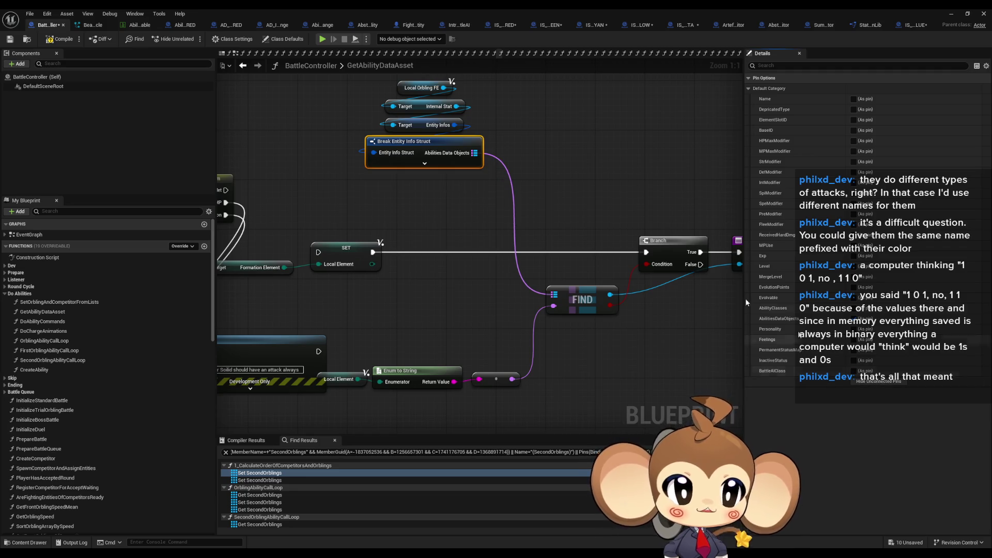
# Add VALUES and GET (0) nodes from the Abilities Data Objects map, wired from All Met
pyautogui.moveTo(476, 157)
pyautogui.mouseDown()
pyautogui.moveTo(510, 195)
pyautogui.moveTo(501, 188)
pyautogui.mouseUp()
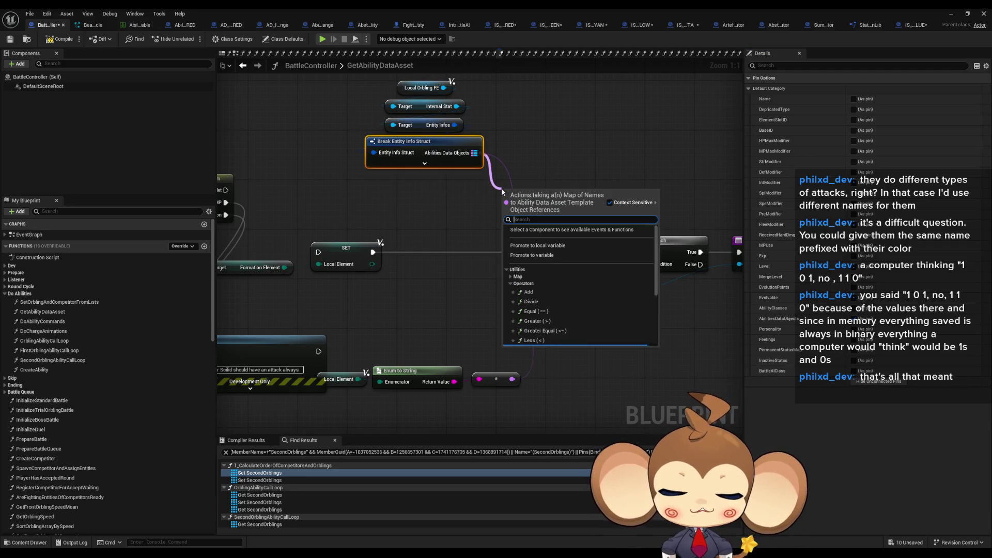
pyautogui.write('value')
pyautogui.press('Return')
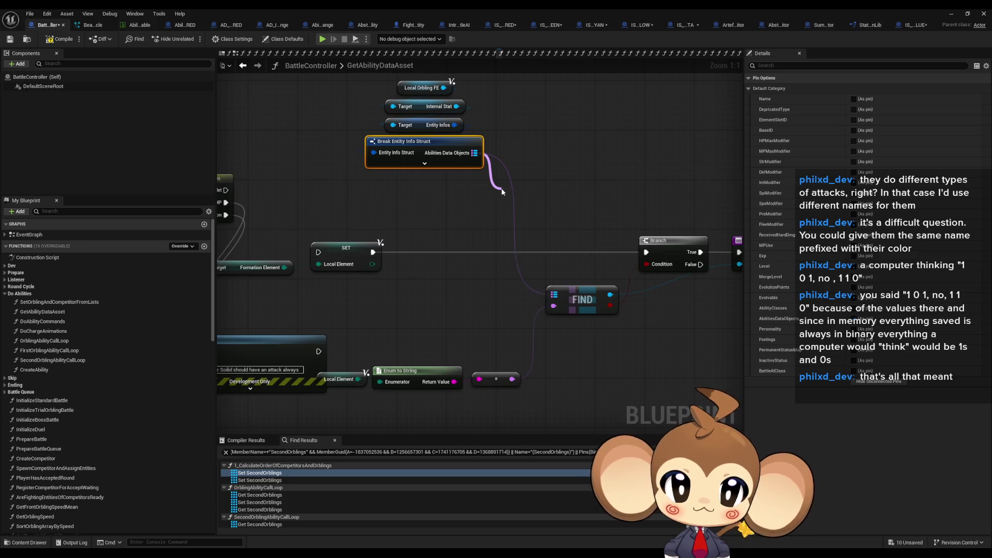
pyautogui.moveTo(562, 210); pyautogui.dragTo(599, 210)
pyautogui.write('get')
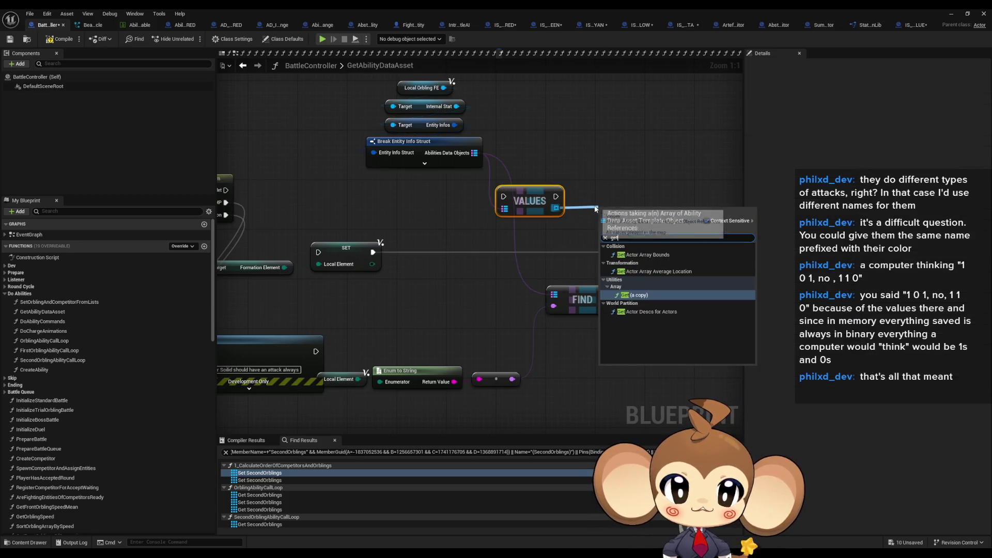
pyautogui.press('Return')
pyautogui.moveTo(688, 194)
pyautogui.mouseDown()
pyautogui.moveTo(552, 244)
pyautogui.moveTo(614, 290)
pyautogui.moveTo(456, 289)
pyautogui.mouseUp()
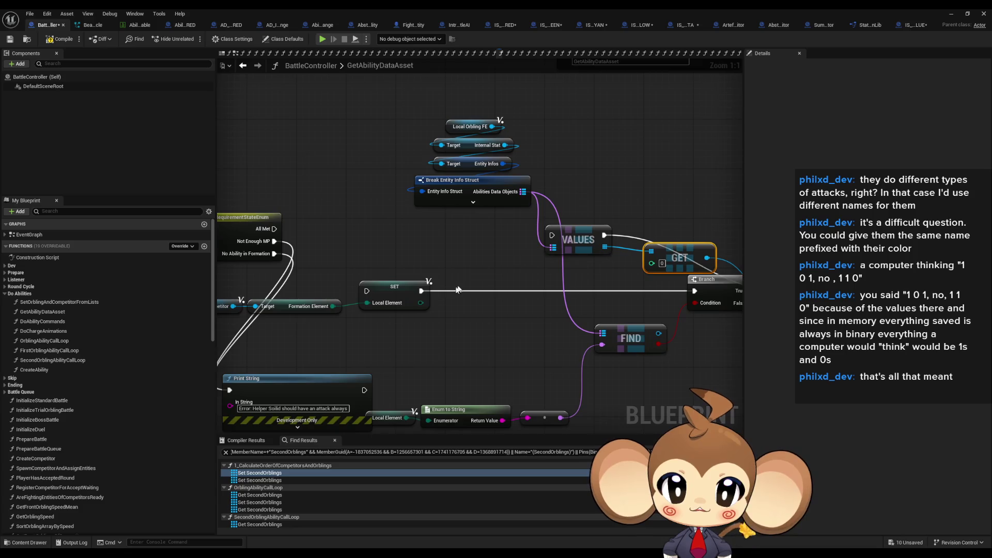
pyautogui.moveTo(553, 236); pyautogui.dragTo(274, 228)
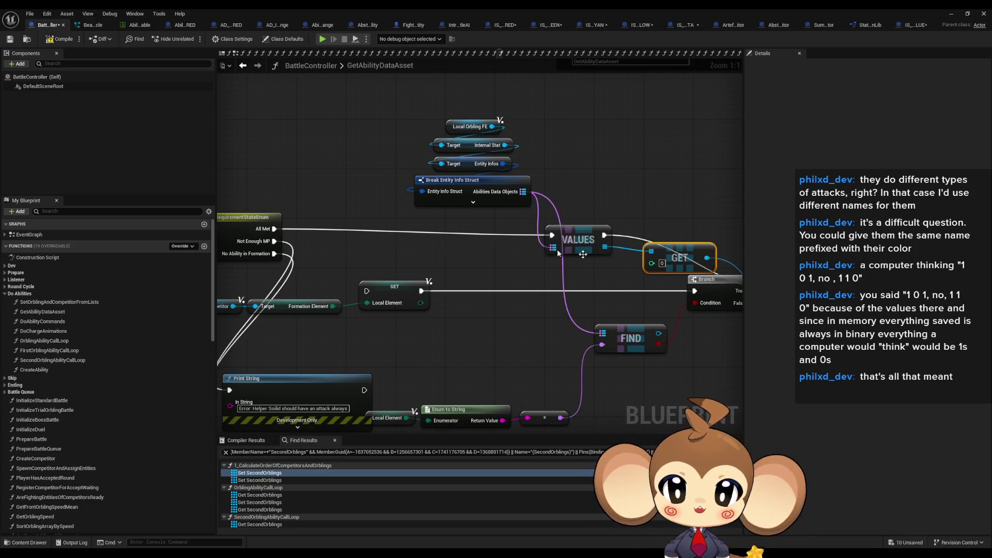
pyautogui.moveTo(625, 183); pyautogui.dragTo(446, 181)
# Delete the Branch, FIND, Local Competitor and Enum to String nodes
pyautogui.click(534, 288)
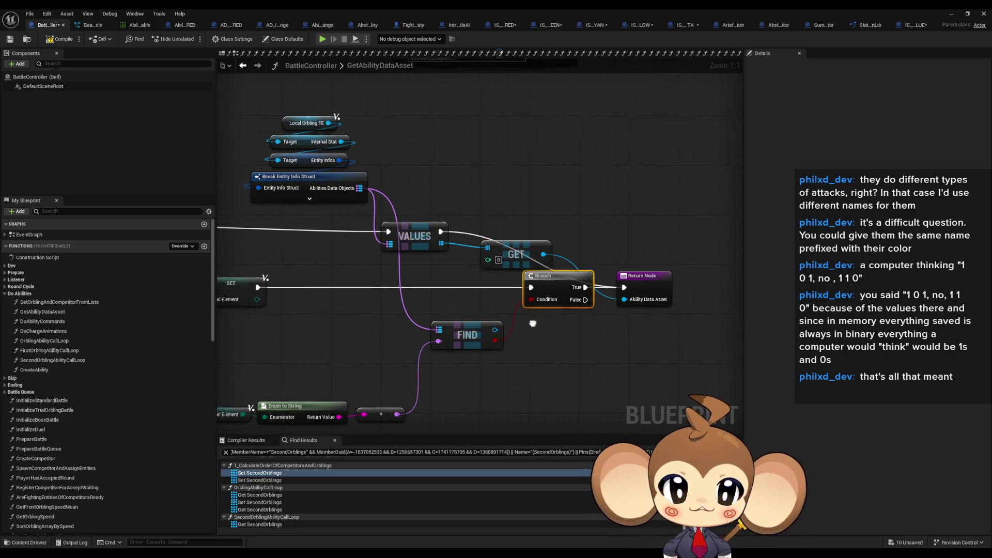
pyautogui.moveTo(431, 348); pyautogui.dragTo(601, 324)
pyautogui.press('Delete')
pyautogui.click(601, 324)
pyautogui.press('Delete')
pyautogui.moveTo(476, 321); pyautogui.dragTo(584, 312)
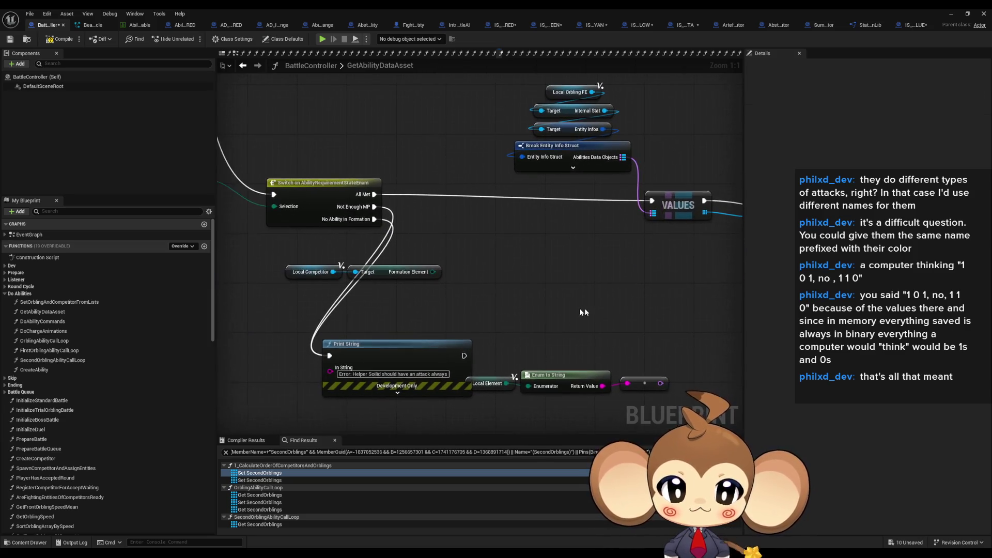
pyautogui.moveTo(280, 264); pyautogui.dragTo(443, 280)
pyautogui.press('Delete')
pyautogui.press('Delete')
# Arrange VALUES, GET and the Return Node together, then go to GetOrblingAbilityType
pyautogui.moveTo(507, 297); pyautogui.dragTo(329, 342)
pyautogui.moveTo(299, 101)
pyautogui.mouseDown()
pyautogui.moveTo(382, 157)
pyautogui.moveTo(398, 206)
pyautogui.moveTo(314, 340)
pyautogui.mouseUp()
pyautogui.moveTo(499, 244); pyautogui.dragTo(340, 229)
pyautogui.moveTo(523, 262); pyautogui.dragTo(424, 261)
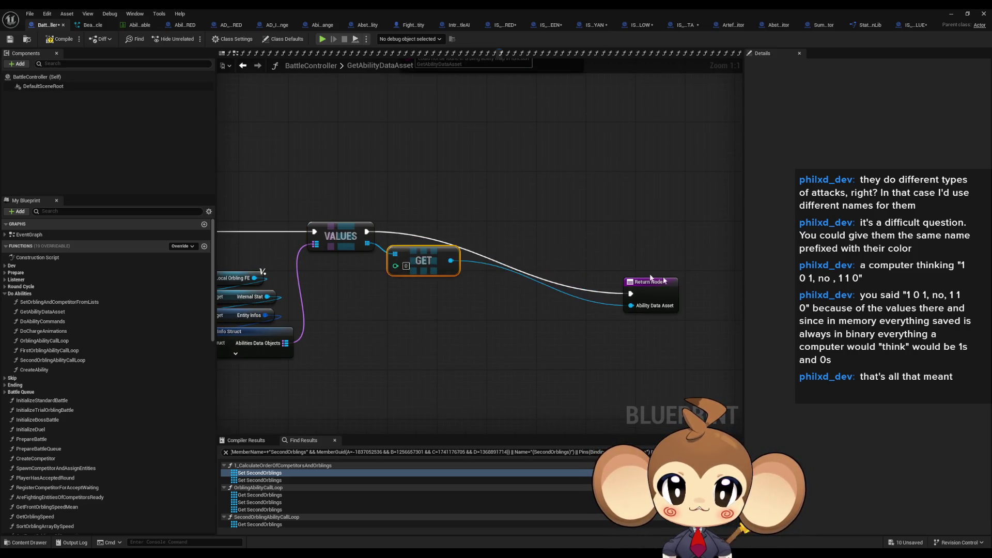
pyautogui.moveTo(621, 291); pyautogui.dragTo(459, 229)
pyautogui.click(574, 206)
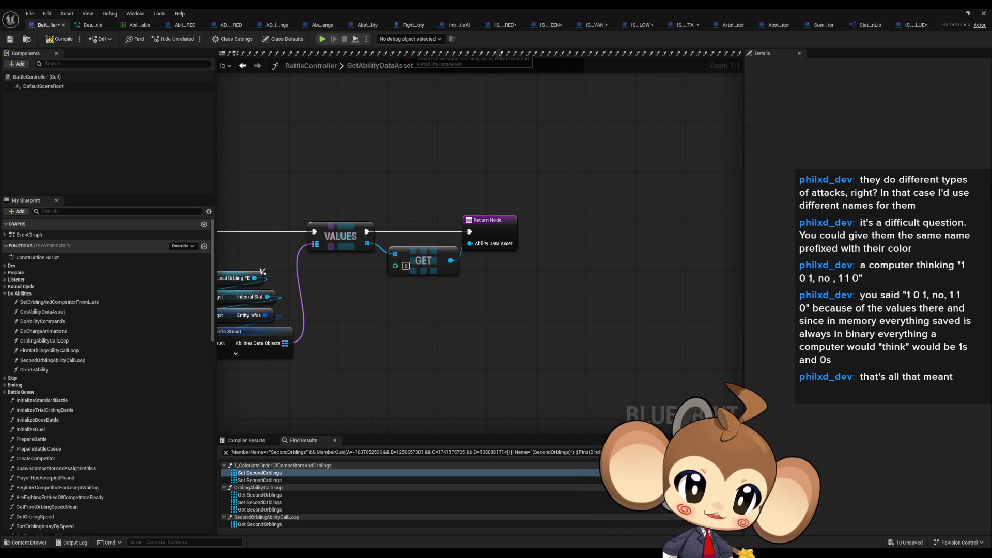
pyautogui.hotkey('alt', 'Left')
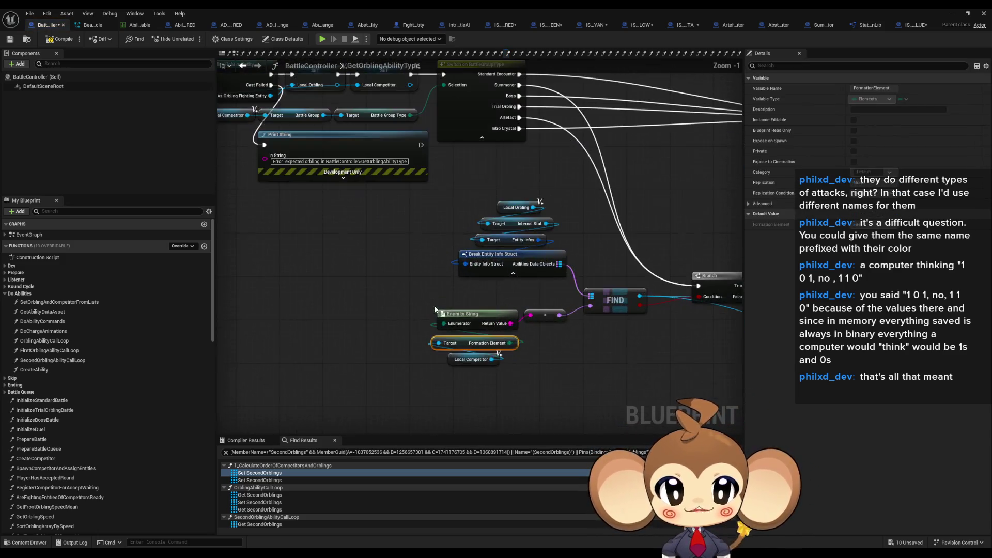
pyautogui.scroll(-1, 439, 256)
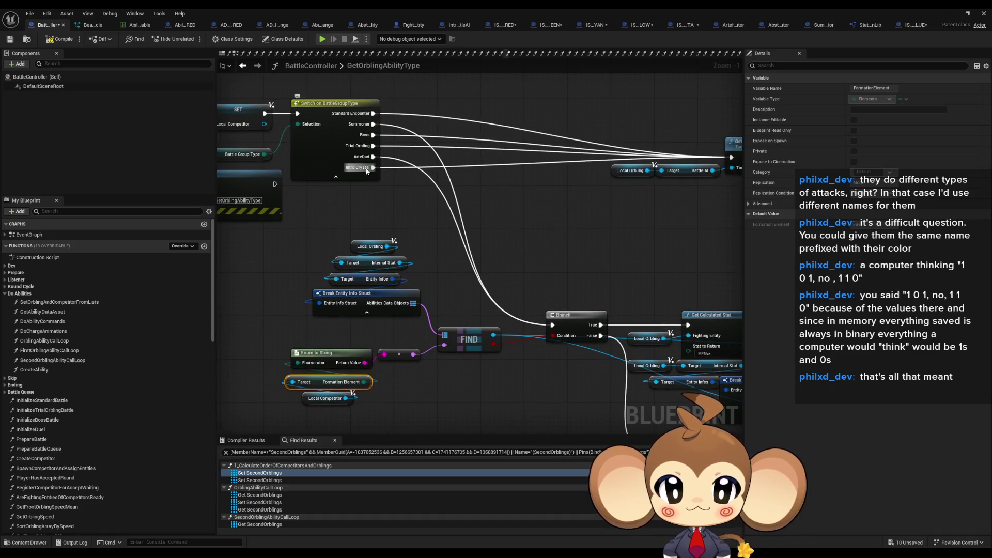
pyautogui.scroll(-1, 582, 317)
pyautogui.scroll(2, 320, 169)
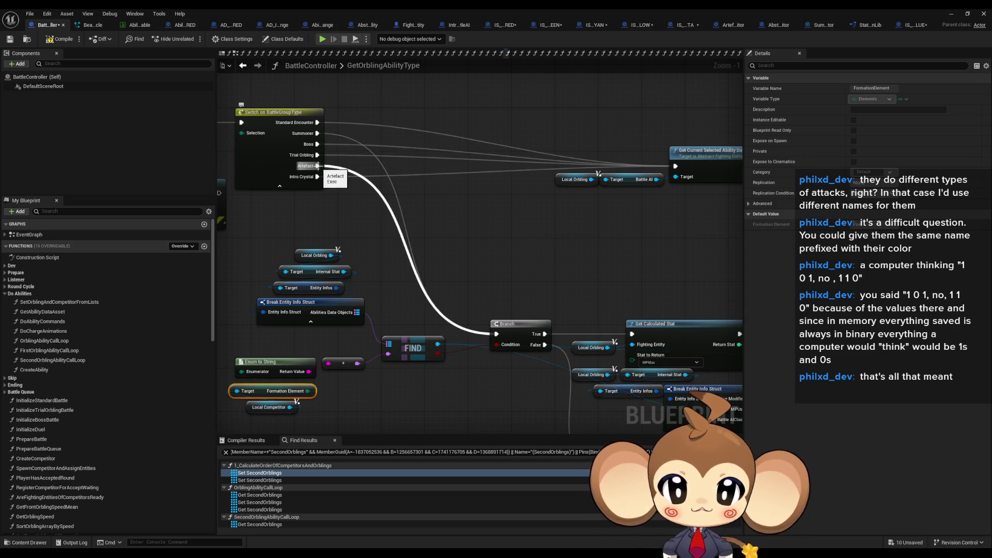
pyautogui.moveTo(340, 414); pyautogui.dragTo(355, 370)
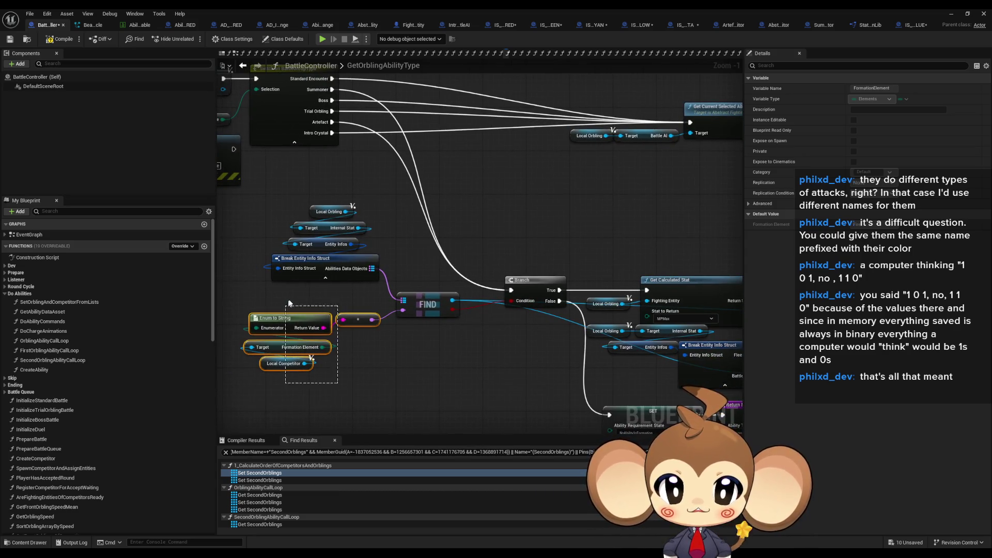
pyautogui.click(428, 305)
pyautogui.moveTo(551, 322)
pyautogui.mouseDown()
pyautogui.moveTo(428, 280)
pyautogui.moveTo(506, 282)
pyautogui.mouseUp()
pyautogui.click(413, 239)
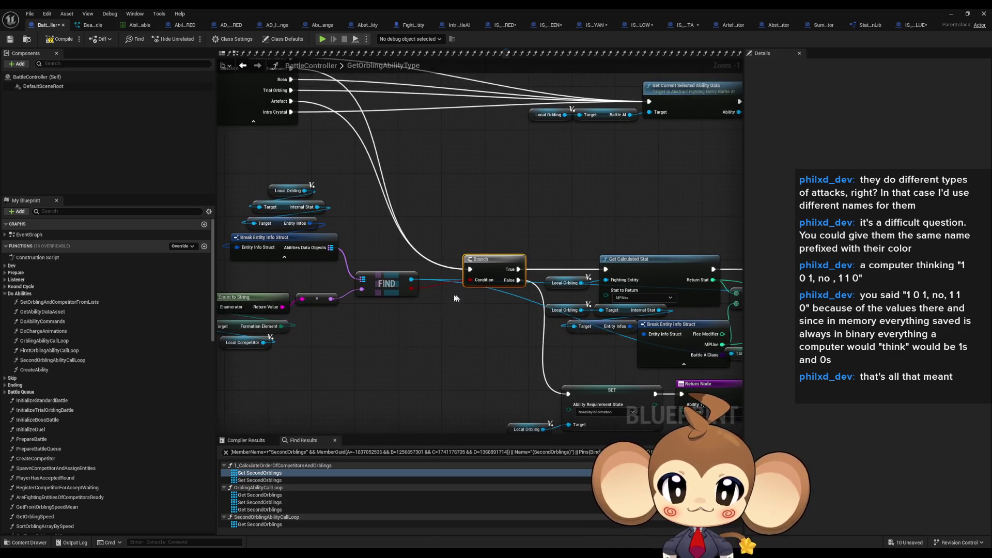
pyautogui.moveTo(588, 321); pyautogui.dragTo(510, 292)
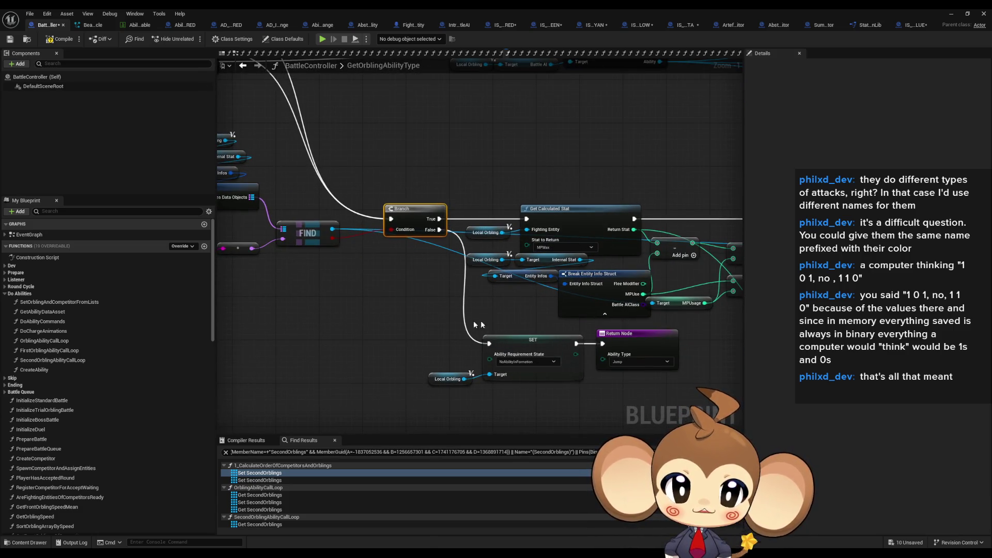
pyautogui.scroll(-2, 374, 291)
pyautogui.moveTo(542, 222)
pyautogui.mouseDown()
pyautogui.moveTo(414, 269)
pyautogui.moveTo(403, 289)
pyautogui.mouseUp()
pyautogui.scroll(-1, 526, 274)
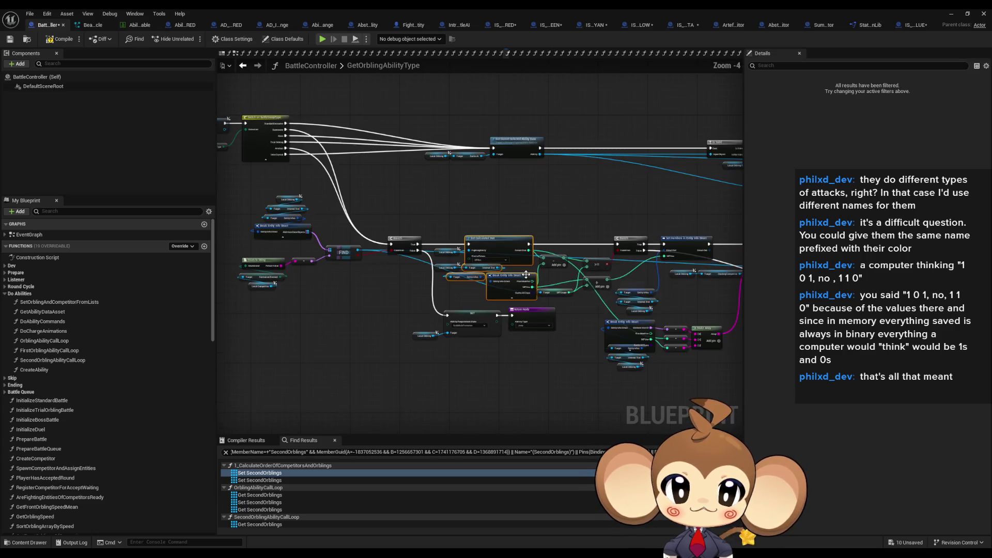
pyautogui.moveTo(526, 274); pyautogui.dragTo(306, 270)
pyautogui.click(520, 357)
pyautogui.moveTo(520, 357)
pyautogui.mouseDown()
pyautogui.moveTo(504, 359)
pyautogui.moveTo(479, 328)
pyautogui.moveTo(468, 331)
pyautogui.moveTo(430, 273)
pyautogui.mouseUp()
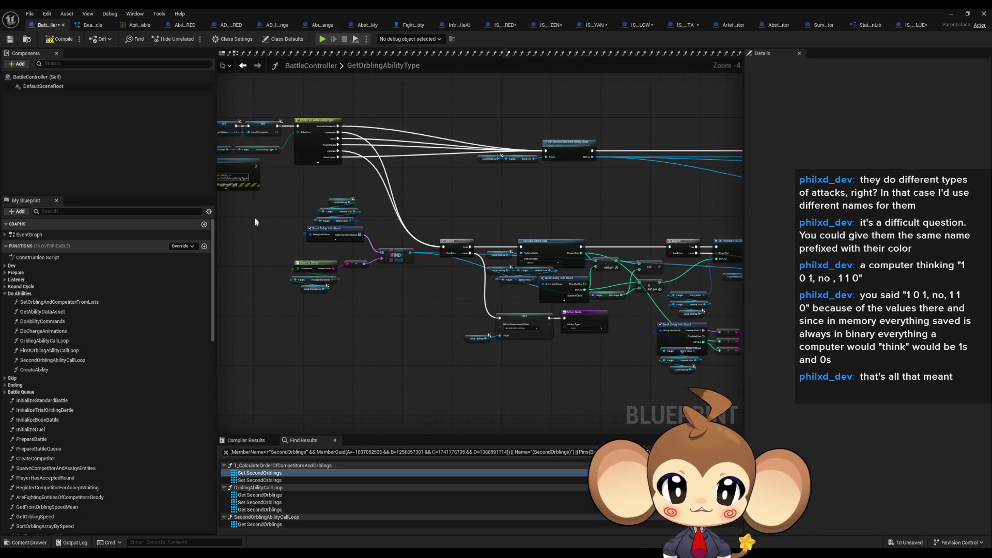
pyautogui.scroll(-2, 332, 224)
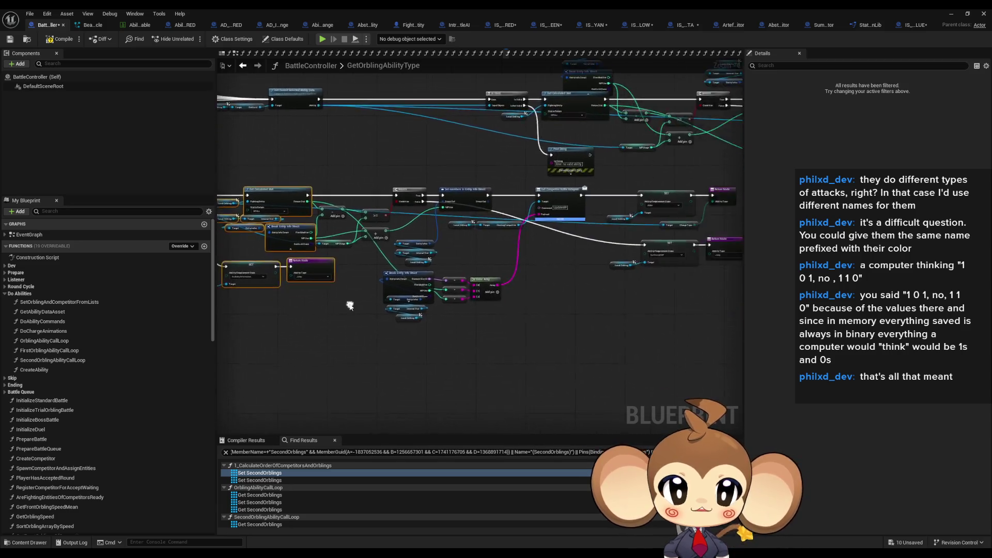
pyautogui.scroll(3, 463, 275)
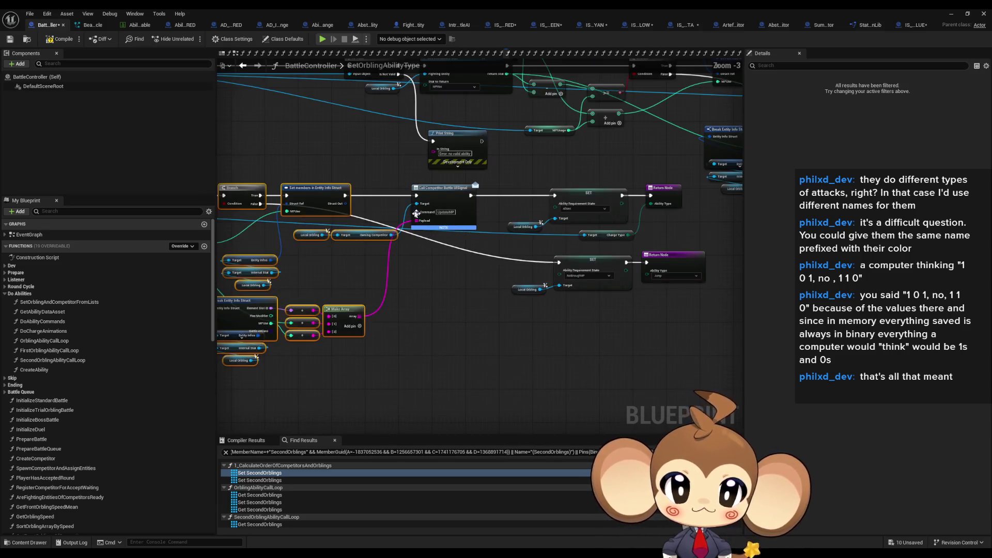
pyautogui.scroll(-4, 557, 362)
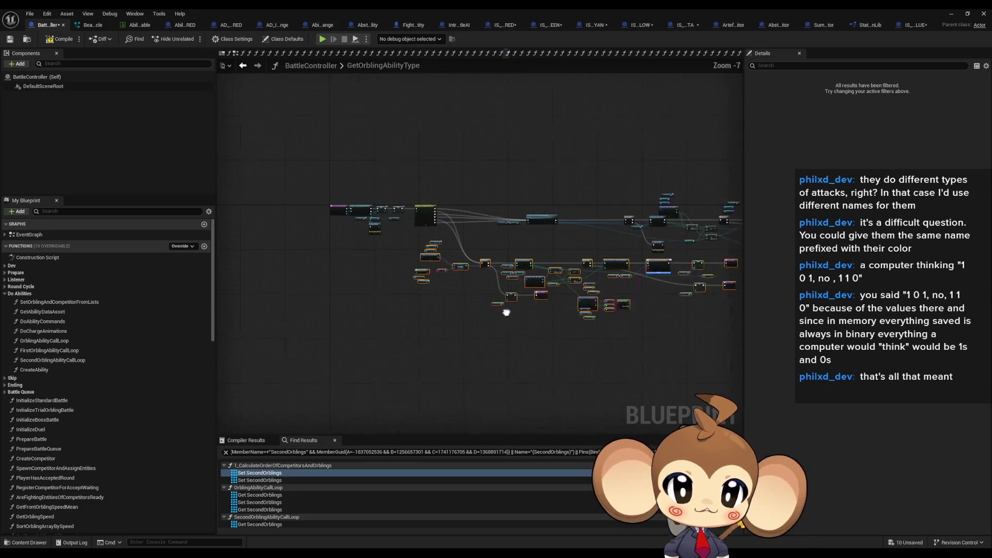
pyautogui.scroll(3, 520, 372)
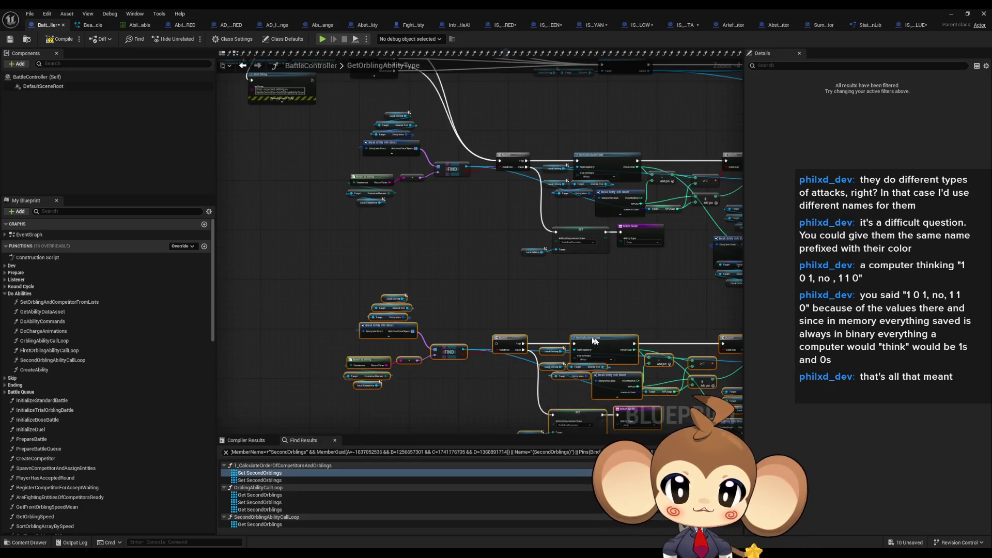
pyautogui.scroll(5, 357, 288)
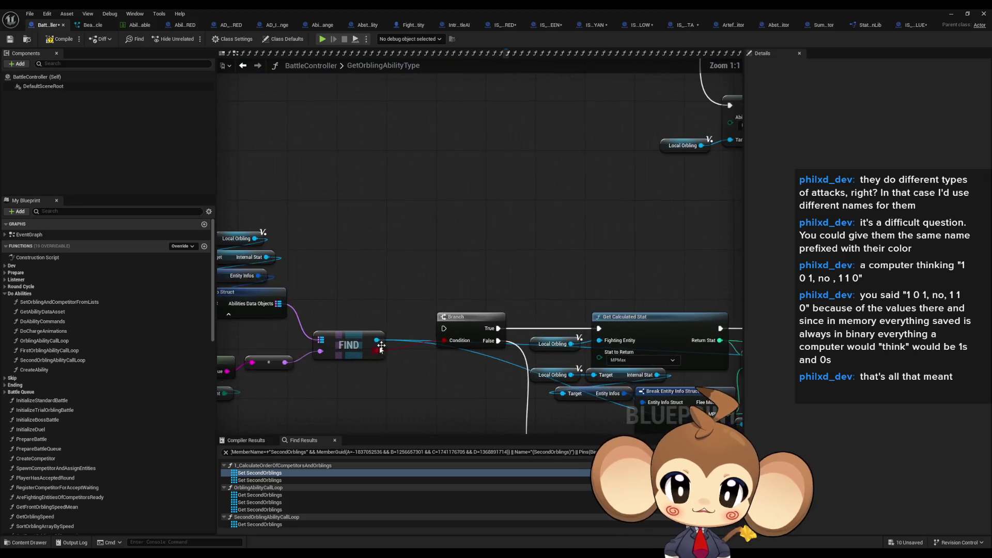
pyautogui.scroll(-2, 356, 288)
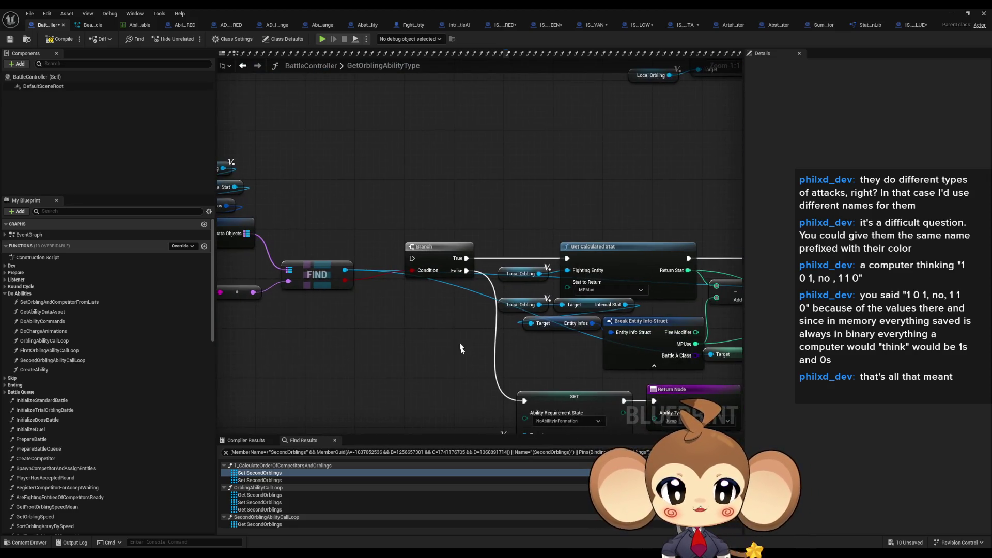
pyautogui.scroll(2, 564, 344)
pyautogui.moveTo(563, 343); pyautogui.dragTo(506, 405)
pyautogui.click(419, 320)
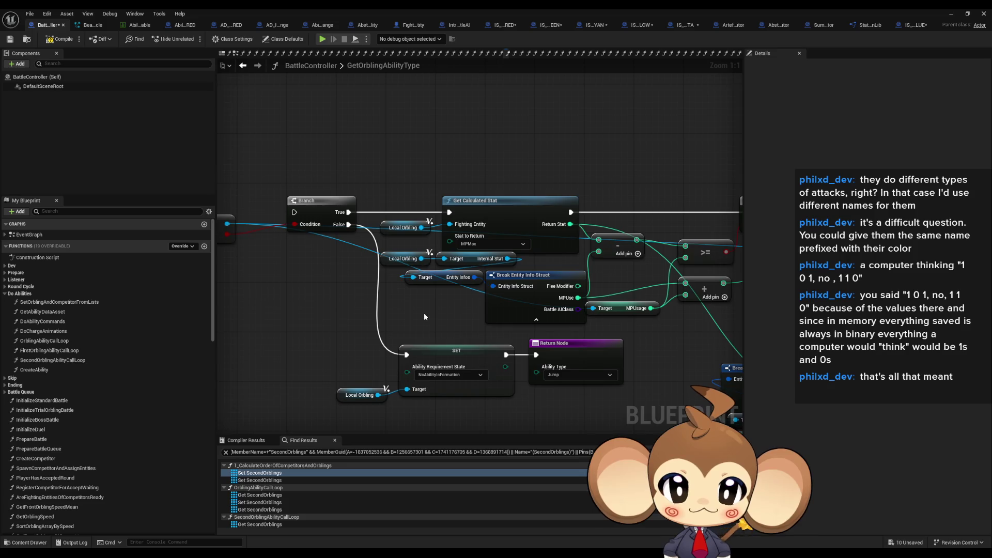
pyautogui.moveTo(399, 306); pyautogui.dragTo(382, 304)
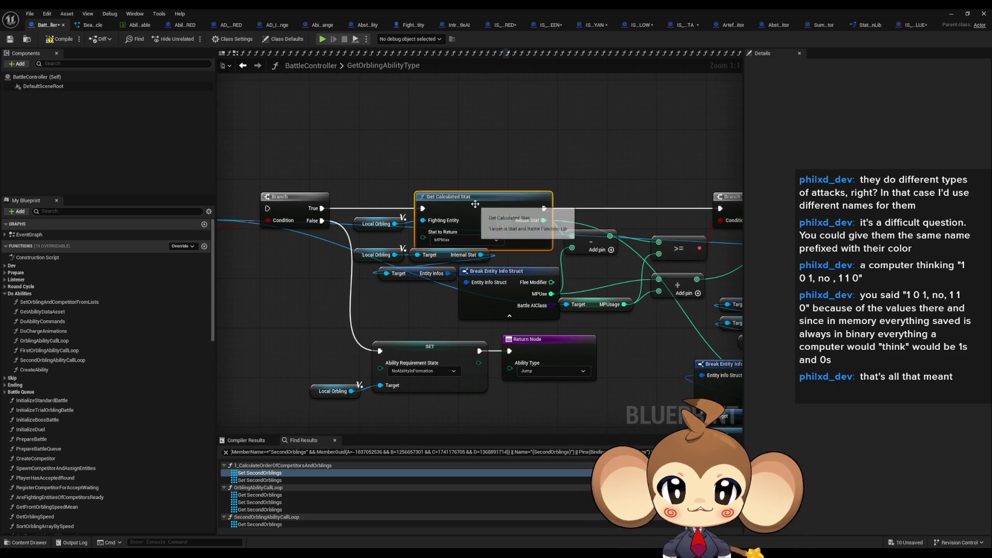
pyautogui.click(429, 197)
pyautogui.moveTo(607, 260)
pyautogui.mouseDown()
pyautogui.moveTo(540, 247)
pyautogui.moveTo(337, 270)
pyautogui.mouseUp()
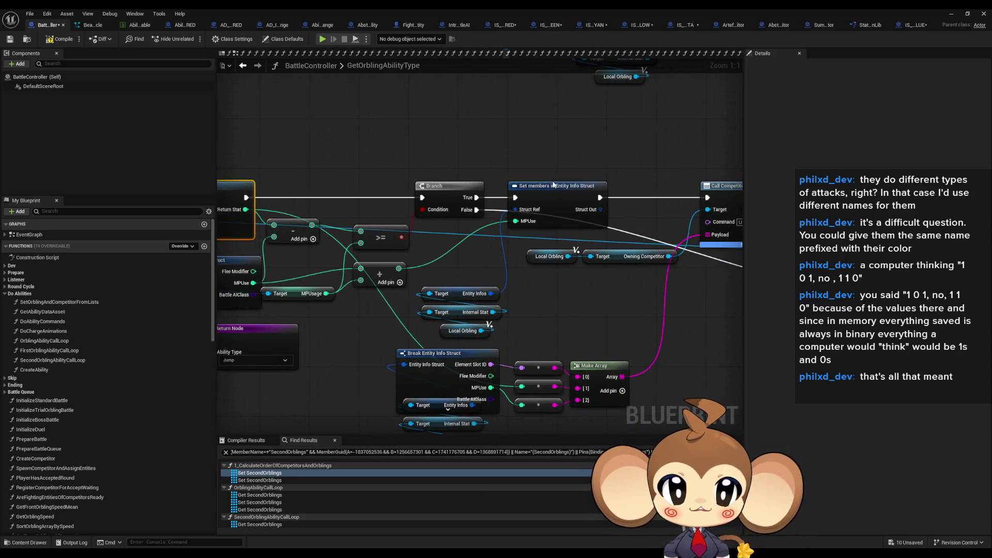
pyautogui.click(553, 184)
pyautogui.moveTo(553, 185); pyautogui.dragTo(395, 170)
pyautogui.click(567, 201)
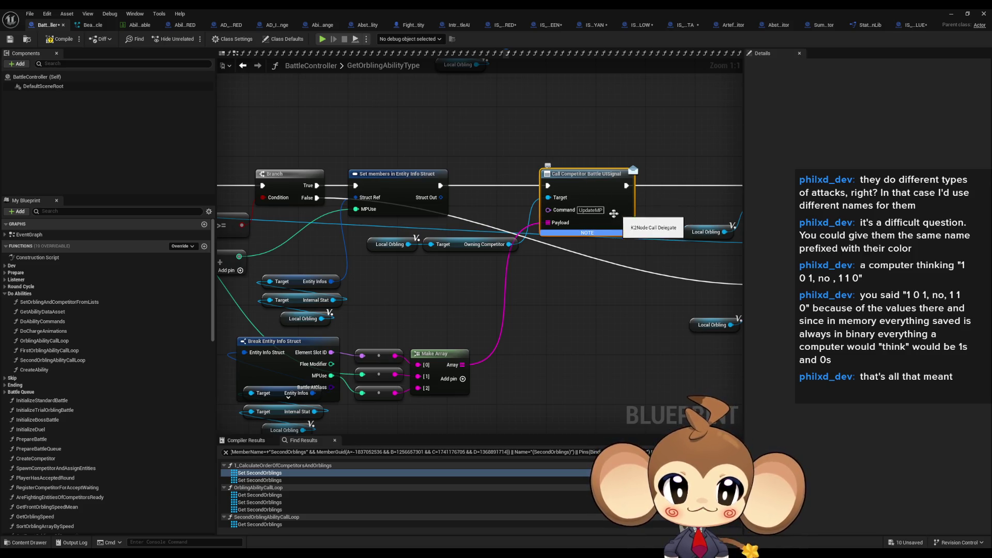
pyautogui.click(600, 211)
pyautogui.moveTo(621, 298); pyautogui.dragTo(345, 321)
pyautogui.click(540, 231)
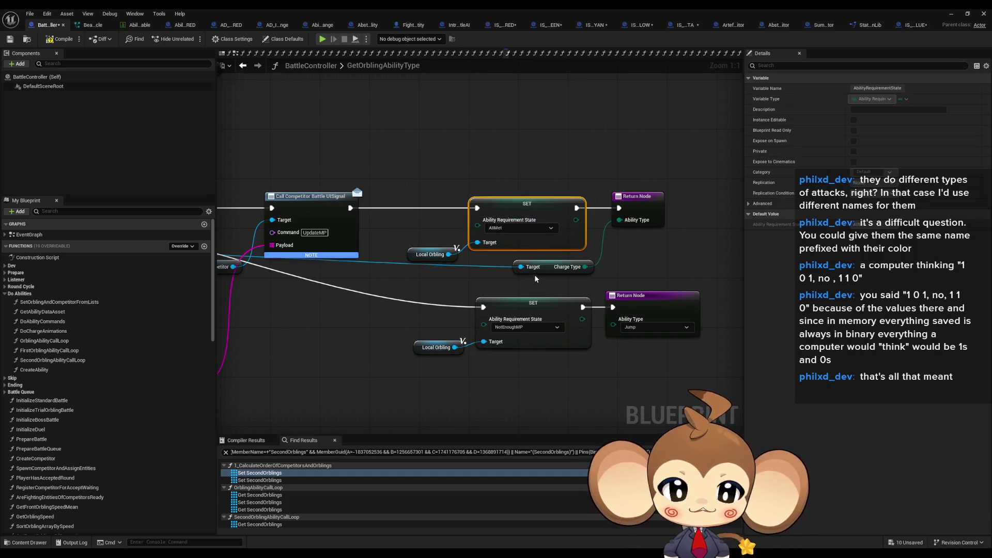
pyautogui.click(636, 205)
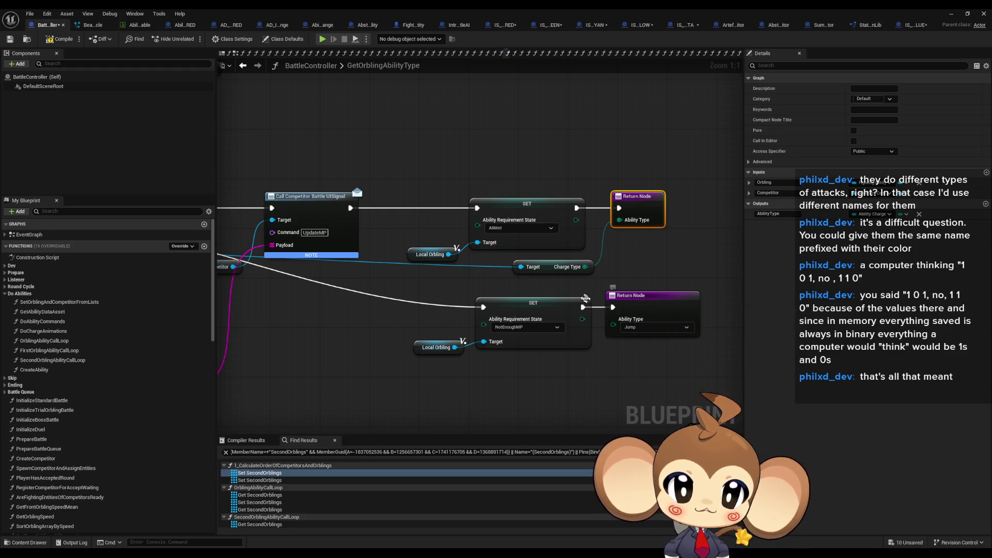
pyautogui.moveTo(440, 261); pyautogui.dragTo(439, 256)
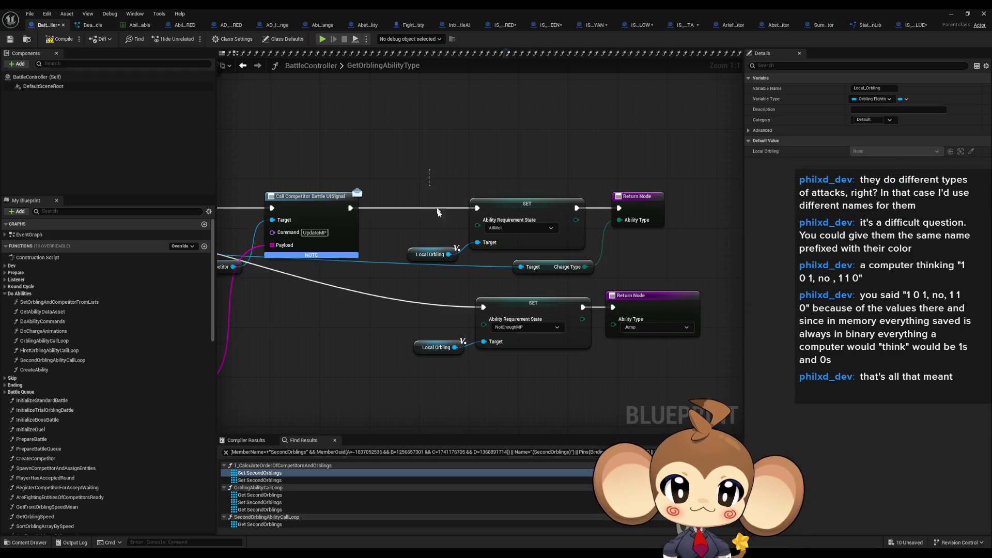
pyautogui.moveTo(664, 242); pyautogui.dragTo(664, 243)
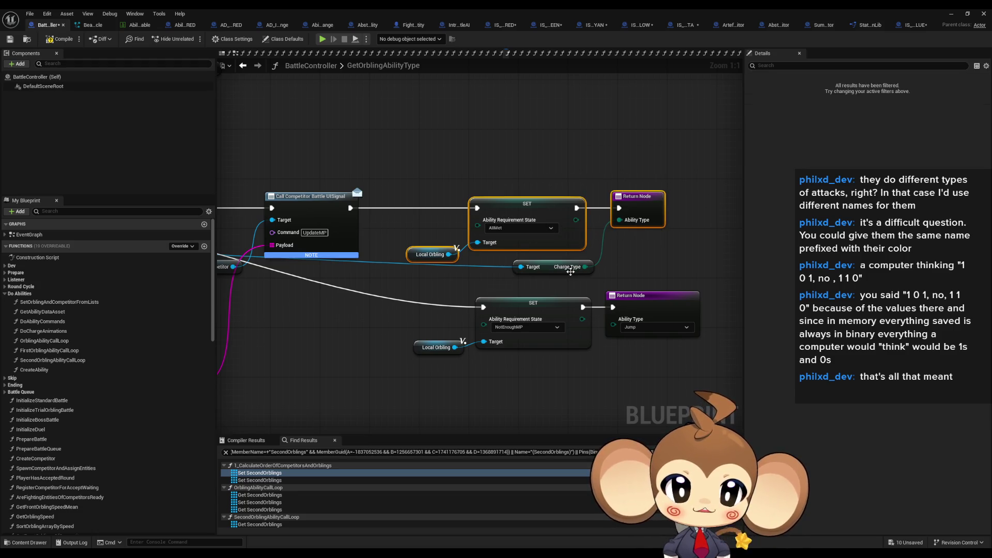
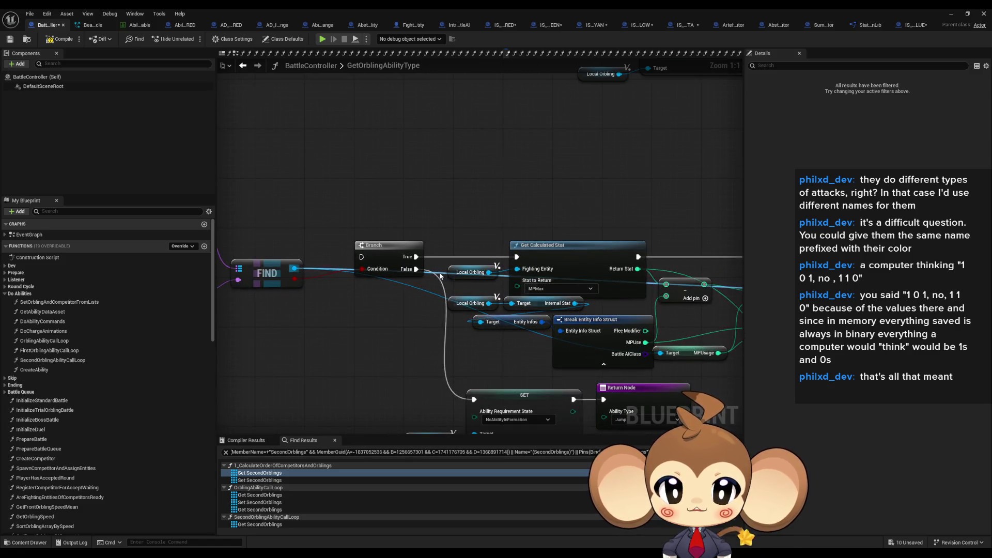
# Duplicate the Break Entity Info Struct node and its getters in GetOrblingAbilityType
pyautogui.scroll(-5, 447, 277)
pyautogui.scroll(4, 451, 240)
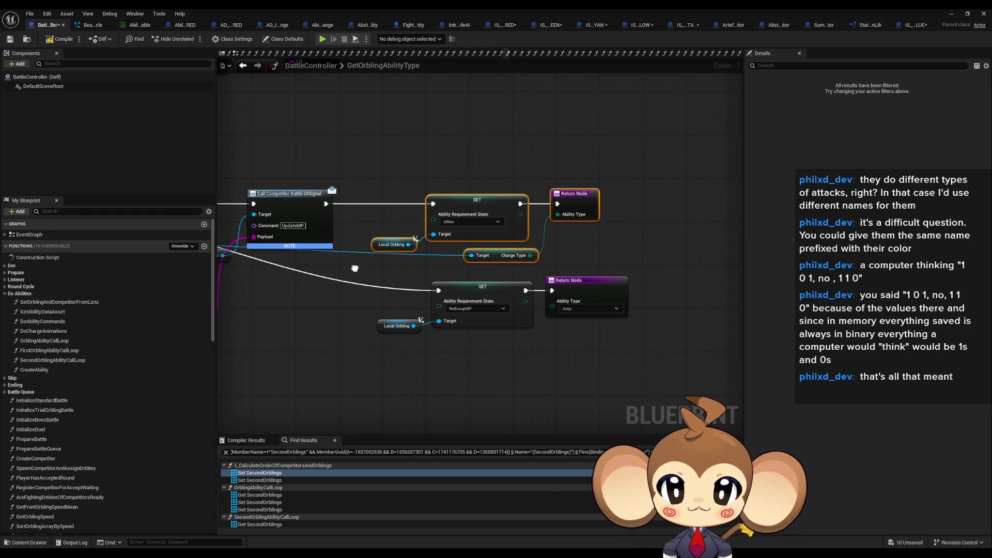
pyautogui.moveTo(441, 285); pyautogui.dragTo(480, 282)
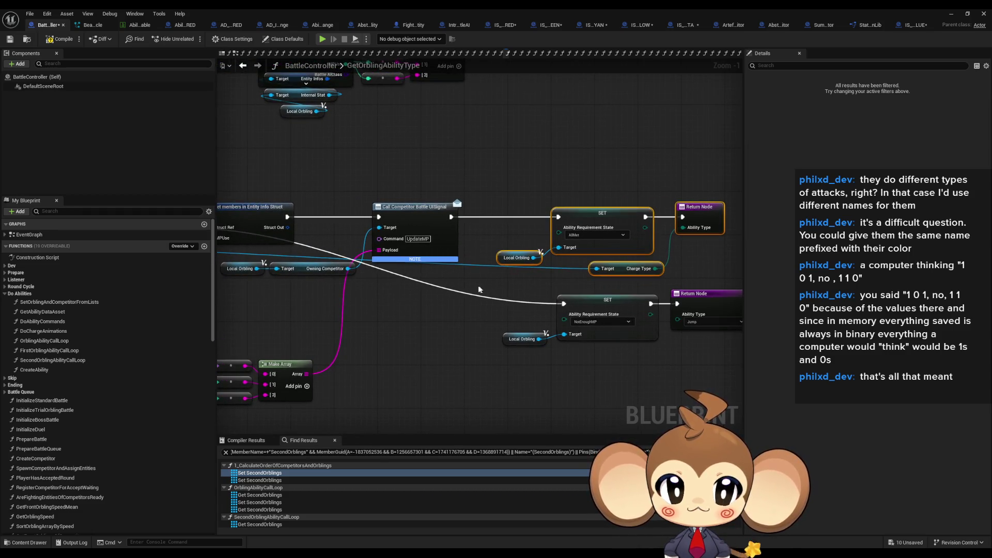
pyautogui.scroll(-4, 479, 284)
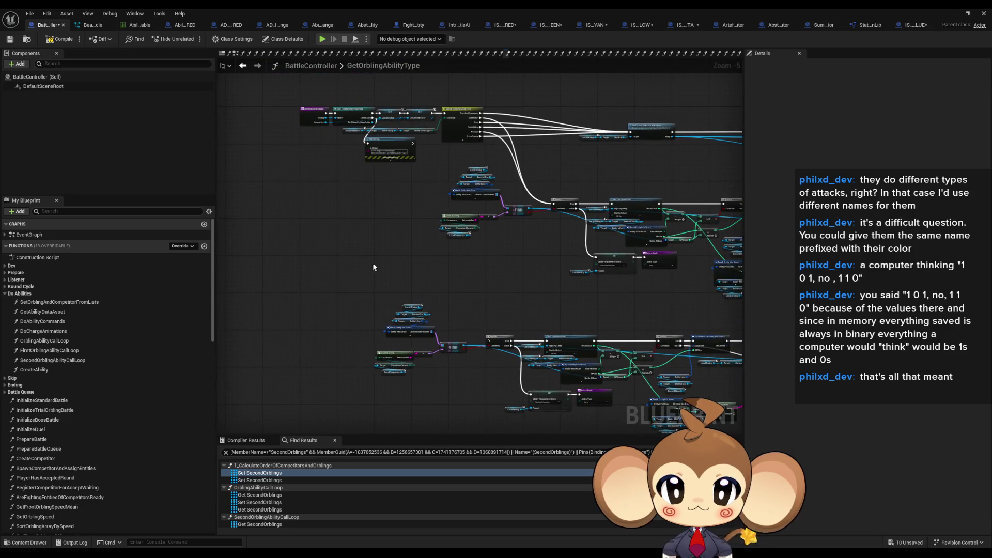
pyautogui.scroll(5, 373, 262)
pyautogui.moveTo(421, 186); pyautogui.dragTo(582, 222)
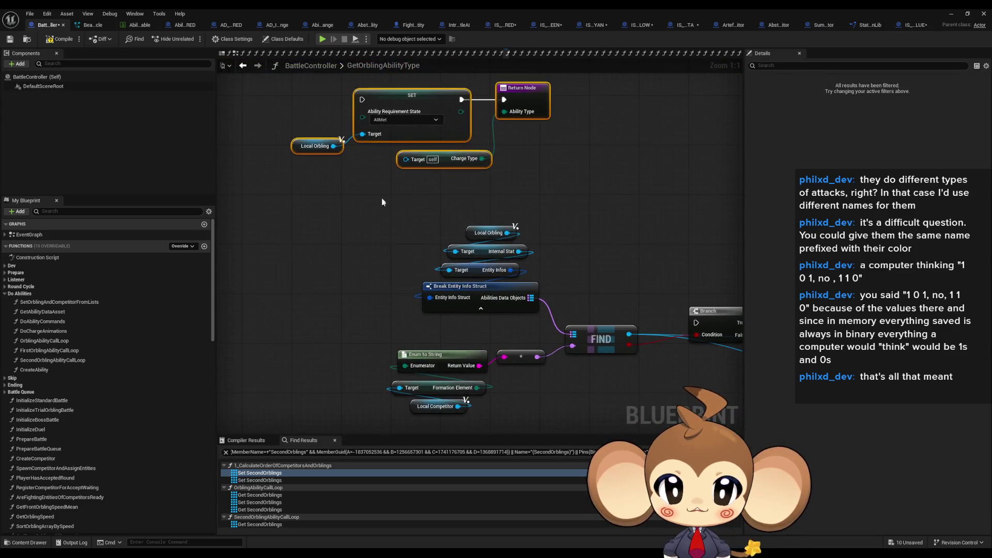
pyautogui.moveTo(383, 202); pyautogui.dragTo(551, 318)
pyautogui.hotkey('ctrl', 'c')
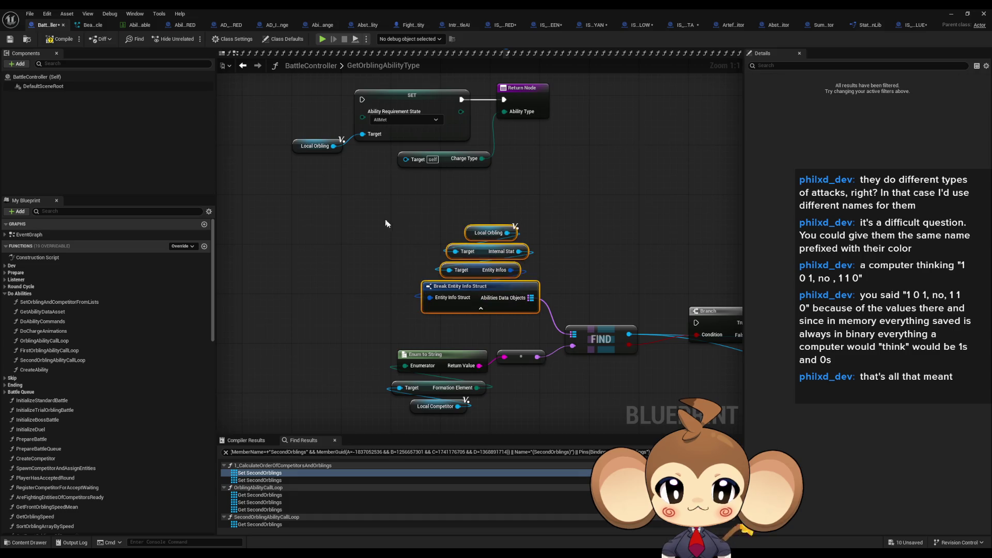
pyautogui.moveTo(330, 222); pyautogui.dragTo(535, 335)
pyautogui.hotkey('ctrl', 'v')
# Add Values and Get nodes from Abilities Data Objects, feeding Get into Charge Type's target
pyautogui.moveTo(362, 194); pyautogui.dragTo(375, 220)
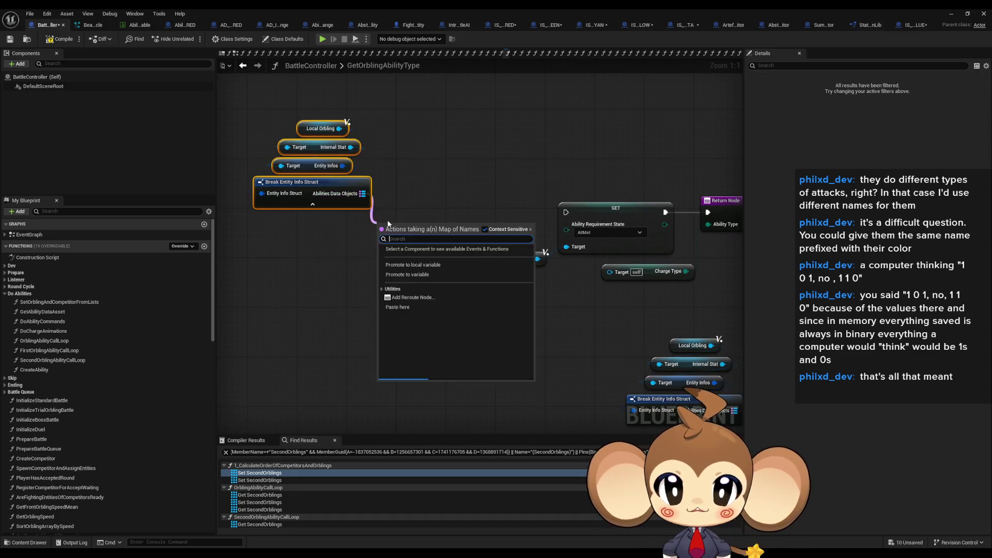
pyautogui.write('values')
pyautogui.press('Return')
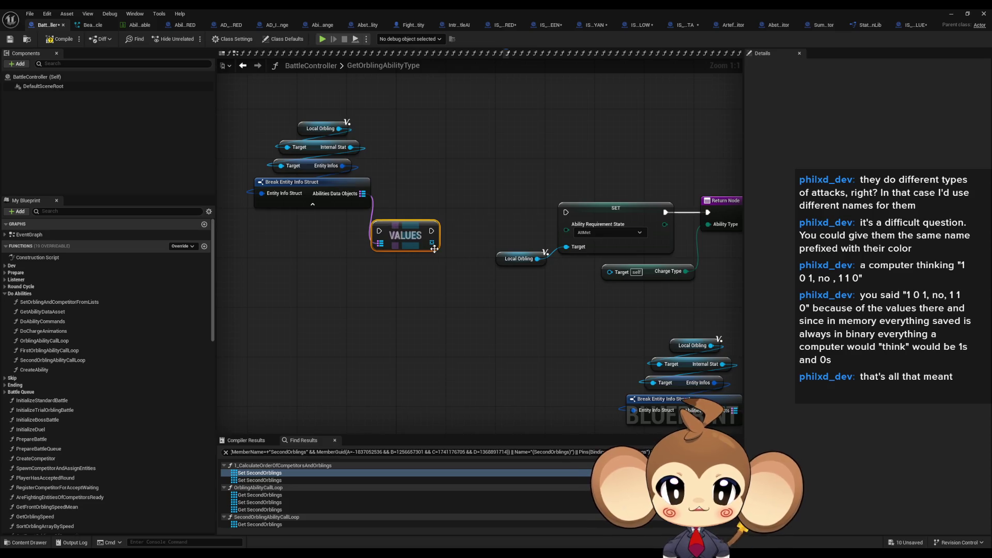
pyautogui.moveTo(443, 271); pyautogui.dragTo(443, 271)
pyautogui.write('get')
pyautogui.click(486, 358)
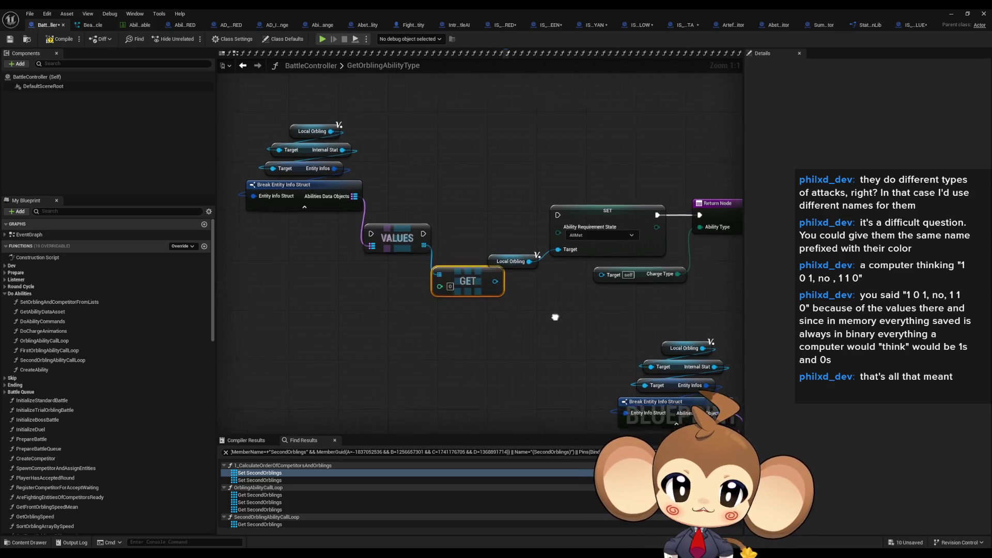
pyautogui.moveTo(424, 285)
pyautogui.mouseDown()
pyautogui.moveTo(569, 298)
pyautogui.moveTo(531, 278)
pyautogui.mouseUp()
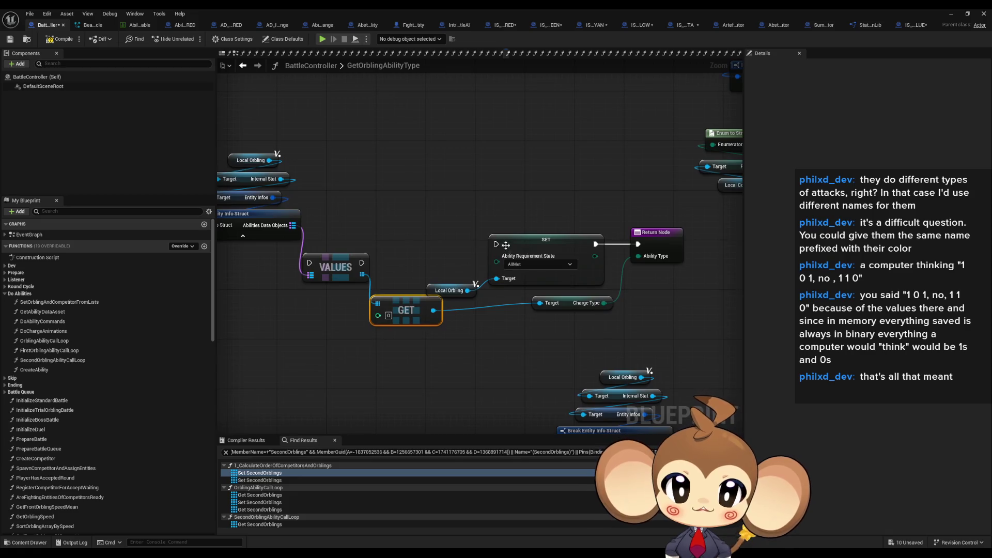
# Wire Values' execution into SET and the Artefact branch, then shift SET and Return right
pyautogui.moveTo(362, 263); pyautogui.dragTo(497, 244)
pyautogui.moveTo(320, 326)
pyautogui.mouseDown()
pyautogui.moveTo(594, 93)
pyautogui.moveTo(526, 82)
pyautogui.moveTo(538, 185)
pyautogui.moveTo(531, 176)
pyautogui.mouseUp()
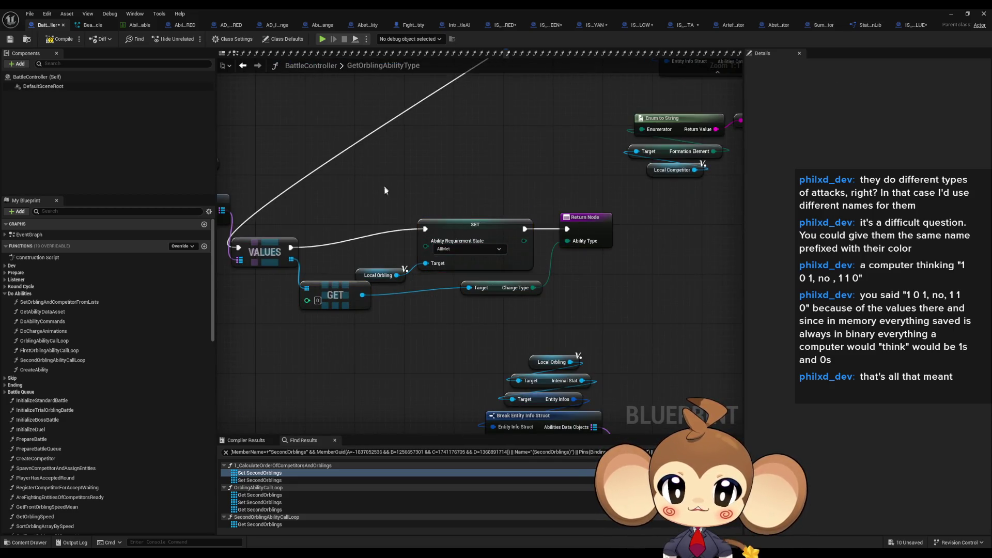
pyautogui.moveTo(615, 191); pyautogui.dragTo(378, 300)
pyautogui.moveTo(464, 234); pyautogui.dragTo(494, 251)
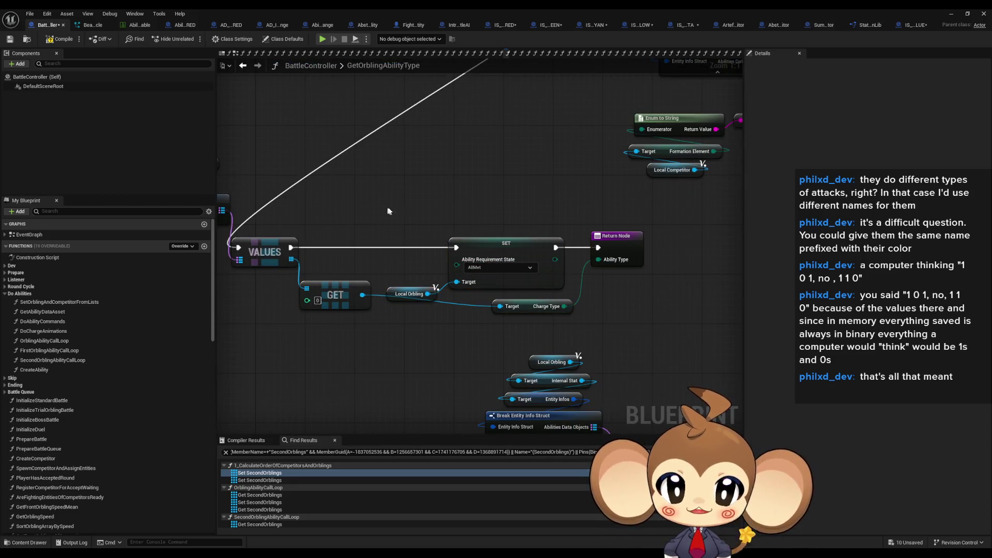
pyautogui.scroll(-7, 437, 274)
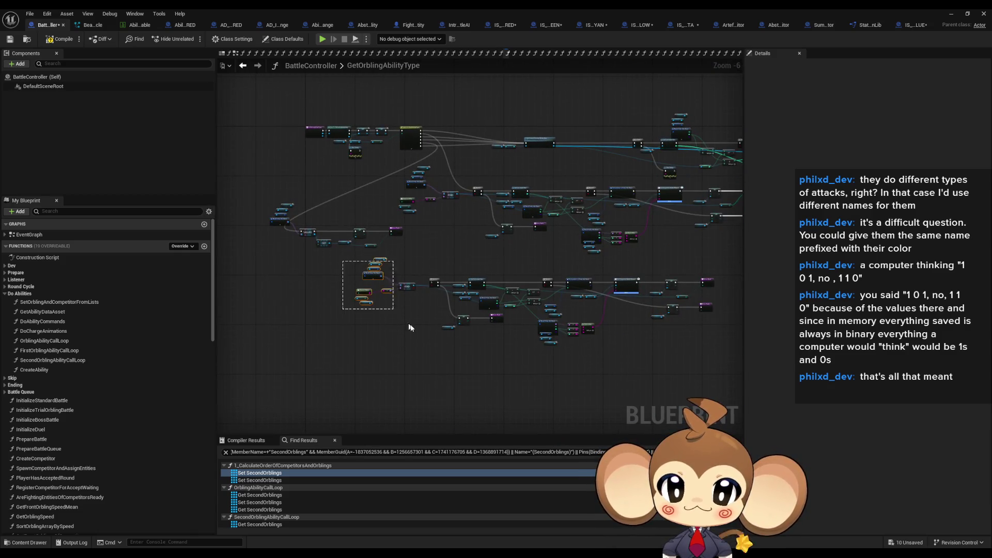
# Open the CheckOrblingValidAndSetIdle function and select its FIND node
pyautogui.moveTo(446, 287); pyautogui.dragTo(365, 266)
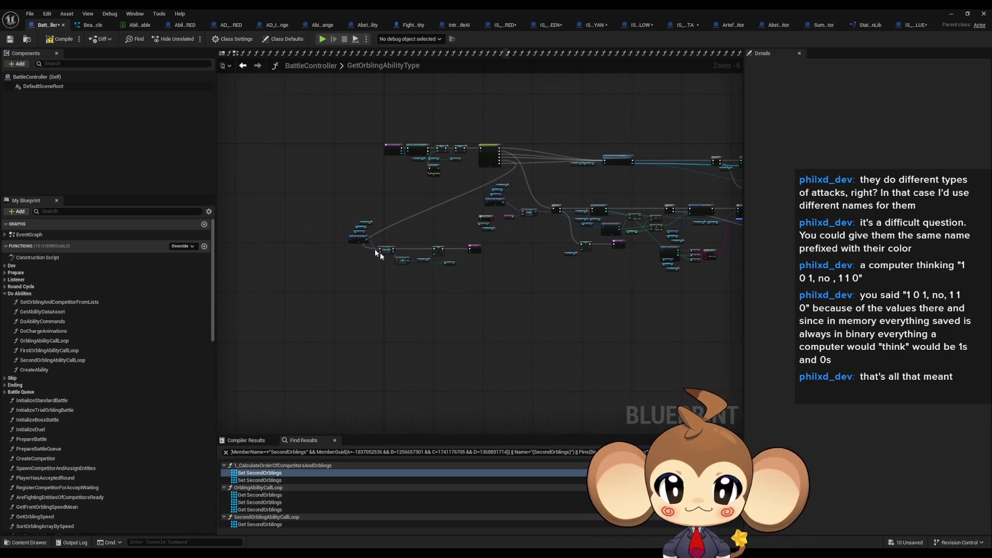
pyautogui.moveTo(314, 200)
pyautogui.mouseDown()
pyautogui.moveTo(471, 275)
pyautogui.moveTo(659, 307)
pyautogui.mouseUp()
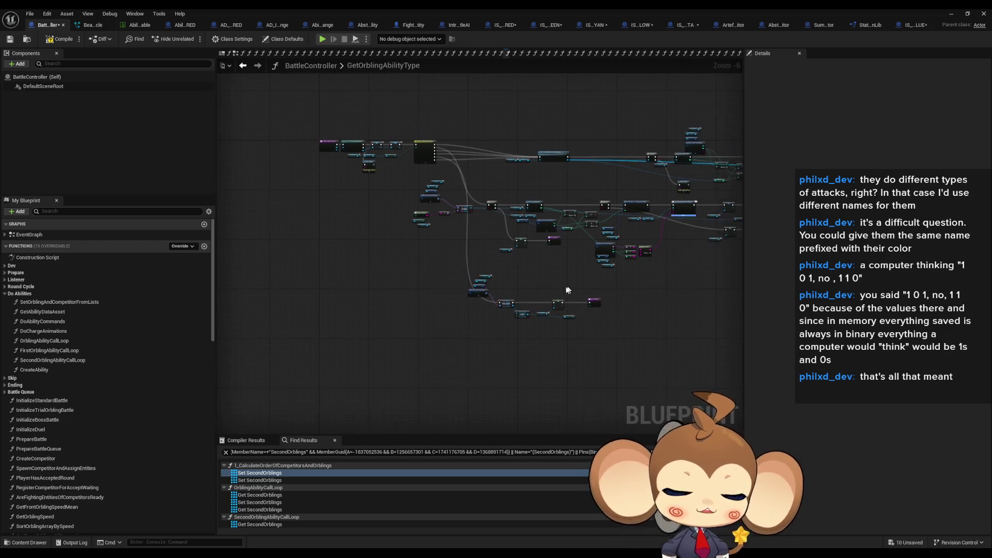
pyautogui.scroll(2, 638, 285)
pyautogui.click(472, 53)
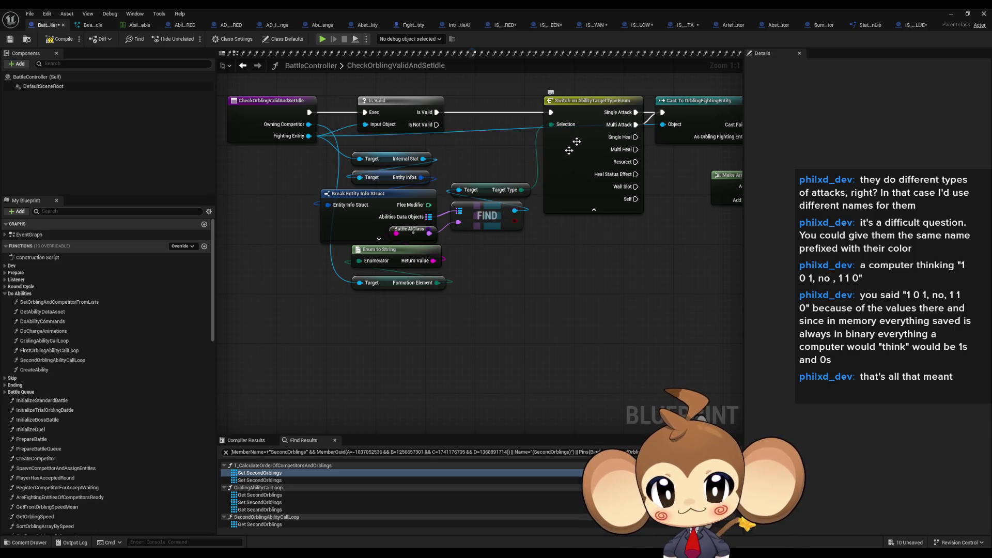
pyautogui.click(488, 206)
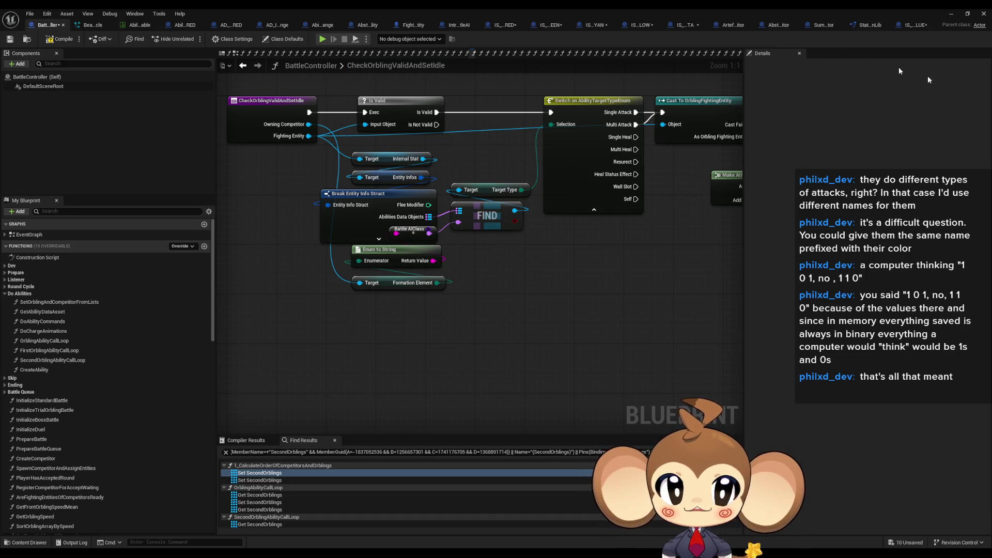
# Review Switch on BattleGroupType in GetAbilityDataAsset, then go back to CheckOrblingValidAndSetIdle
pyautogui.hotkey('alt', 'Left')
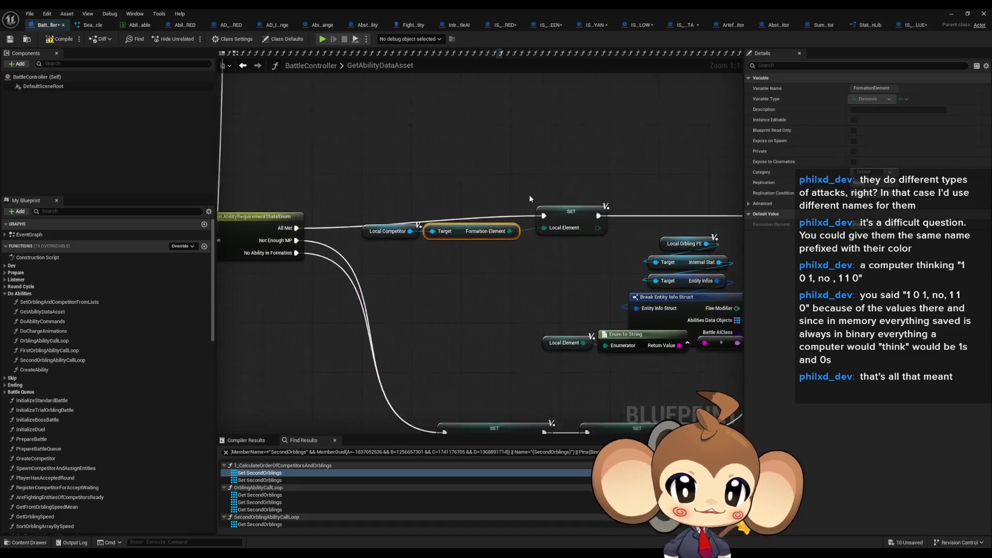
pyautogui.scroll(4, 588, 201)
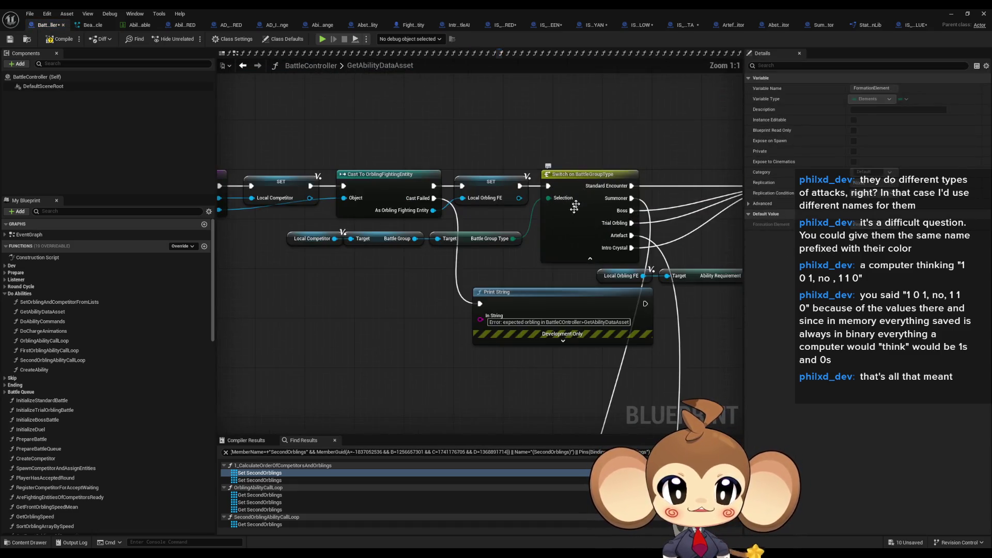
pyautogui.click(598, 234)
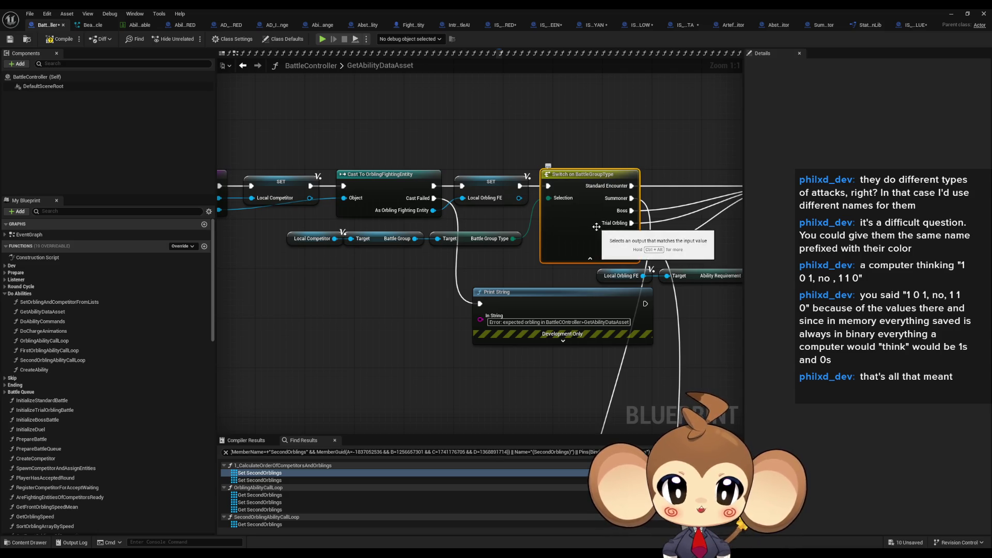
pyautogui.moveTo(530, 258); pyautogui.dragTo(287, 230)
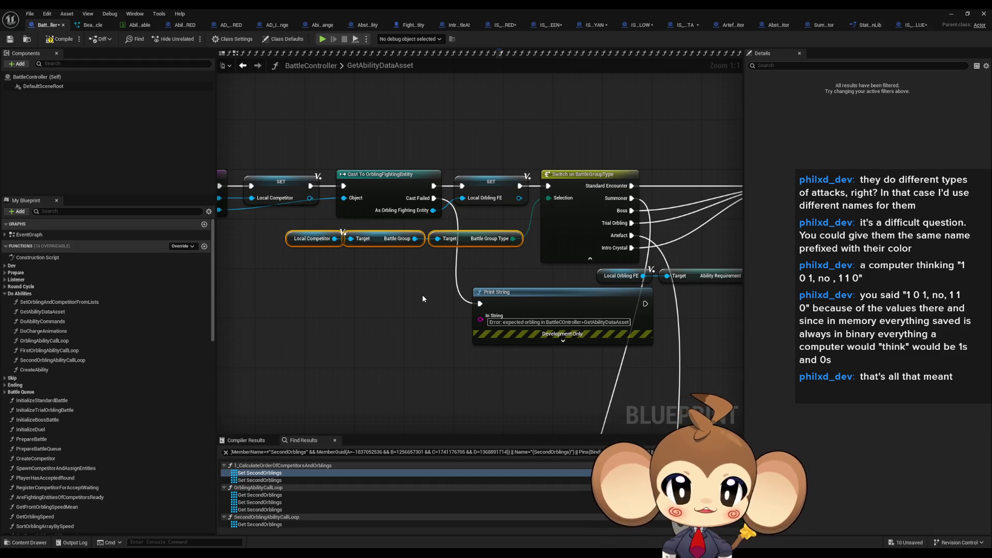
pyautogui.hotkey('alt', 'Left')
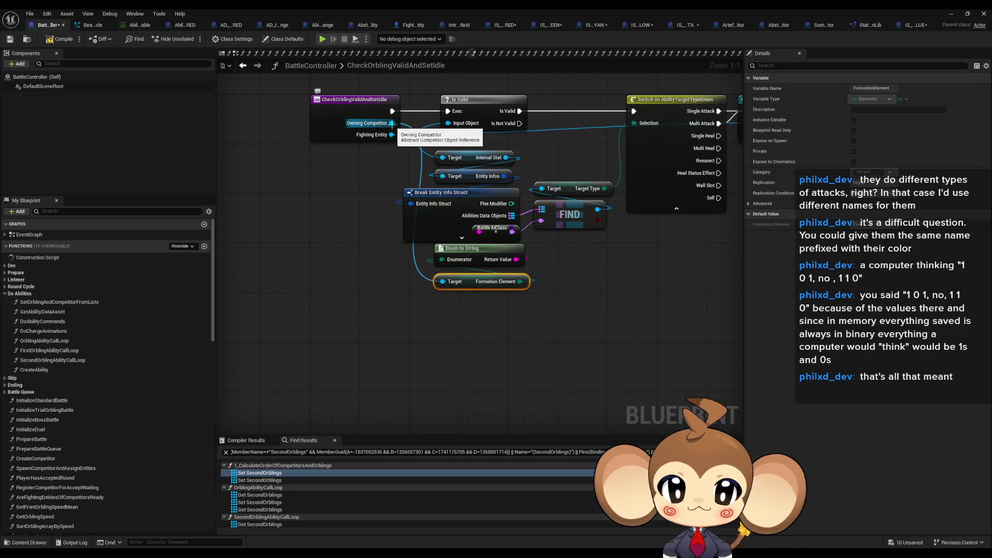
pyautogui.click(280, 289)
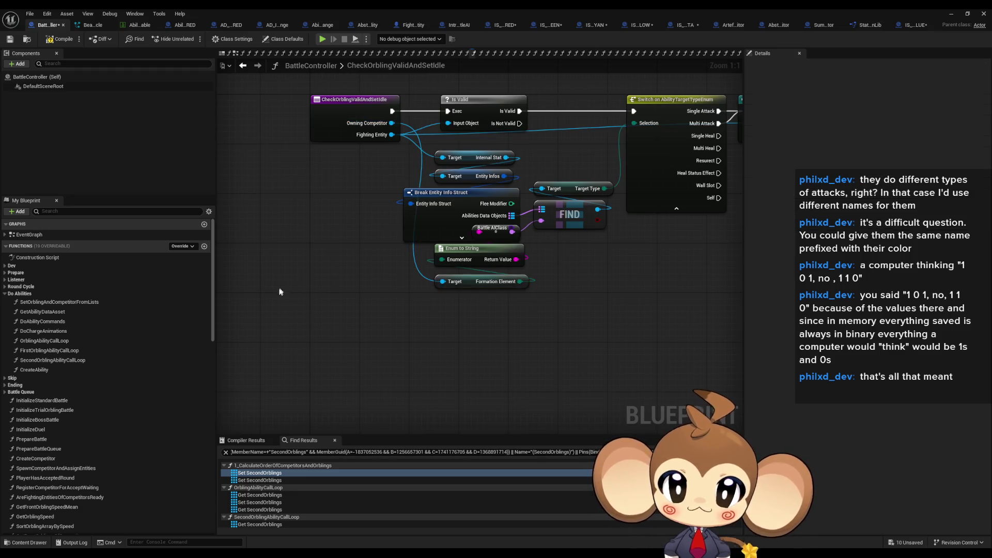
# Add an Owning Competitor → Get Battle Group → Get Battle Group Type getter chain
pyautogui.rightClick(281, 292)
pyautogui.write('get owning c')
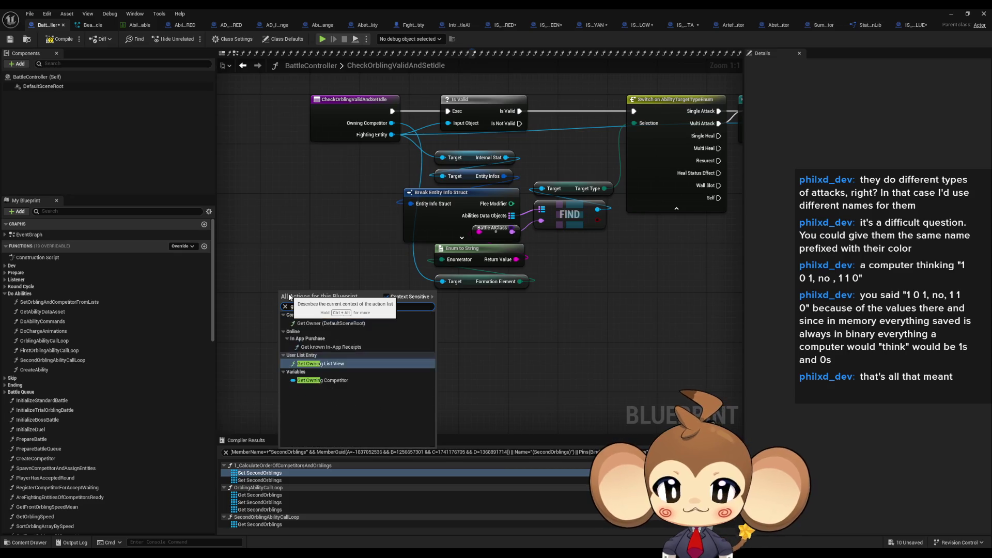
pyautogui.click(323, 340)
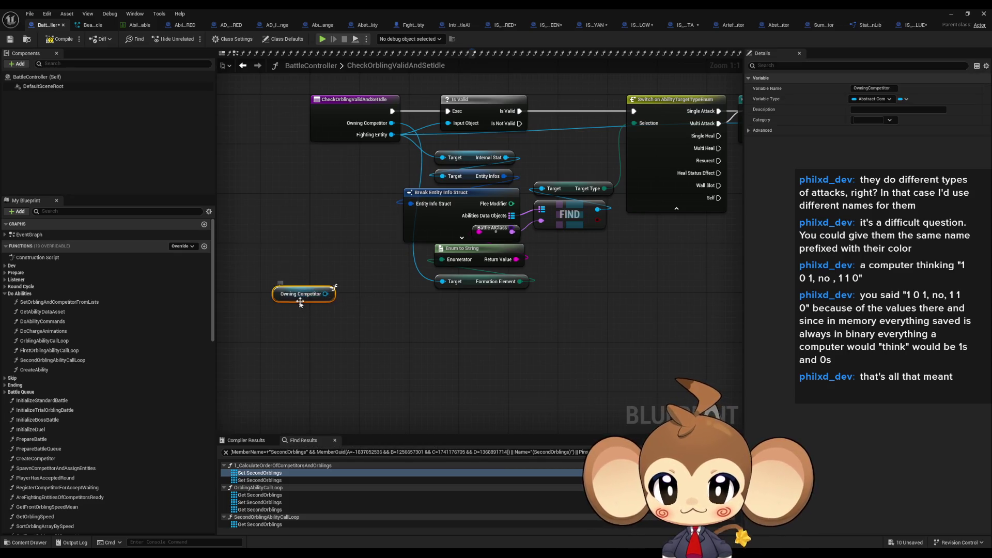
pyautogui.moveTo(326, 294)
pyautogui.mouseDown()
pyautogui.moveTo(357, 325)
pyautogui.moveTo(350, 331)
pyautogui.mouseUp()
pyautogui.write('ba')
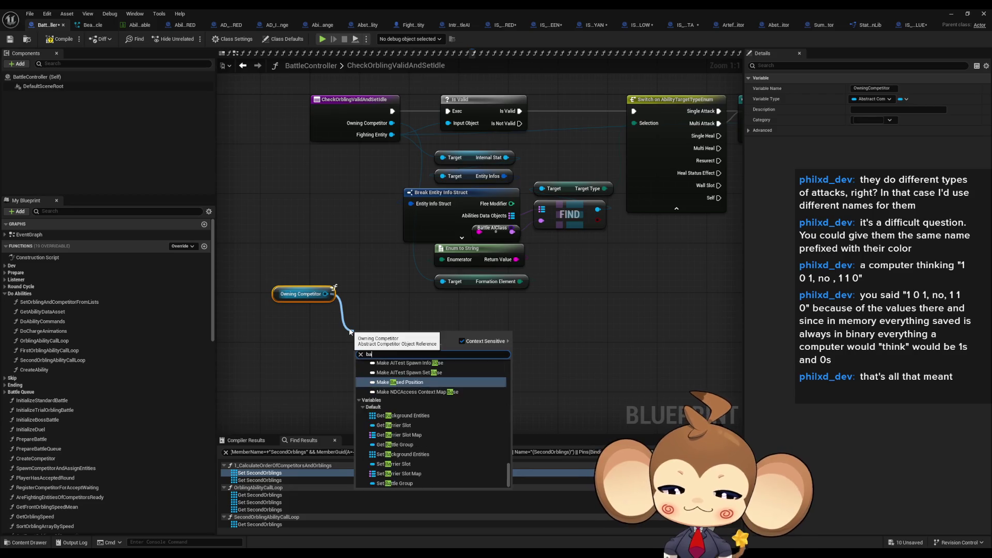
pyautogui.write('ttype')
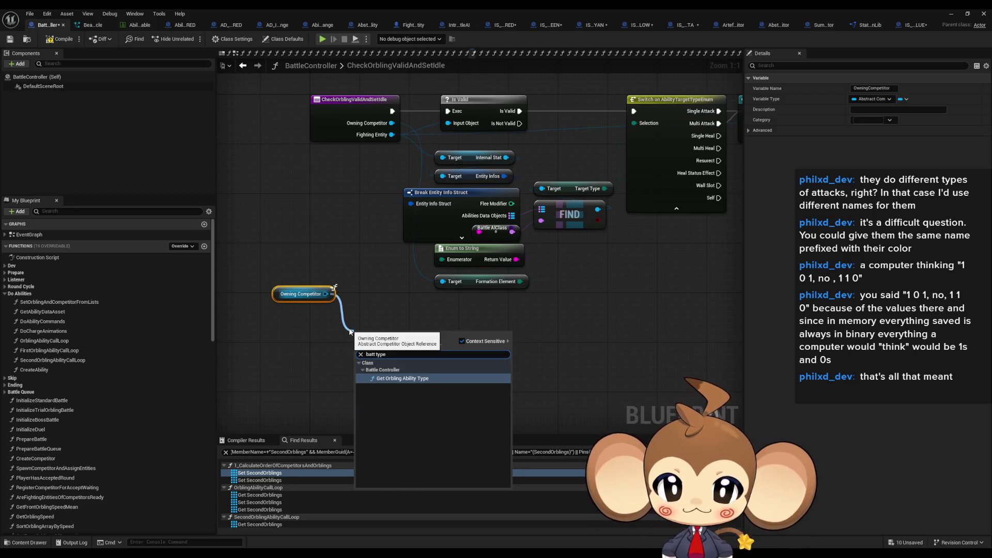
pyautogui.write('get group')
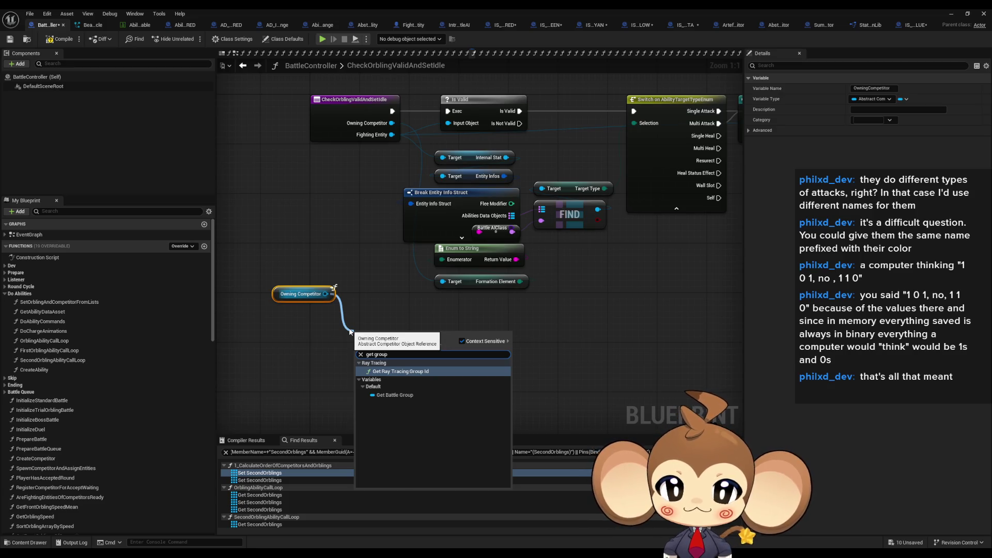
pyautogui.press('Down')
pyautogui.press('Return')
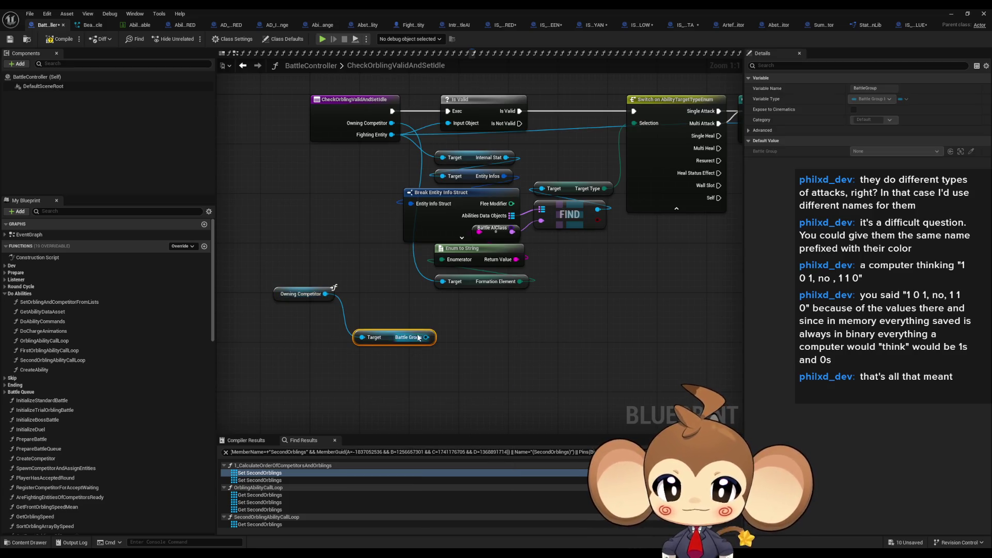
pyautogui.moveTo(425, 338); pyautogui.dragTo(452, 345)
pyautogui.write('type')
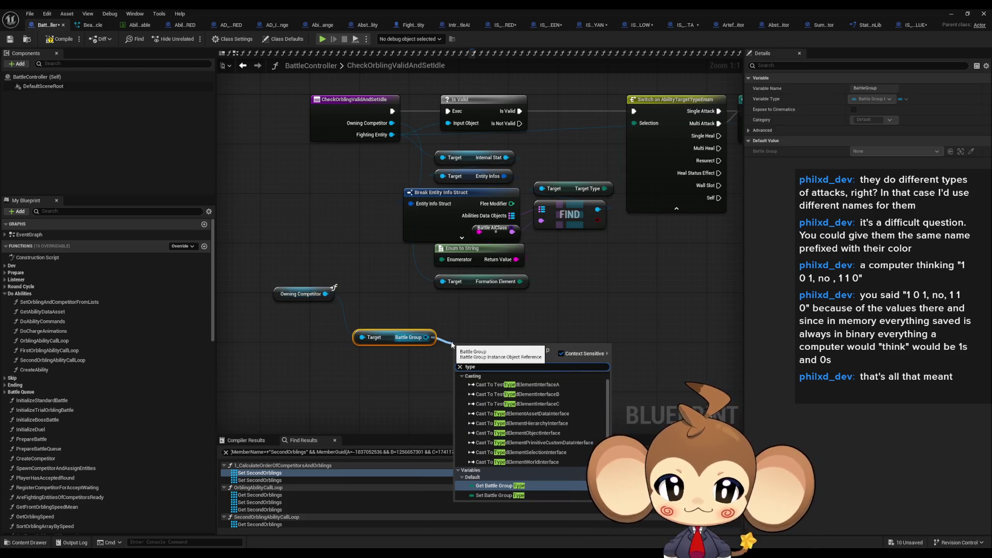
pyautogui.press('Return')
# Compare Battle Group Type with a Not Equal node set to Artefact, discarding the trial switch
pyautogui.moveTo(537, 350); pyautogui.dragTo(564, 353)
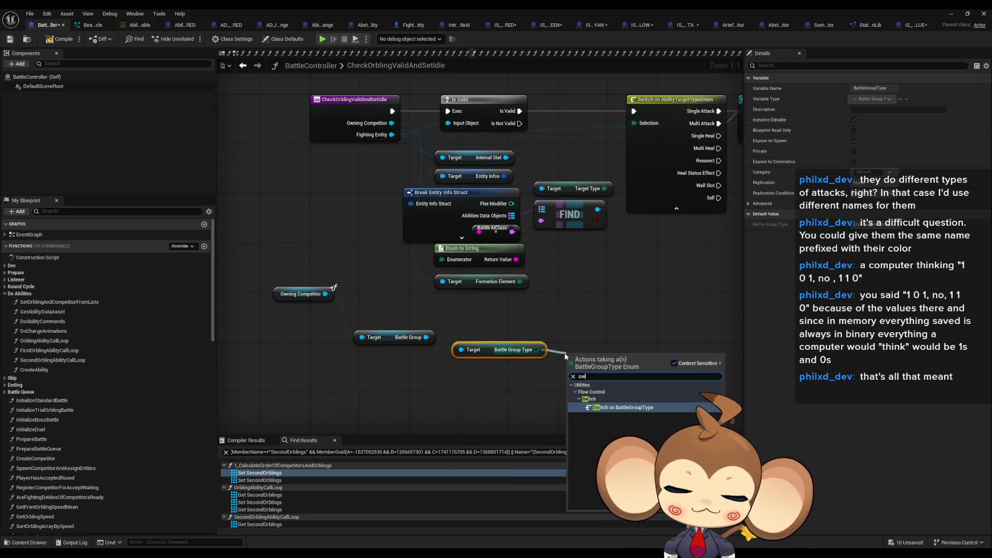
pyautogui.press('Down')
pyautogui.press('Return')
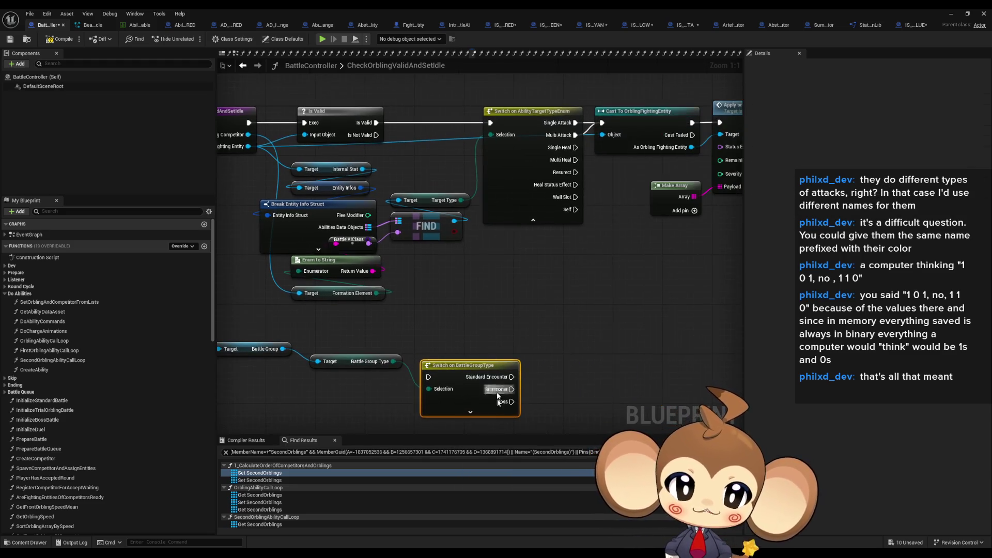
pyautogui.click(471, 412)
pyautogui.moveTo(478, 362); pyautogui.dragTo(478, 344)
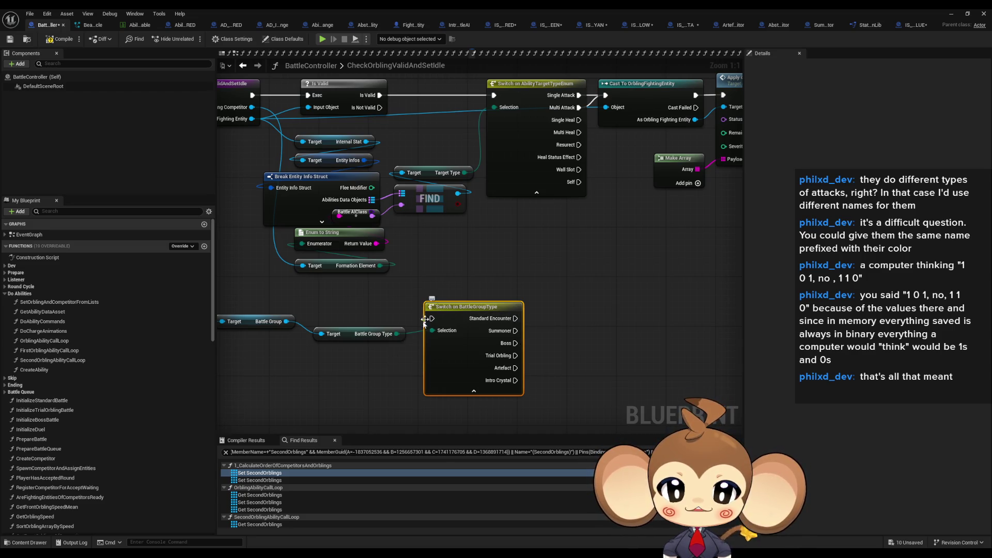
pyautogui.moveTo(397, 334); pyautogui.dragTo(386, 385)
pyautogui.write('!=')
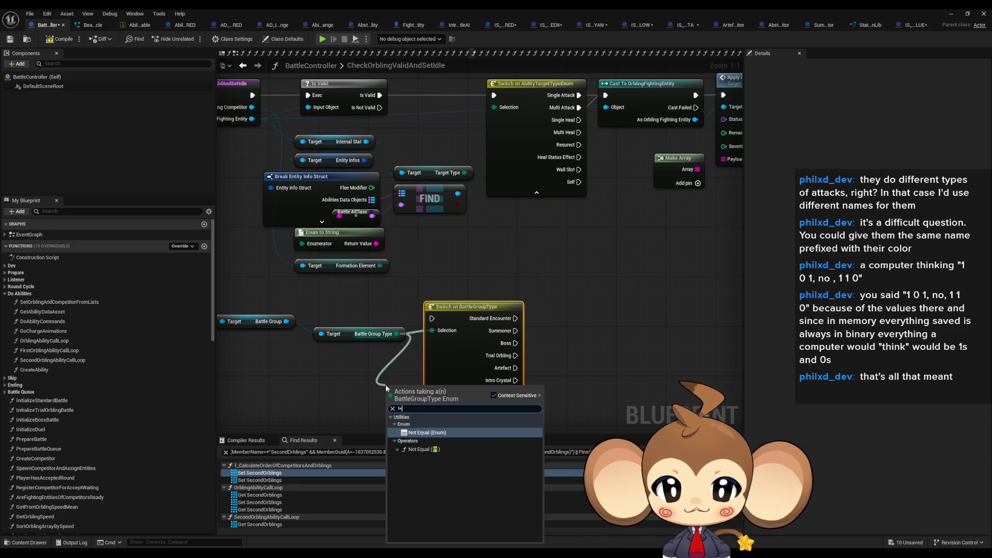
pyautogui.press('Return')
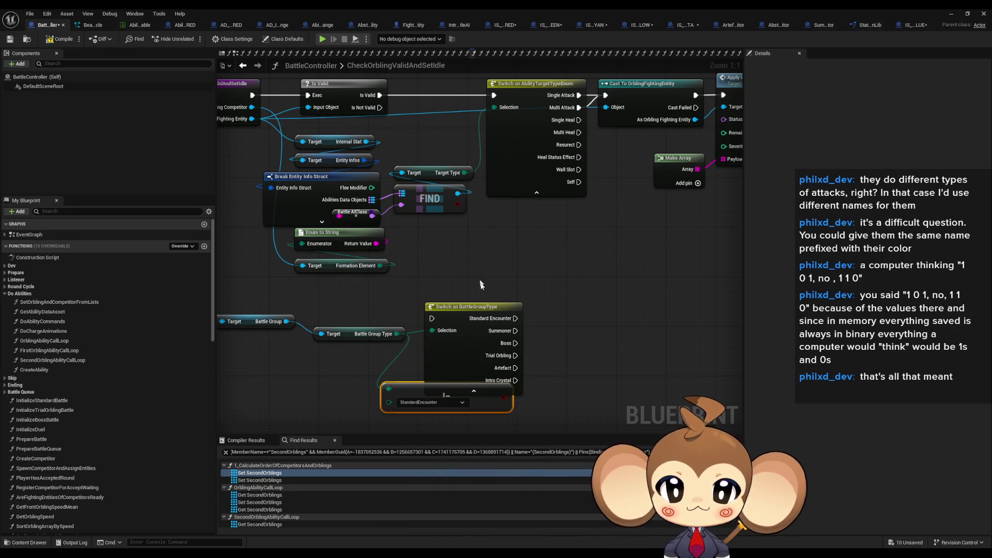
pyautogui.press('Delete')
pyautogui.click(430, 402)
pyautogui.click(431, 445)
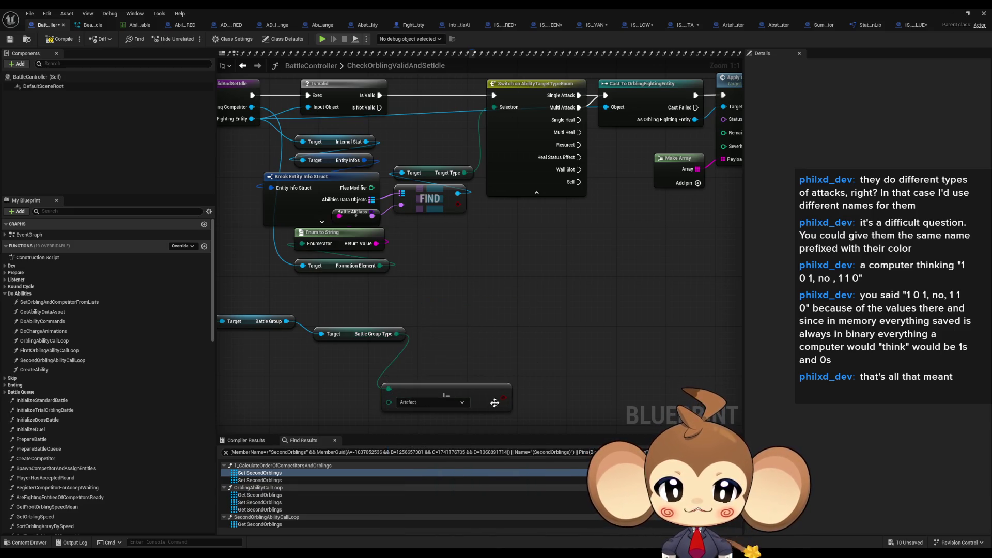
# Feed the comparison into a new Branch and wire it into the execution flow
pyautogui.moveTo(504, 397); pyautogui.dragTo(537, 351)
pyautogui.write('branch')
pyautogui.press('Return')
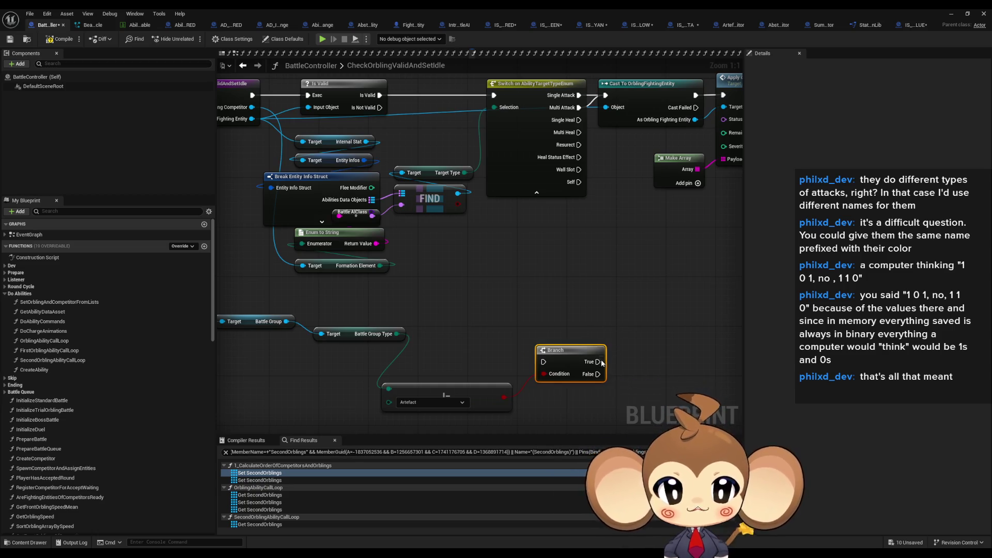
pyautogui.moveTo(603, 364)
pyautogui.mouseDown()
pyautogui.moveTo(454, 261)
pyautogui.moveTo(269, 103)
pyautogui.moveTo(307, 100)
pyautogui.moveTo(310, 132)
pyautogui.moveTo(268, 186)
pyautogui.moveTo(309, 96)
pyautogui.mouseUp()
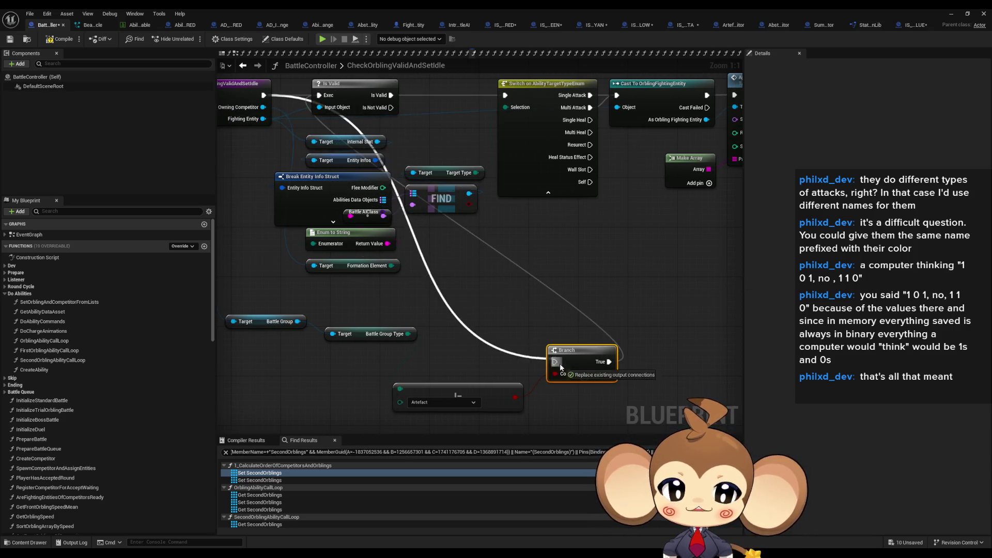
pyautogui.moveTo(555, 356); pyautogui.dragTo(436, 224)
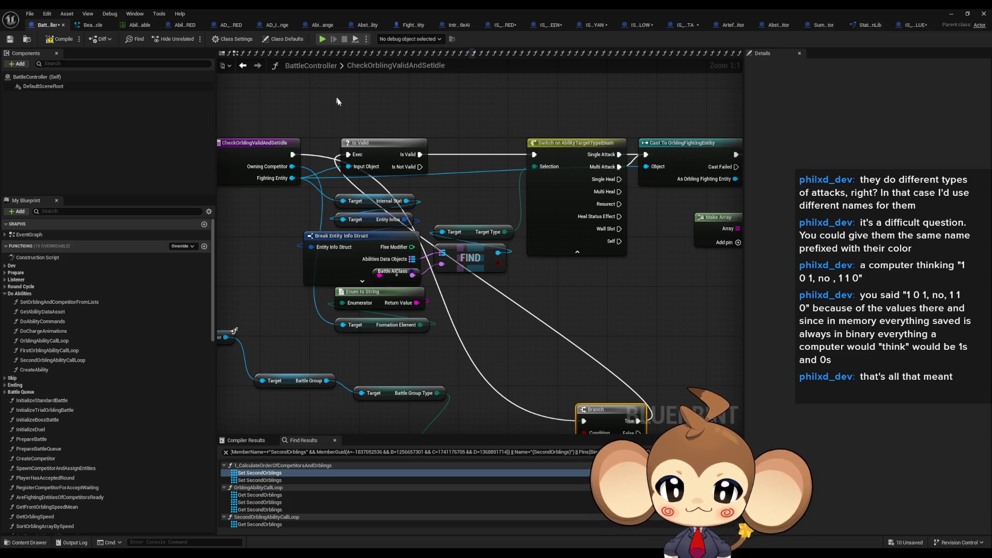
# Pan and zoom around the graph to locate the entry node, new Branch and Is Valid check
pyautogui.moveTo(337, 101); pyautogui.dragTo(615, 343)
pyautogui.scroll(-4, 517, 310)
pyautogui.scroll(2, 435, 254)
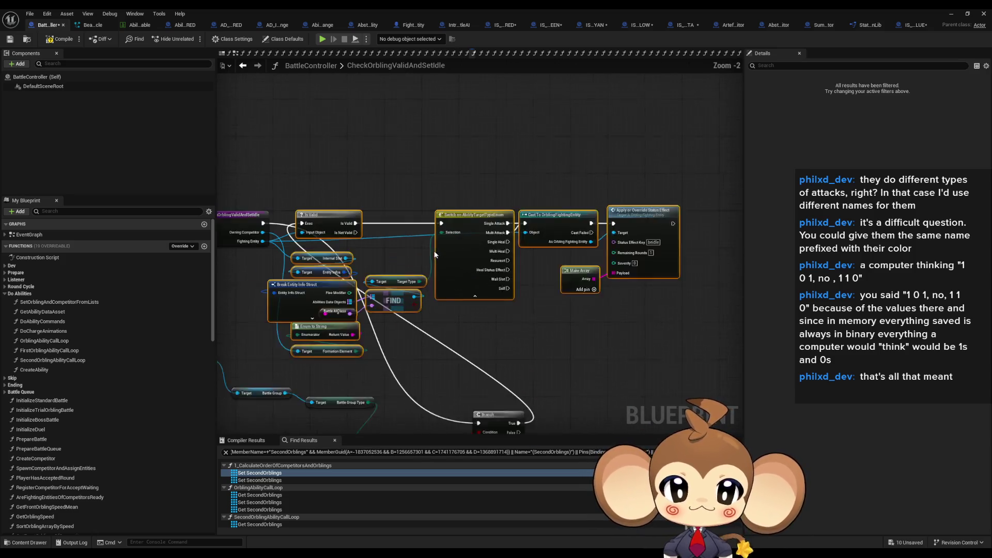
pyautogui.scroll(1, 436, 254)
pyautogui.moveTo(501, 227); pyautogui.dragTo(731, 218)
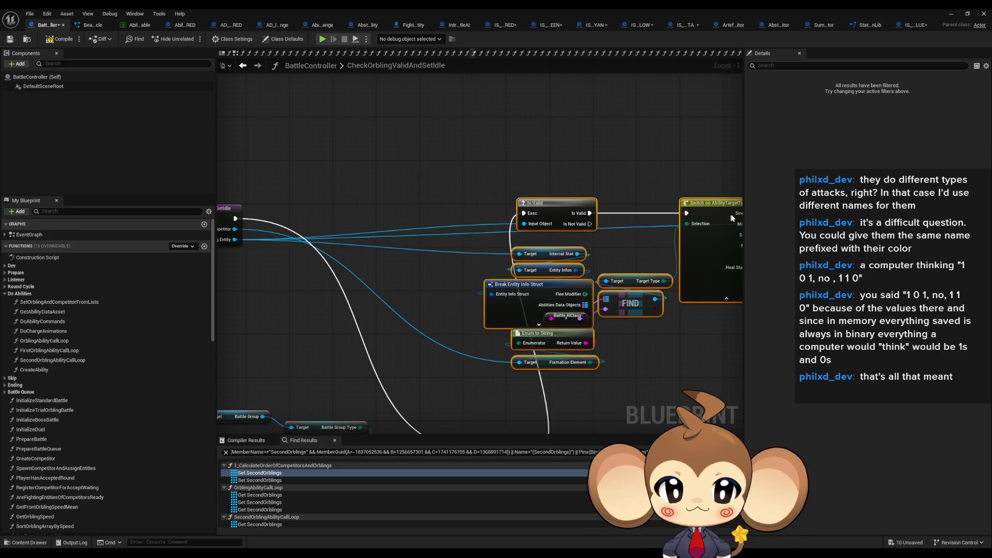
pyautogui.moveTo(404, 366); pyautogui.dragTo(494, 261)
pyautogui.click(494, 262)
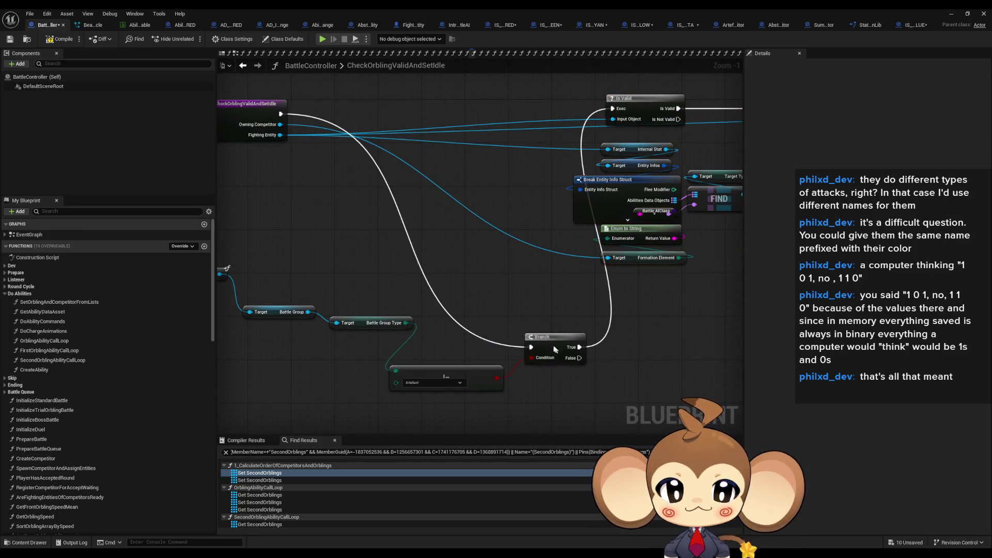
pyautogui.moveTo(568, 155); pyautogui.dragTo(443, 176)
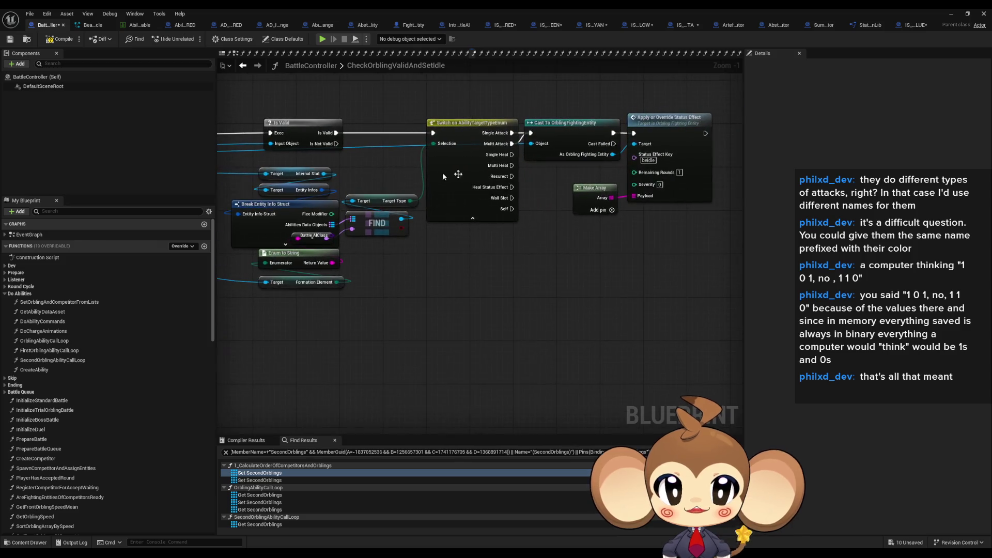
pyautogui.click(666, 123)
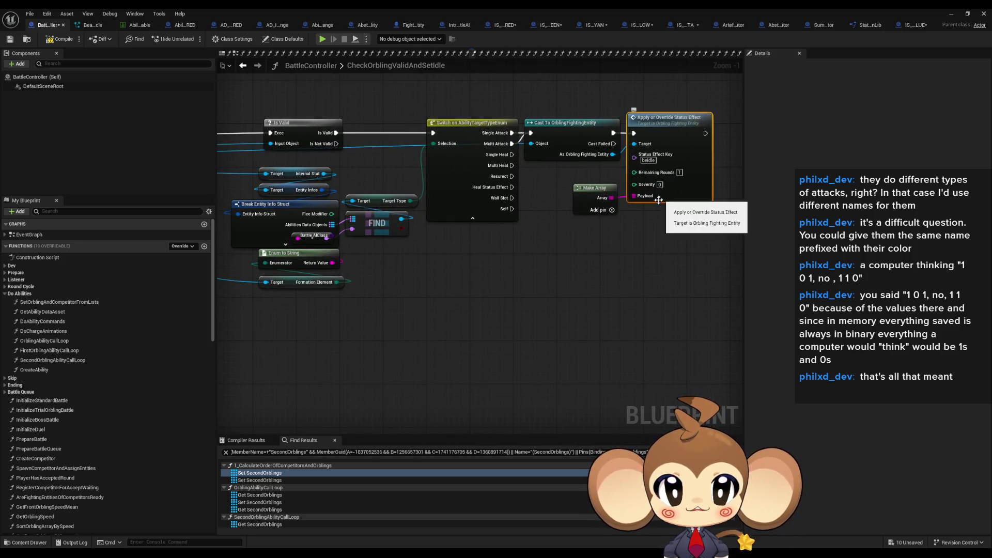
pyautogui.scroll(1, 656, 217)
pyautogui.moveTo(652, 215); pyautogui.dragTo(648, 259)
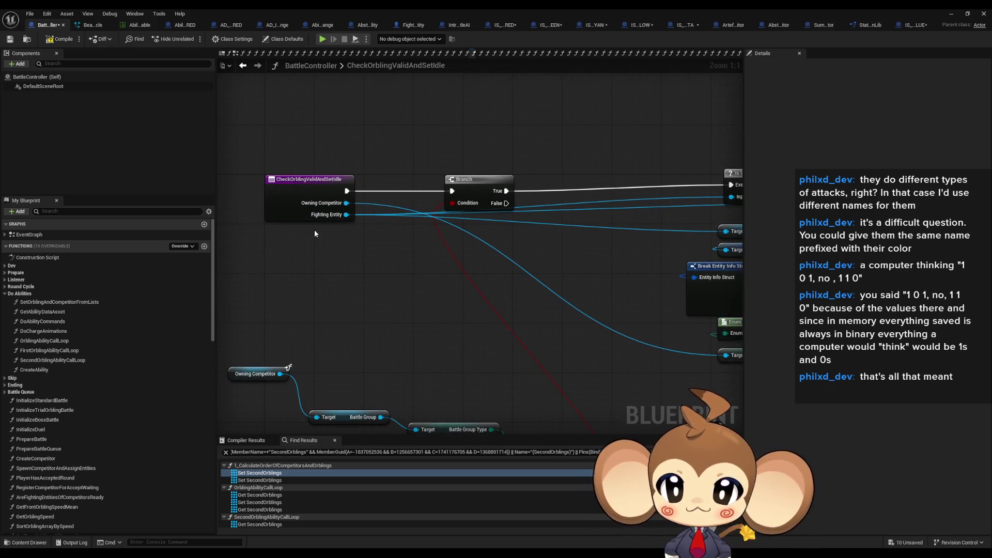
pyautogui.moveTo(276, 165); pyautogui.dragTo(316, 248)
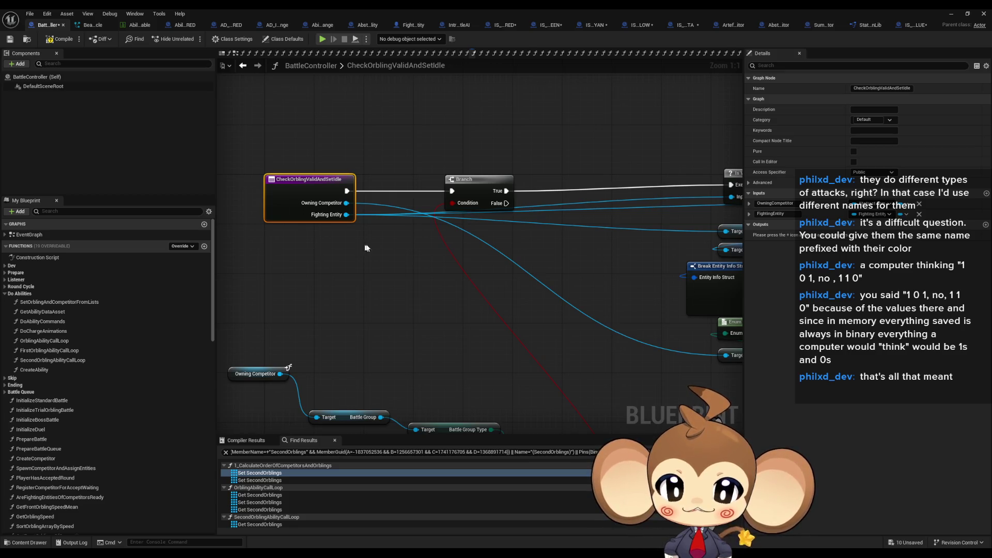
pyautogui.moveTo(452, 244); pyautogui.dragTo(327, 242)
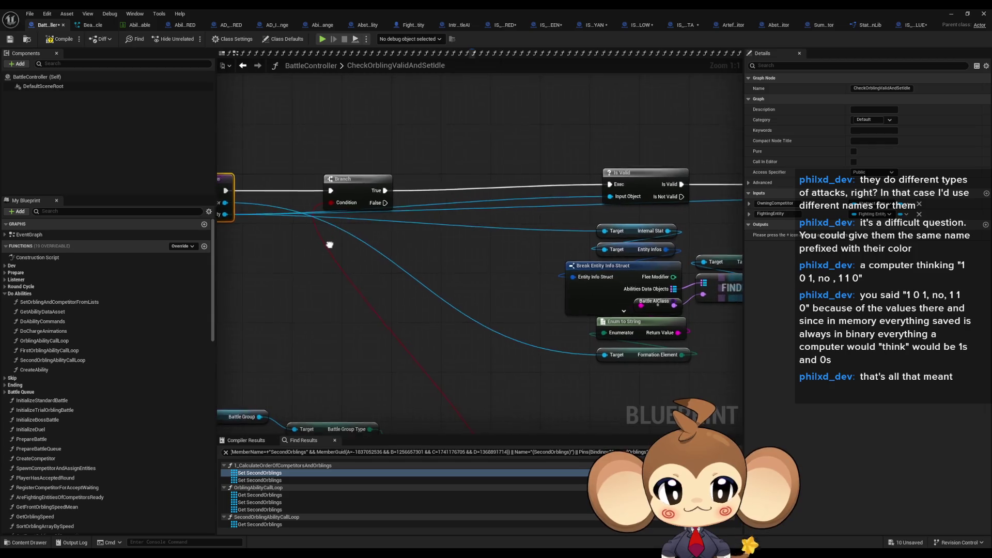
# Move the Enum to String, Formation Element and reroute nodes lower beneath Break Entity Info Struct
pyautogui.click(643, 184)
pyautogui.moveTo(589, 168); pyautogui.dragTo(179, 146)
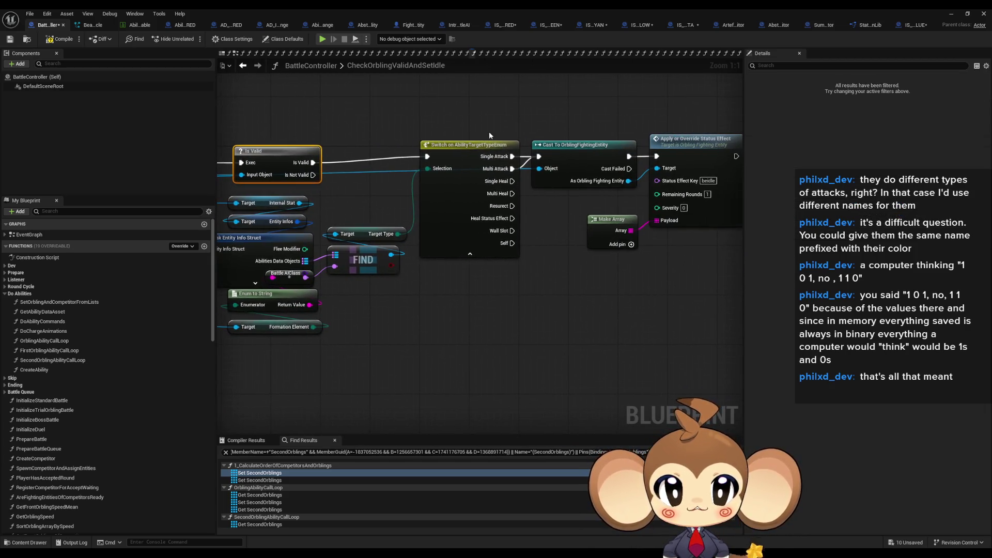
pyautogui.moveTo(288, 204)
pyautogui.mouseDown()
pyautogui.moveTo(607, 258)
pyautogui.moveTo(453, 305)
pyautogui.mouseUp()
pyautogui.click(534, 314)
pyautogui.keyDown('ctrl'); pyautogui.click(517, 283); pyautogui.keyUp('ctrl')
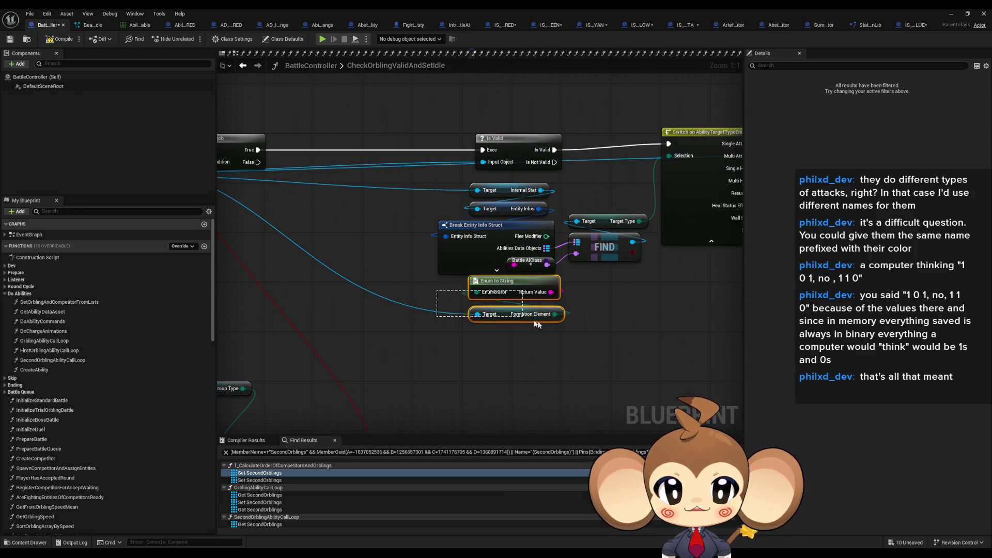
pyautogui.moveTo(510, 279); pyautogui.dragTo(511, 317)
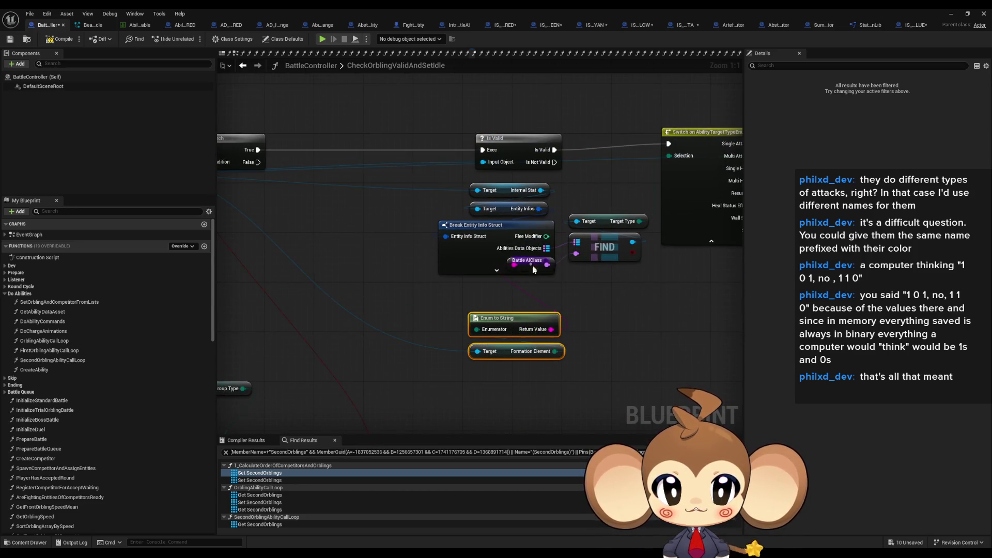
pyautogui.rightClick(537, 297)
pyautogui.click(511, 295)
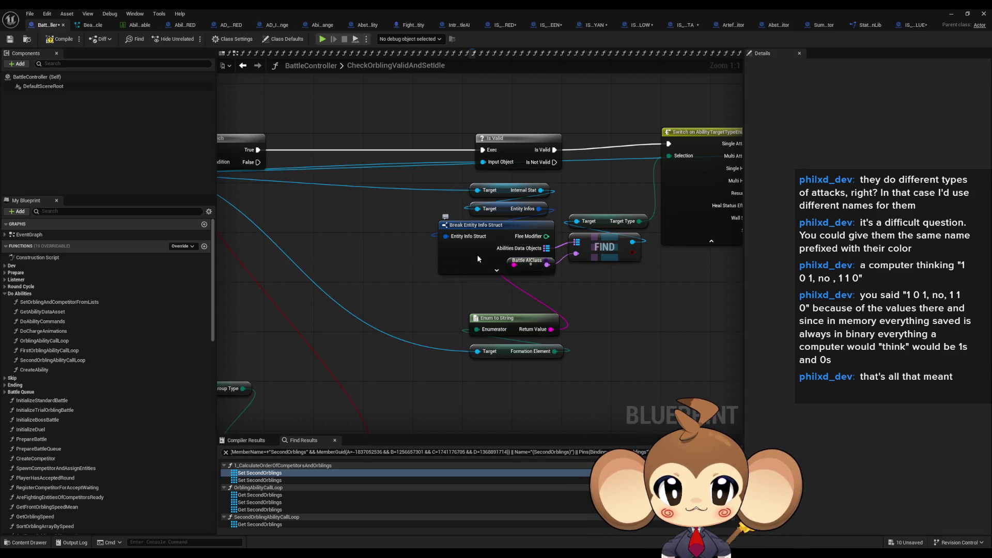
pyautogui.click(478, 258)
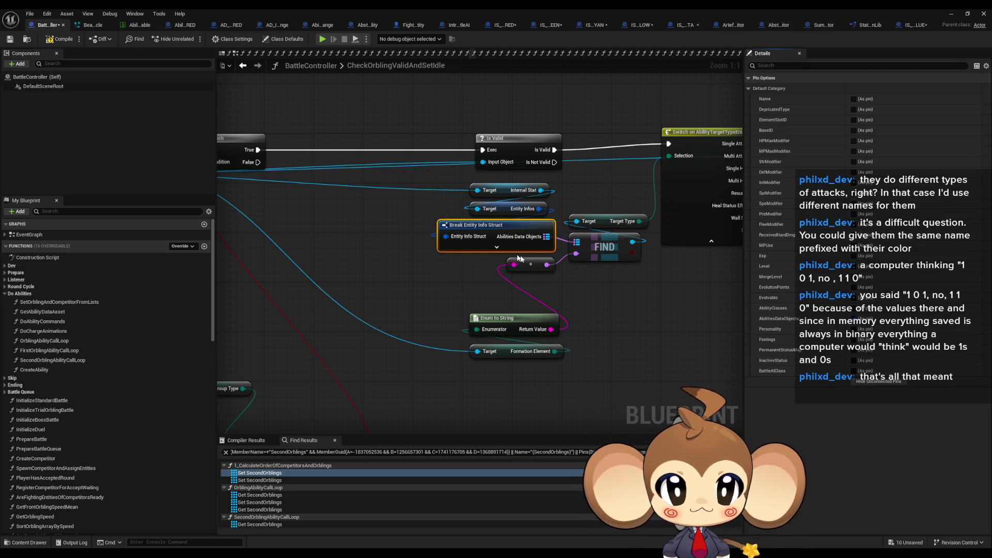
pyautogui.moveTo(520, 262)
pyautogui.mouseDown()
pyautogui.moveTo(526, 309)
pyautogui.moveTo(525, 300)
pyautogui.mouseUp()
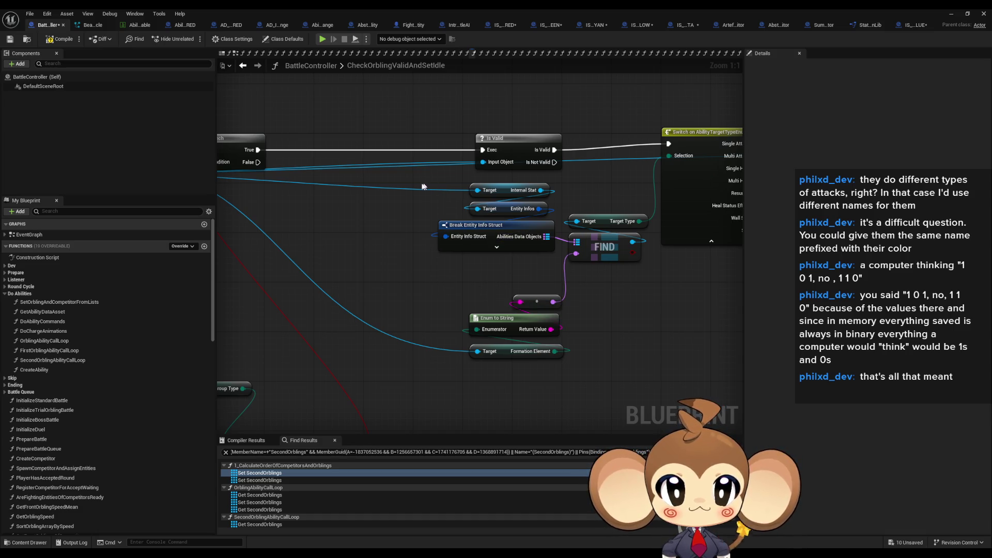
pyautogui.click(465, 226)
pyautogui.moveTo(423, 239); pyautogui.dragTo(619, 253)
pyautogui.click(356, 204)
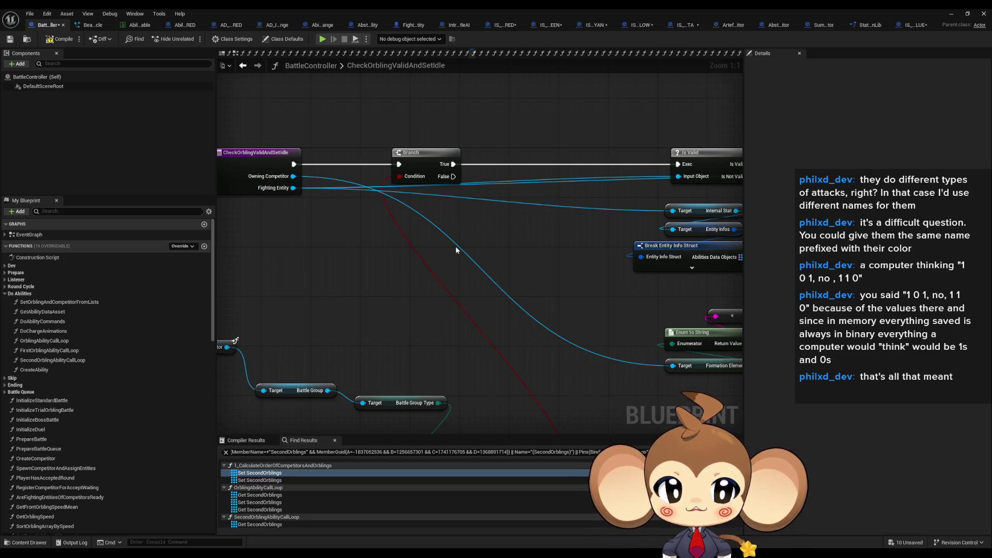
# Review the Switch, Cast, Make Array and Apply Status Effect nodes across the graph
pyautogui.moveTo(456, 250); pyautogui.dragTo(551, 282)
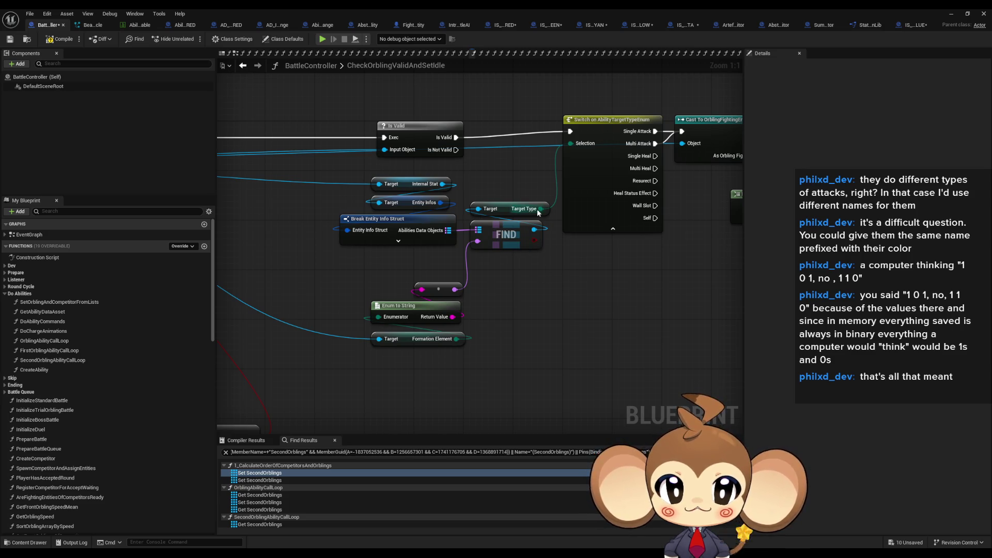
pyautogui.moveTo(527, 110)
pyautogui.mouseDown()
pyautogui.moveTo(628, 263)
pyautogui.moveTo(477, 320)
pyautogui.mouseUp()
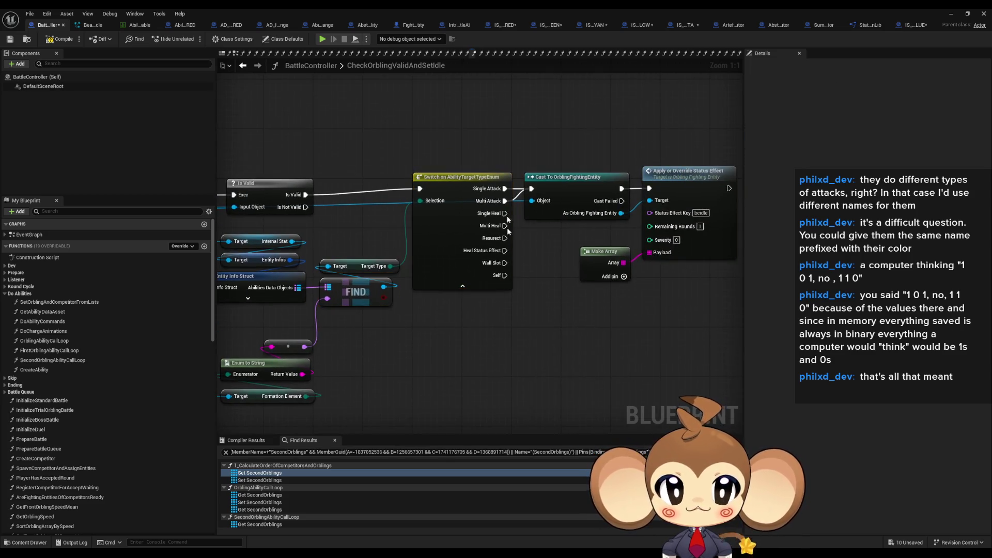
pyautogui.moveTo(744, 282); pyautogui.dragTo(466, 135)
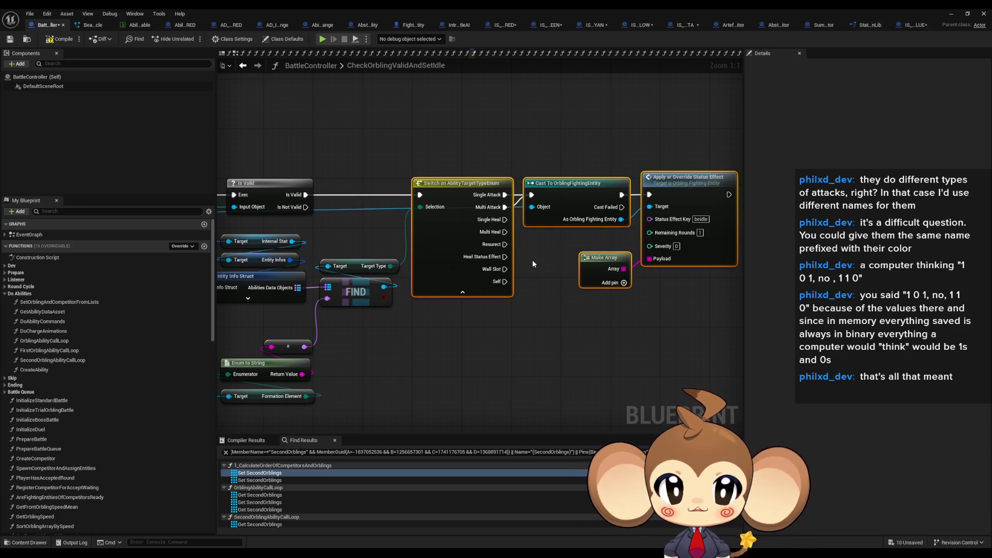
pyautogui.moveTo(532, 259)
pyautogui.mouseDown()
pyautogui.moveTo(484, 229)
pyautogui.moveTo(599, 282)
pyautogui.mouseUp()
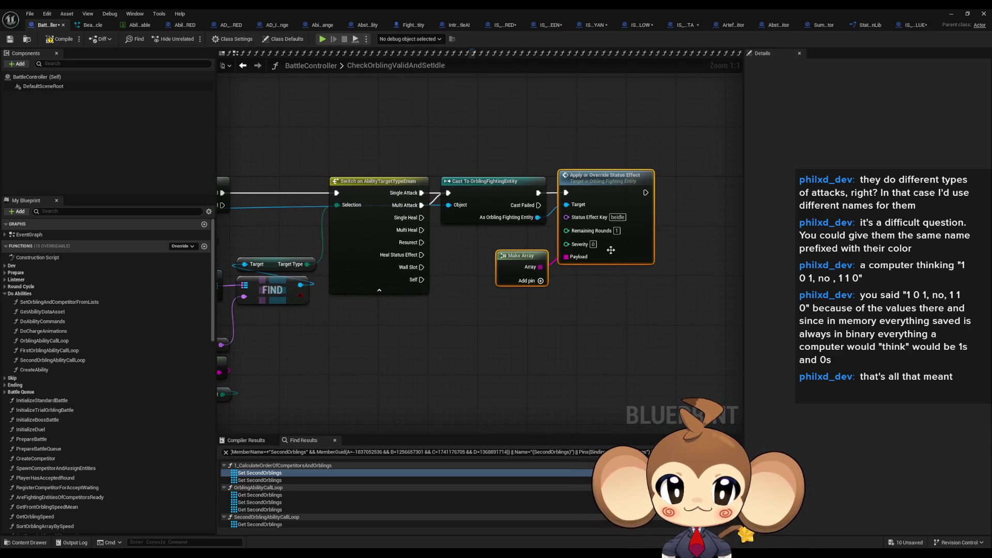
pyautogui.click(656, 265)
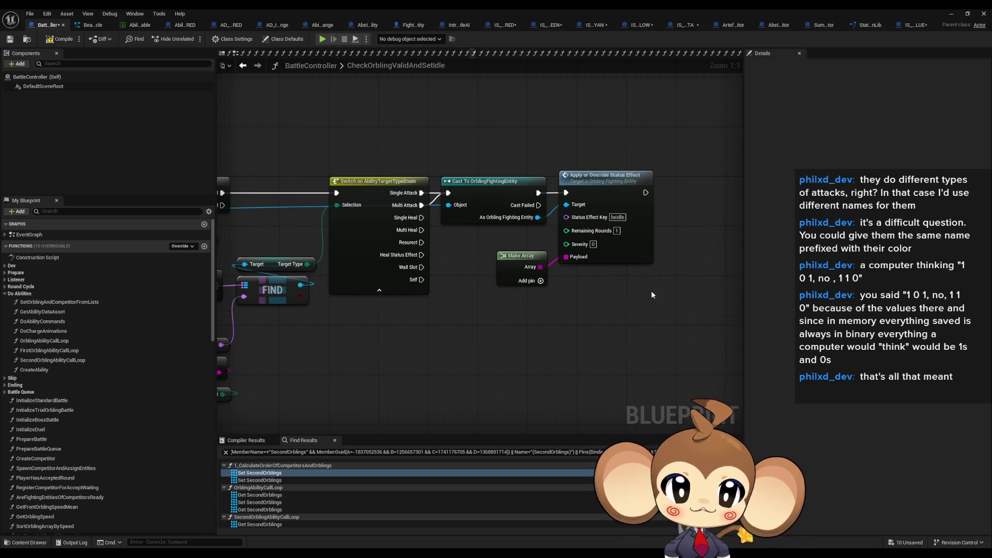
pyautogui.click(440, 228)
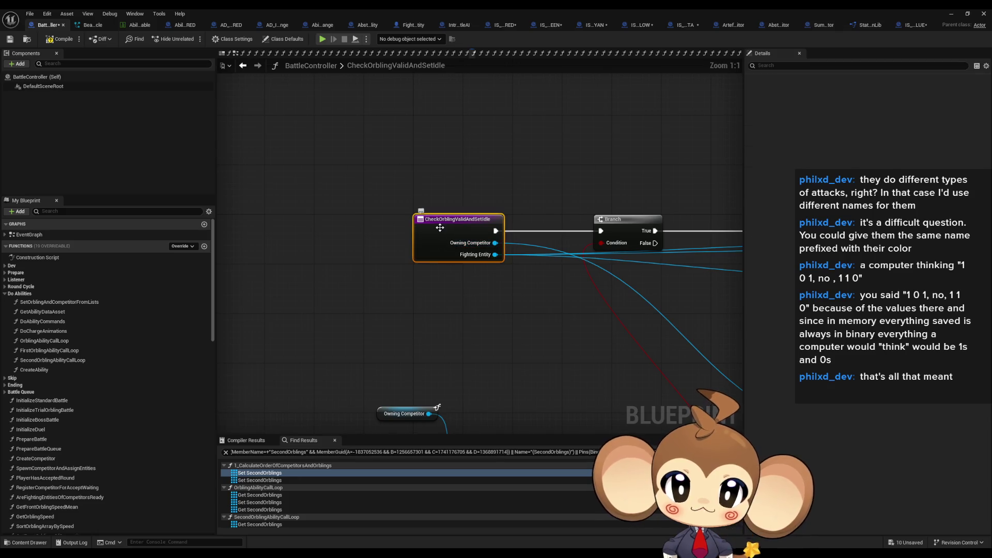
pyautogui.scroll(-3, 523, 276)
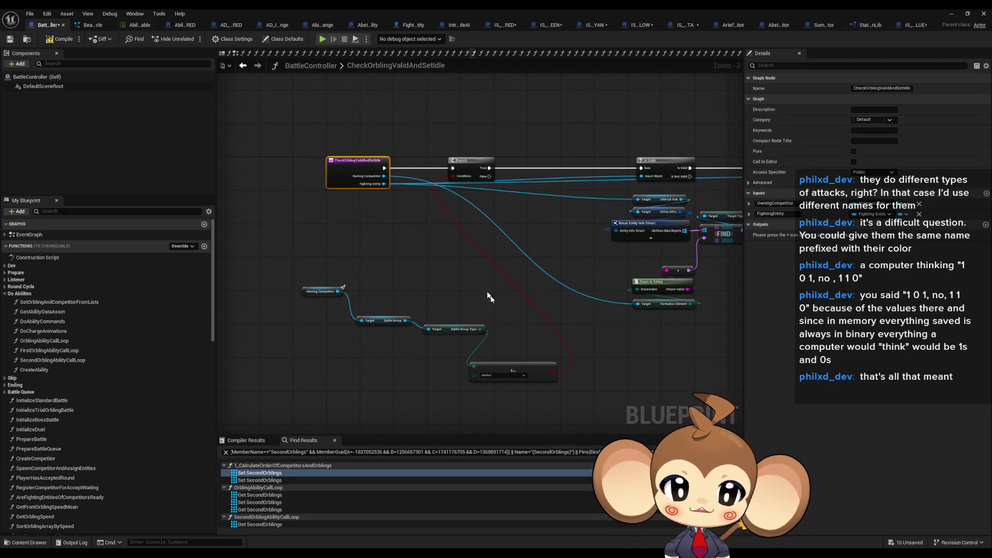
pyautogui.scroll(3, 503, 352)
# Stack the Owning Competitor, Battle Group and Battle Group Type getters compactly below the Branch
pyautogui.moveTo(480, 317)
pyautogui.mouseDown()
pyautogui.moveTo(467, 357)
pyautogui.moveTo(446, 373)
pyautogui.moveTo(452, 379)
pyautogui.mouseUp()
pyautogui.moveTo(392, 301)
pyautogui.mouseDown()
pyautogui.moveTo(418, 345)
pyautogui.moveTo(441, 351)
pyautogui.mouseUp()
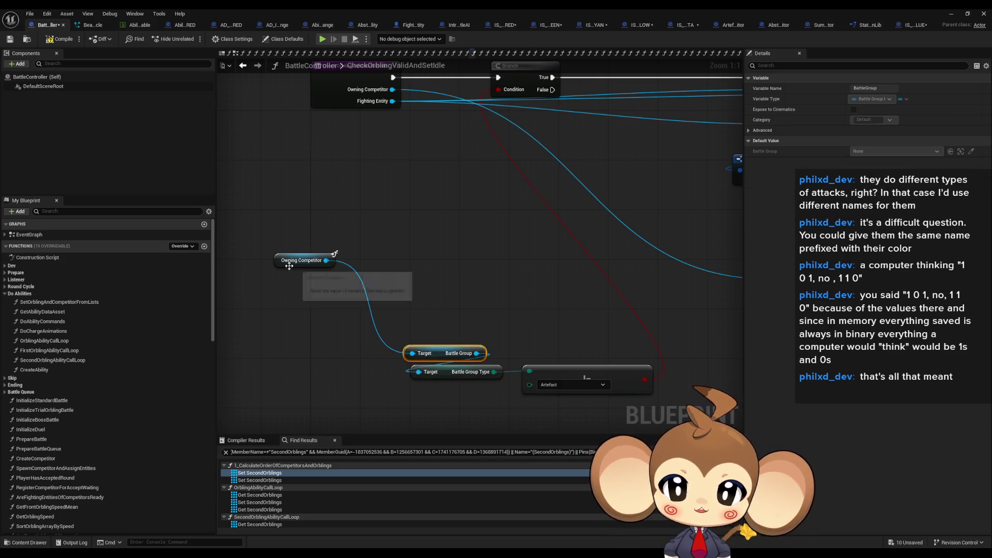
pyautogui.moveTo(289, 266); pyautogui.dragTo(419, 338)
pyautogui.click(428, 316)
pyautogui.scroll(-3, 413, 305)
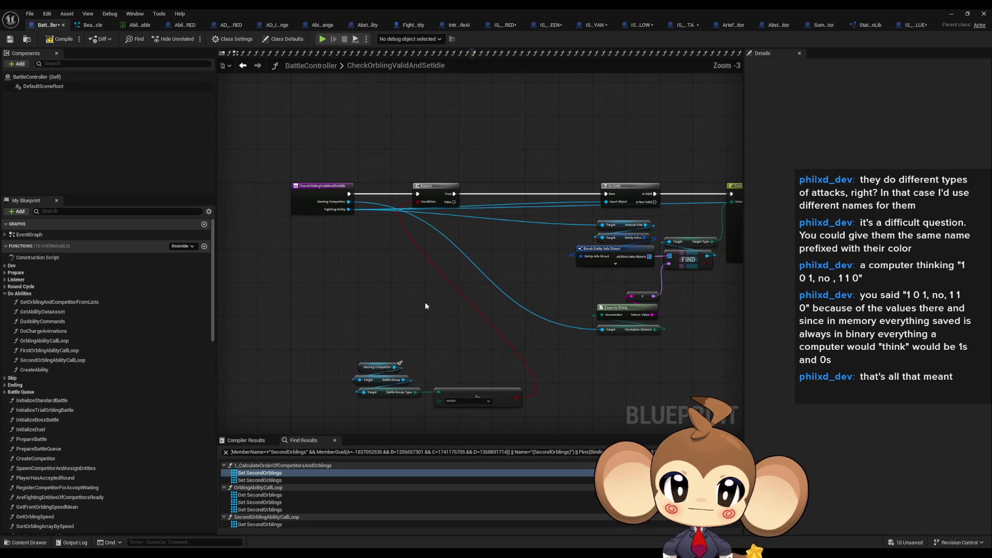
pyautogui.moveTo(403, 293); pyautogui.dragTo(223, 258)
pyautogui.scroll(2, 445, 282)
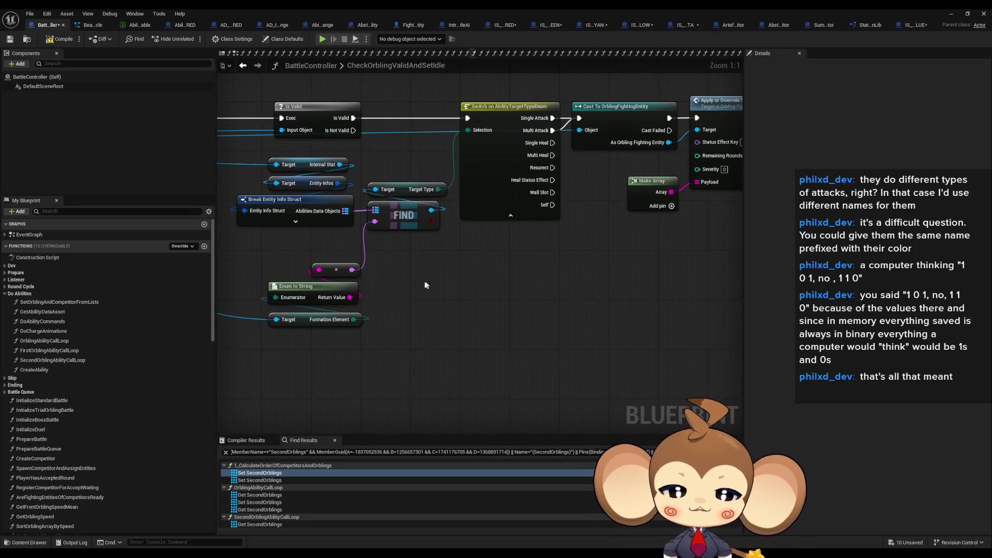
pyautogui.scroll(1, 445, 283)
pyautogui.scroll(-1, 435, 277)
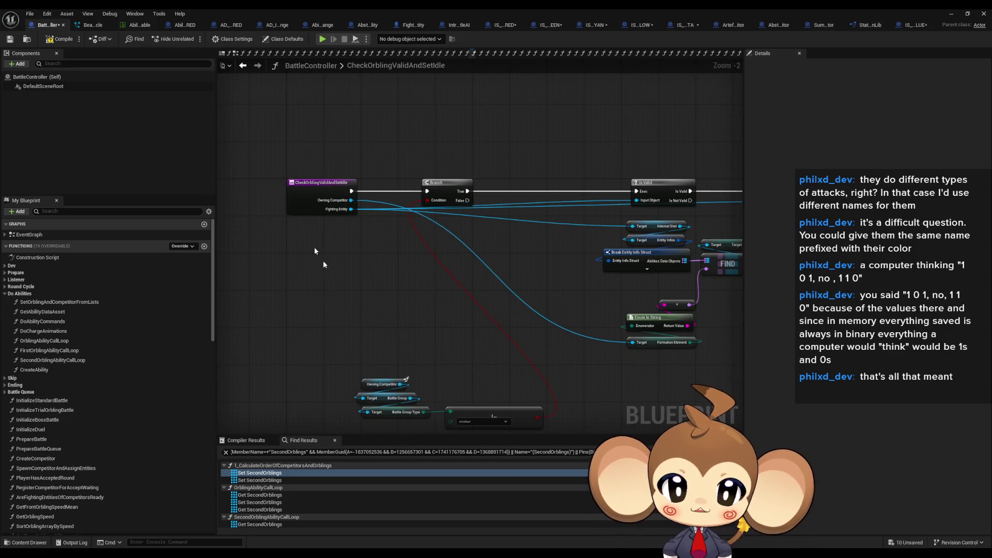
pyautogui.scroll(1, 323, 260)
pyautogui.rightClick(296, 170)
# Find references to CheckOrblingValidAndSetIdle and open its caller MakeAttackAbilityPlayerOrblingsIdle
pyautogui.moveTo(340, 256)
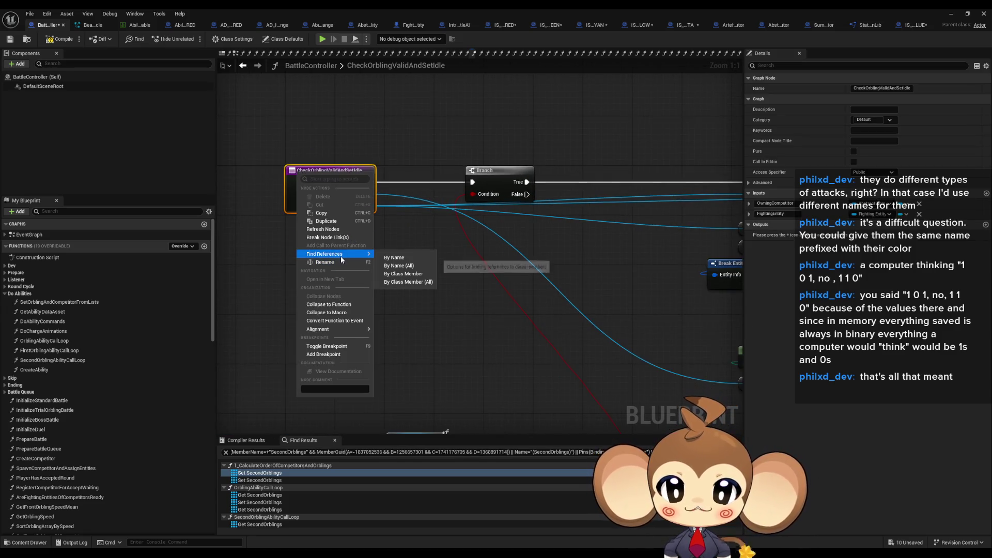
pyautogui.click(403, 278)
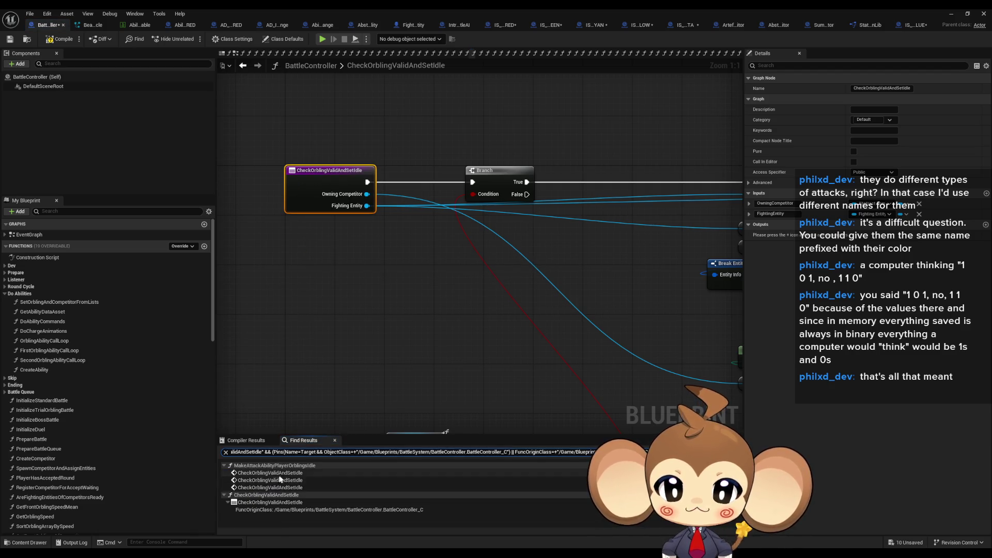
pyautogui.doubleClick(308, 474)
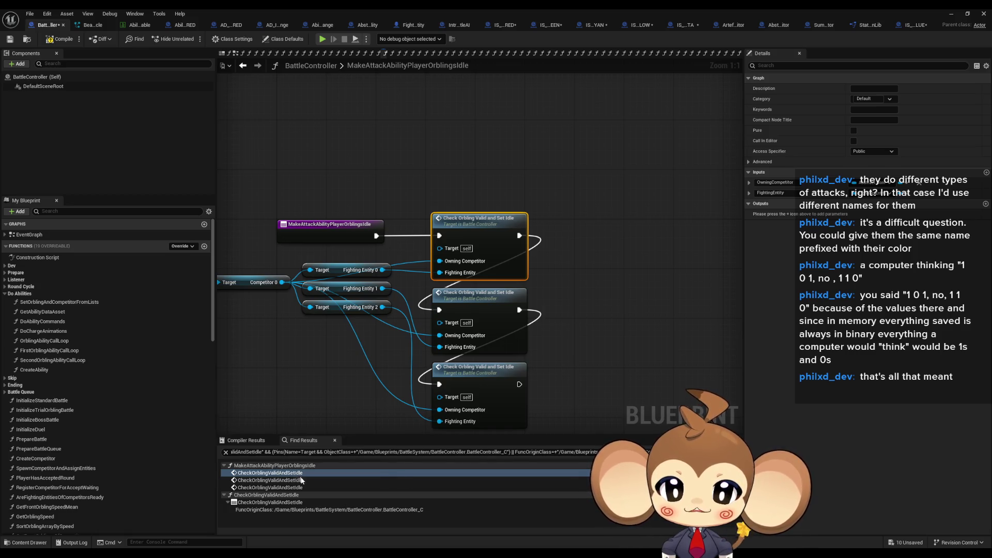
pyautogui.moveTo(347, 394)
pyautogui.mouseDown()
pyautogui.moveTo(405, 358)
pyautogui.moveTo(468, 358)
pyautogui.mouseUp()
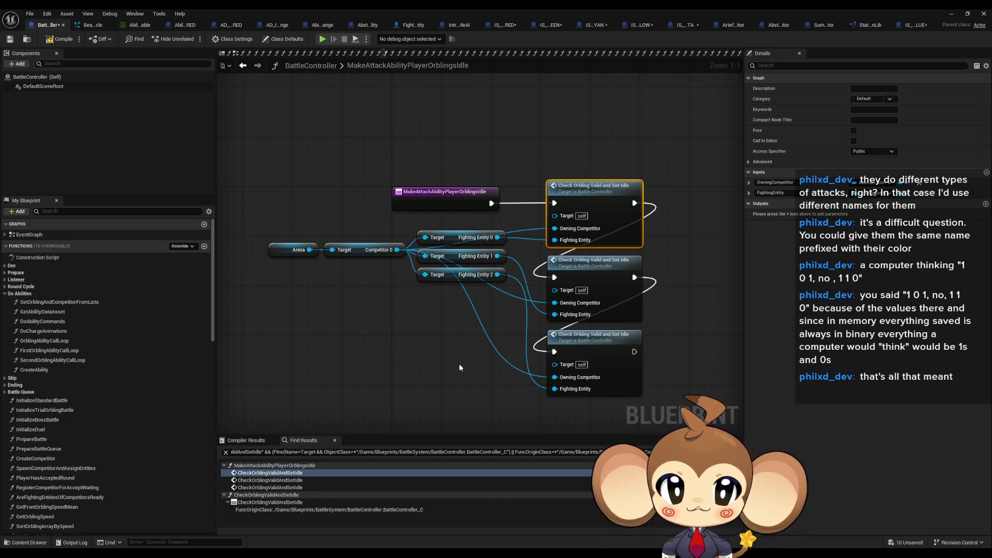
pyautogui.click(437, 204)
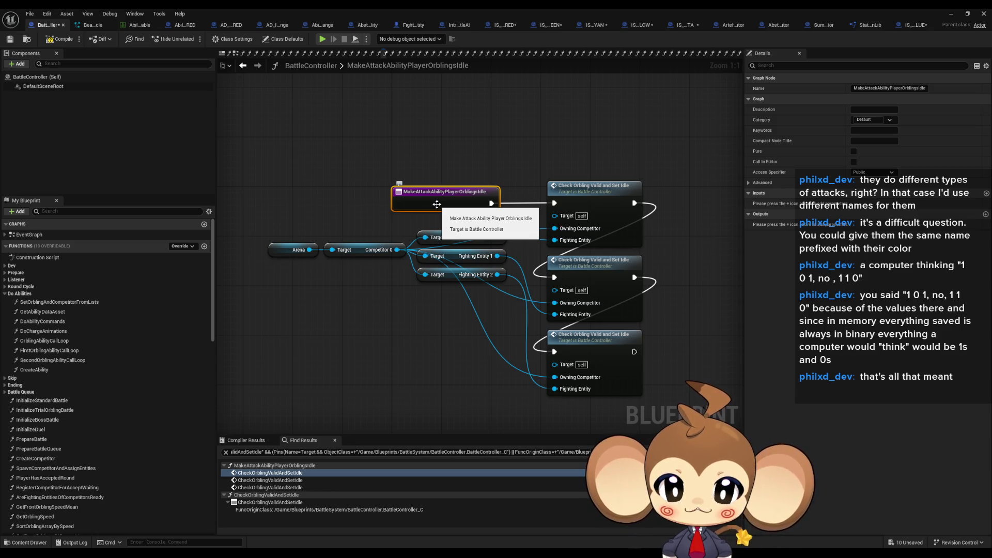
# Re-run the CheckOrblingValidAndSetIdle reference search and return to the MakeAttackAbilityPlayerOrblingsIdle graph
pyautogui.doubleClick(580, 195)
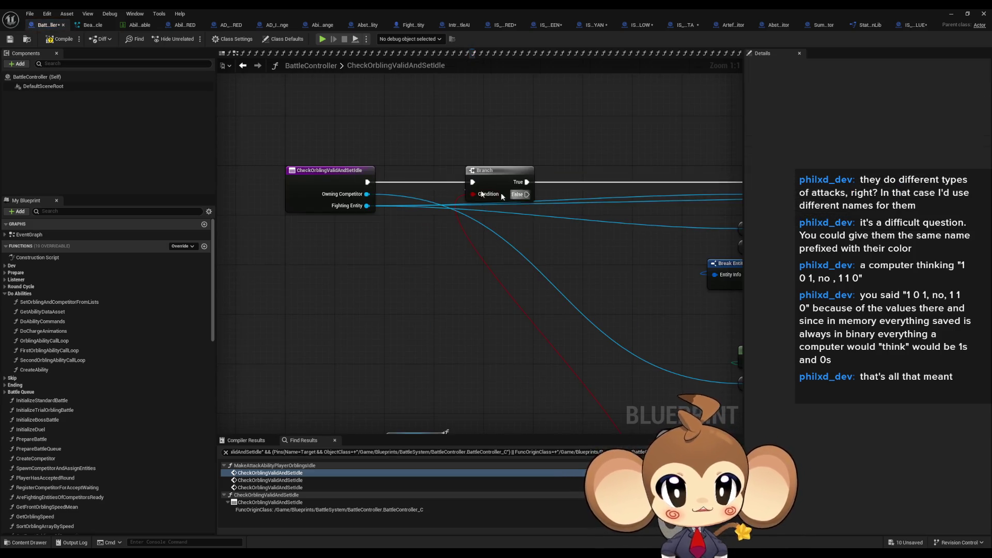
pyautogui.rightClick(324, 171)
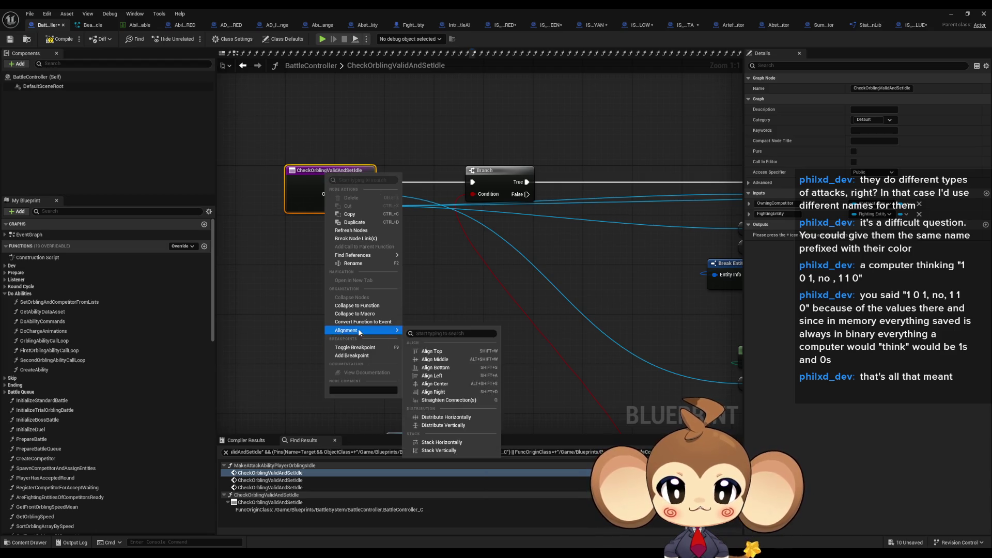
pyautogui.moveTo(358, 257)
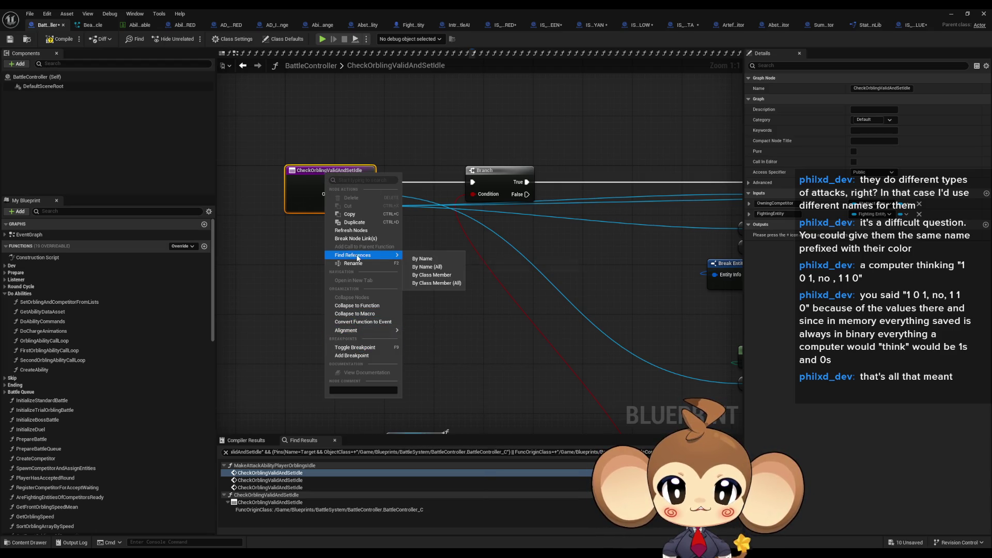
pyautogui.click(434, 286)
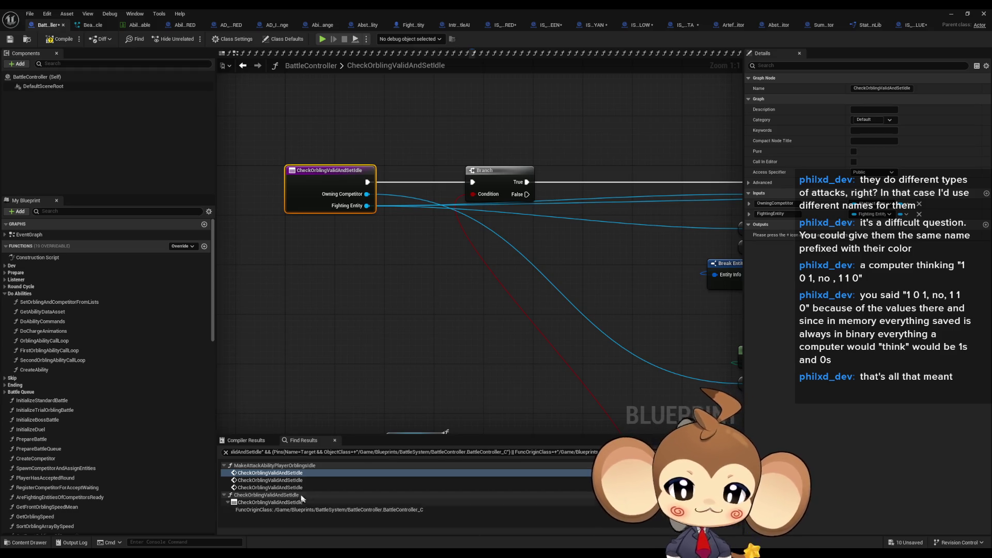
pyautogui.click(270, 473)
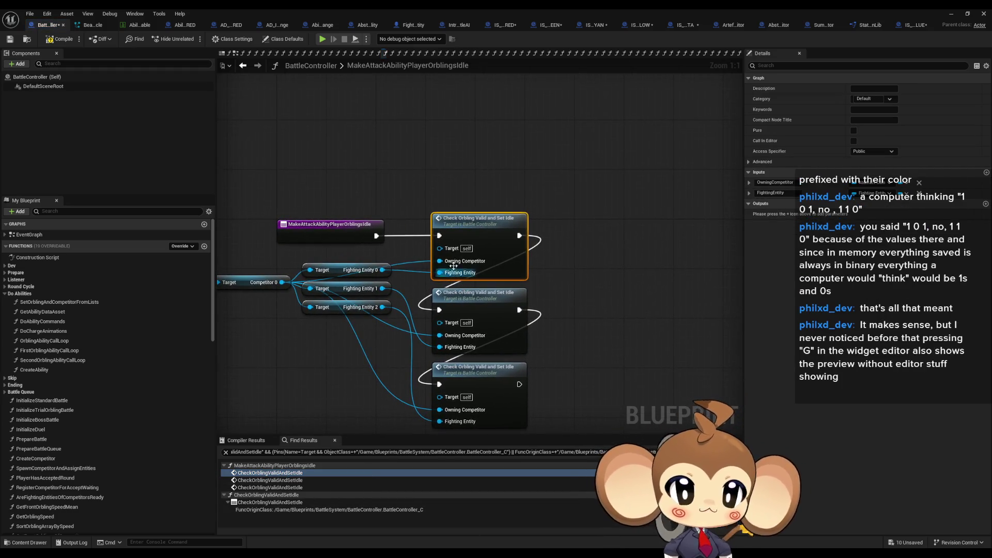
# Find References By Class Member on MakeAttackAbilityPlayerOrblingsIdle
pyautogui.rightClick(366, 232)
pyautogui.moveTo(402, 312)
pyautogui.click(280, 331)
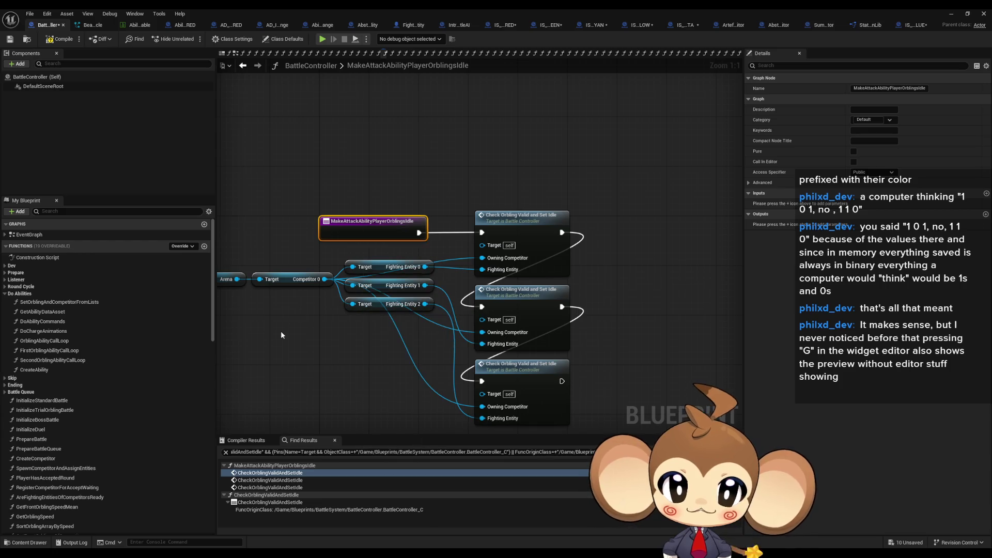
pyautogui.moveTo(350, 216); pyautogui.dragTo(406, 200)
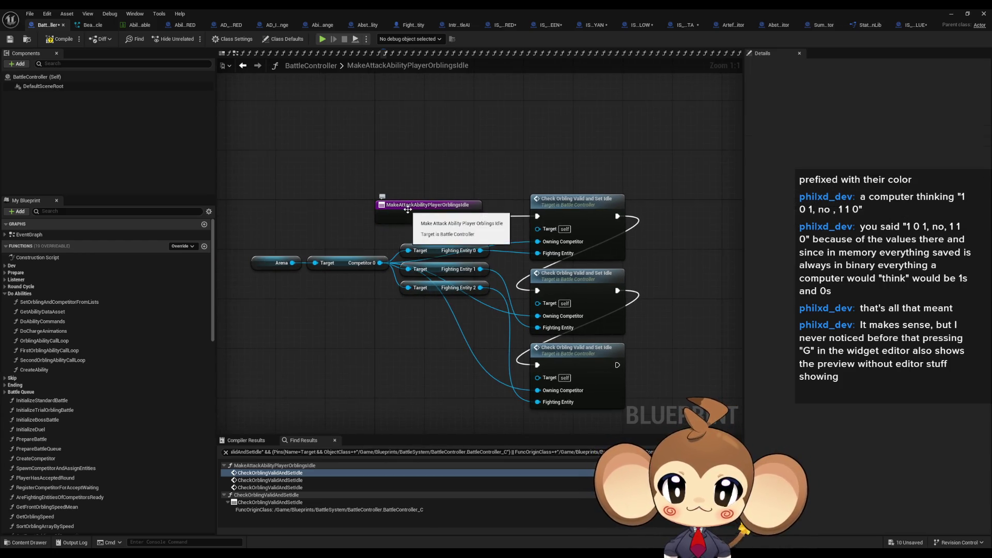
pyautogui.rightClick(549, 218)
pyautogui.moveTo(582, 300)
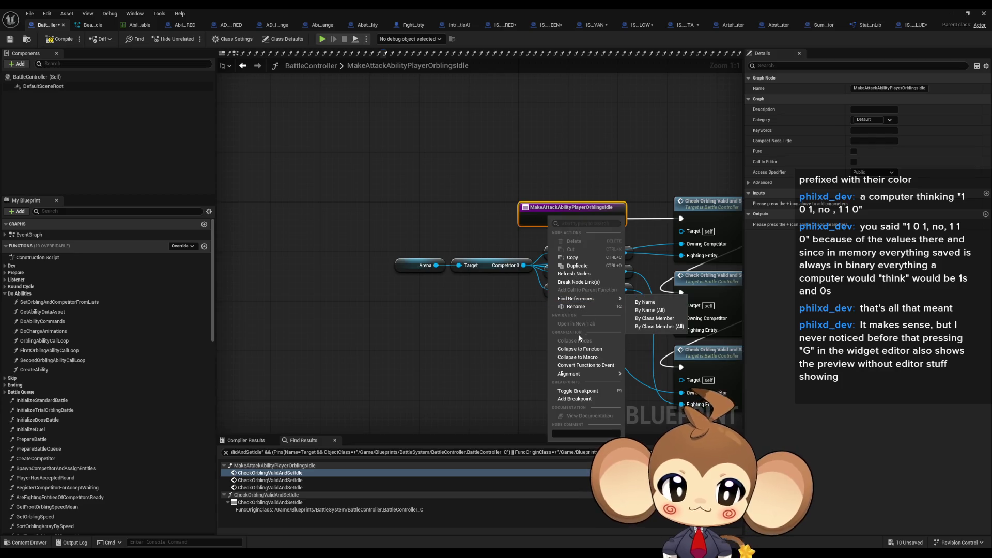
pyautogui.click(655, 320)
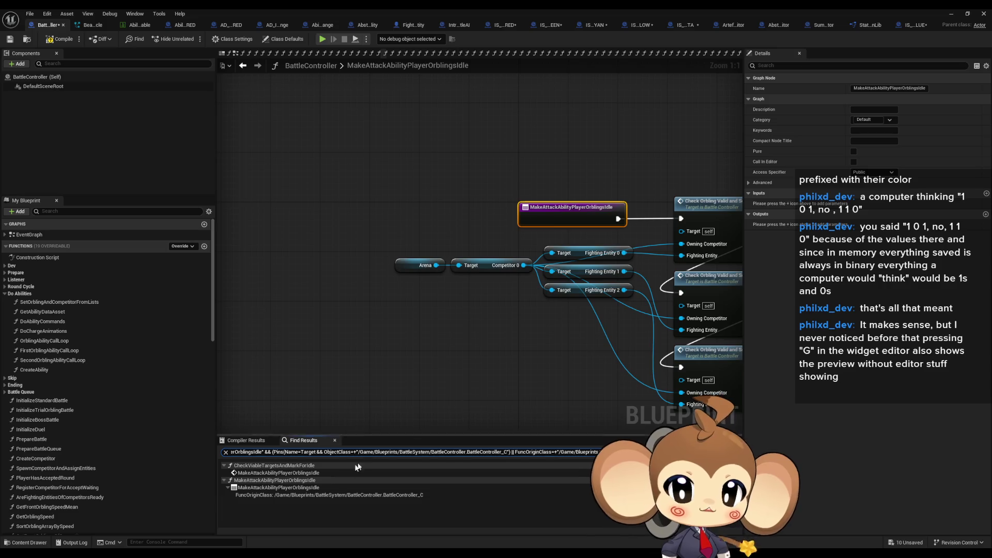
# Open CheckViableTargetsAndMarkForIdle and review its Check Valid and Alive, OR and Is Valid nodes
pyautogui.doubleClick(356, 473)
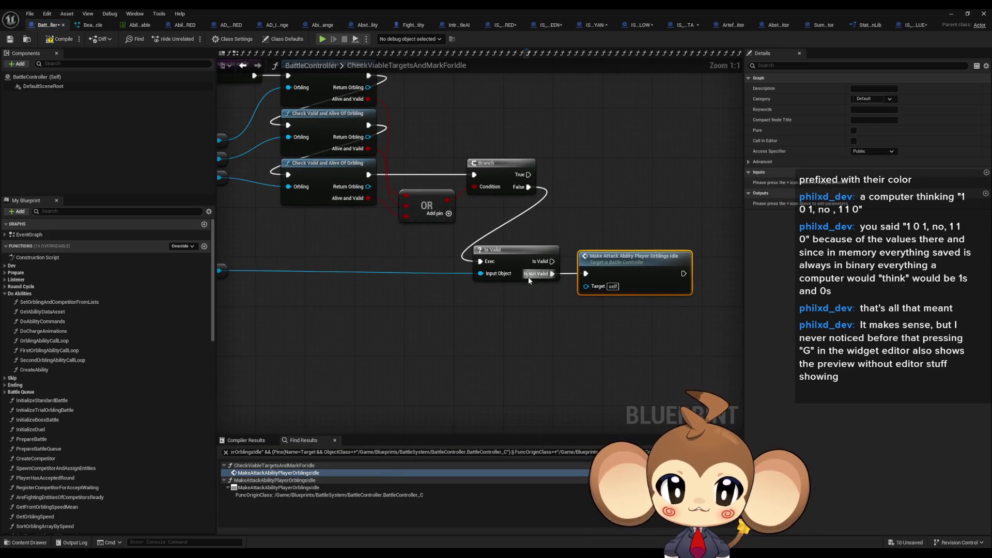
pyautogui.click(393, 289)
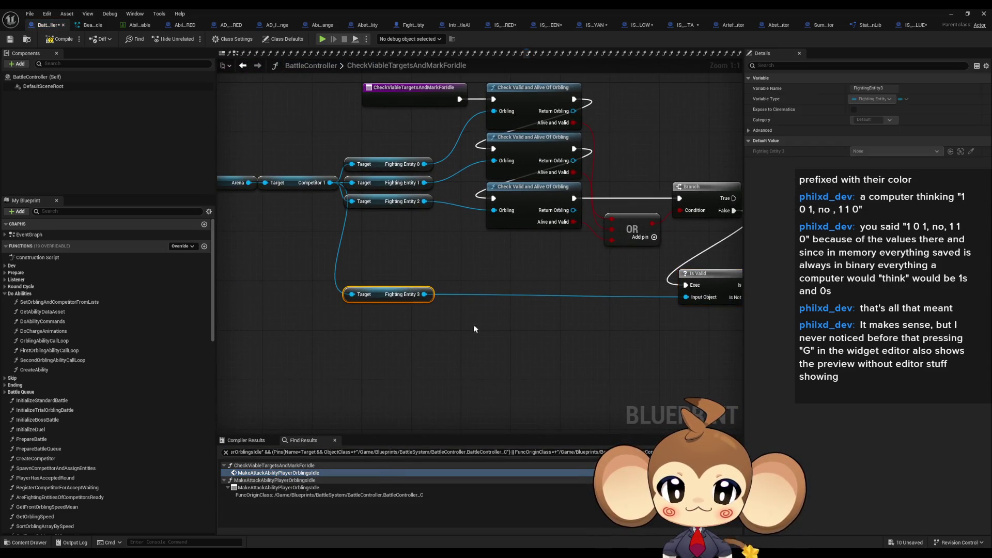
pyautogui.moveTo(493, 327)
pyautogui.mouseDown()
pyautogui.moveTo(640, 345)
pyautogui.moveTo(618, 358)
pyautogui.moveTo(562, 358)
pyautogui.moveTo(528, 416)
pyautogui.mouseUp()
pyautogui.moveTo(391, 143)
pyautogui.mouseDown()
pyautogui.moveTo(458, 187)
pyautogui.moveTo(516, 200)
pyautogui.mouseUp()
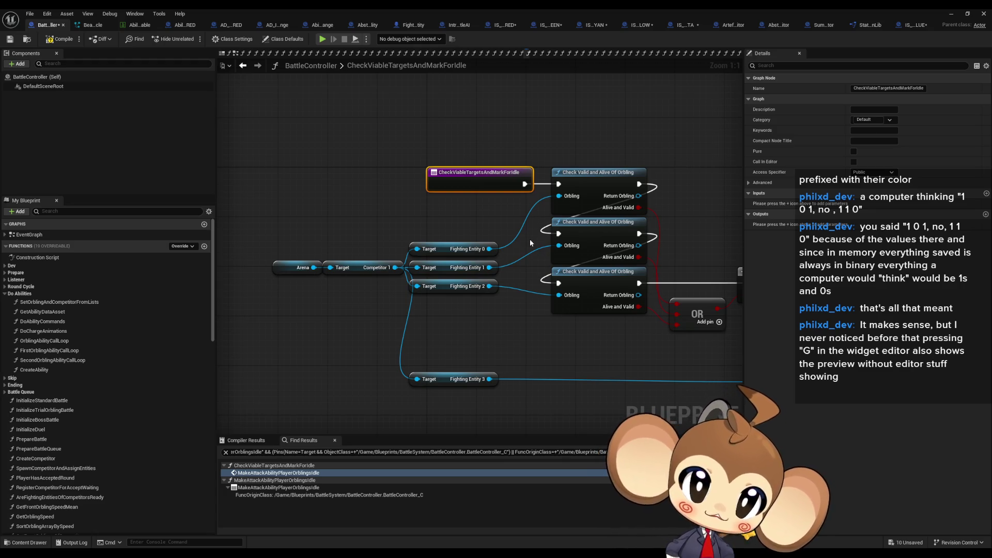
pyautogui.click(600, 201)
pyautogui.moveTo(640, 197); pyautogui.dragTo(505, 197)
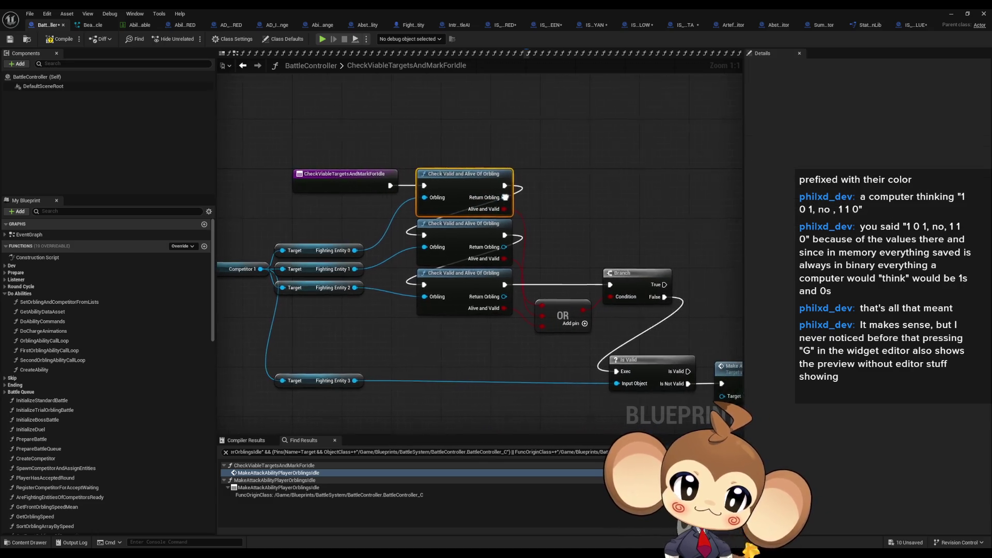
pyautogui.click(554, 325)
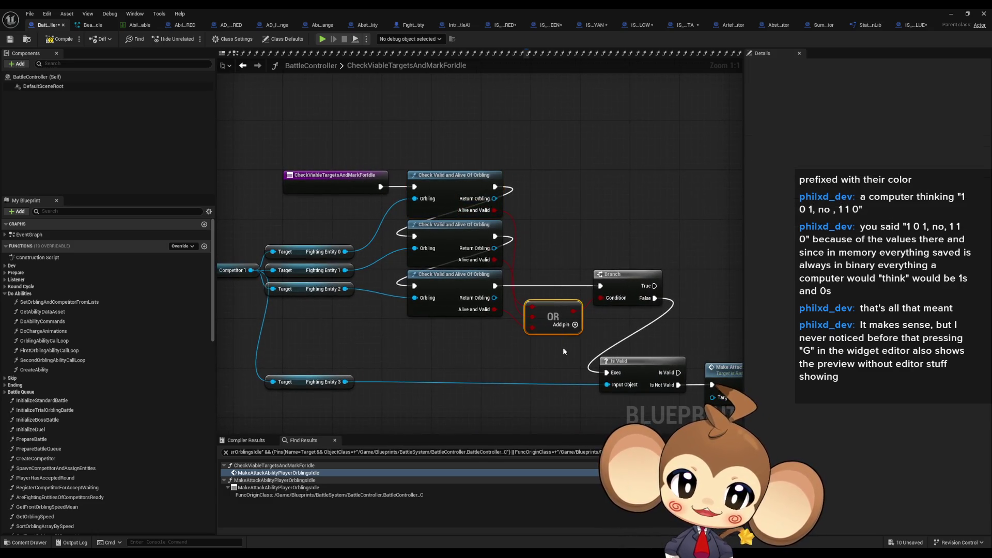
pyautogui.moveTo(563, 348)
pyautogui.mouseDown()
pyautogui.moveTo(511, 308)
pyautogui.moveTo(418, 275)
pyautogui.mouseUp()
# Descend through the Make Attack Ability Player Orblings Idle call into CheckOrblingValidAndSetIdle
pyautogui.click(641, 318)
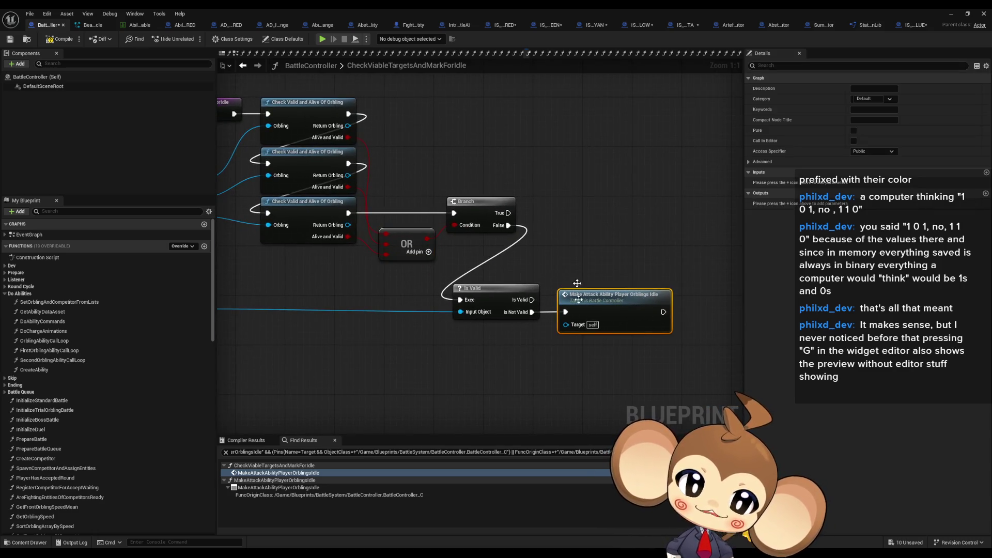
pyautogui.moveTo(612, 332)
pyautogui.mouseDown()
pyautogui.moveTo(698, 341)
pyautogui.moveTo(646, 330)
pyautogui.moveTo(672, 336)
pyautogui.moveTo(601, 298)
pyautogui.mouseUp()
pyautogui.doubleClick(627, 301)
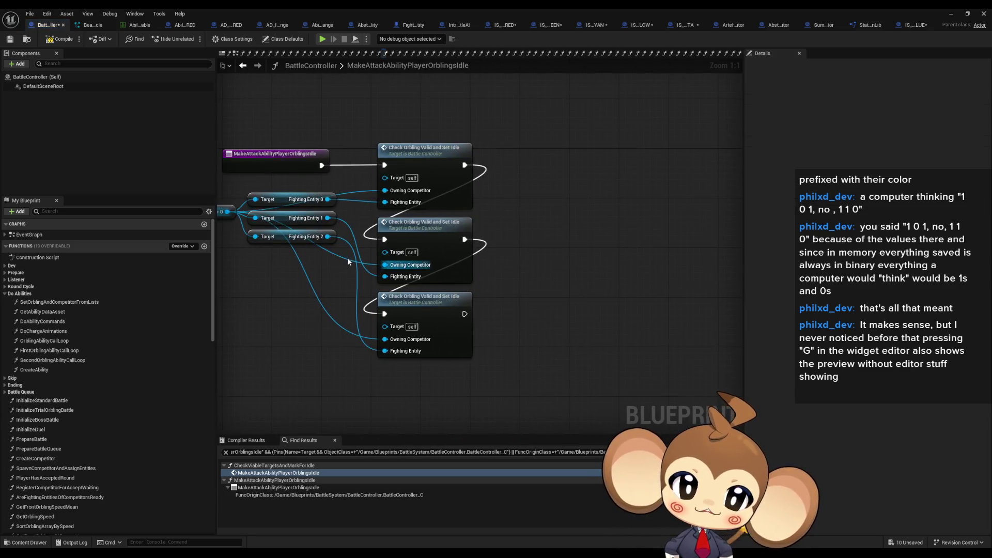
pyautogui.moveTo(413, 241); pyautogui.dragTo(468, 252)
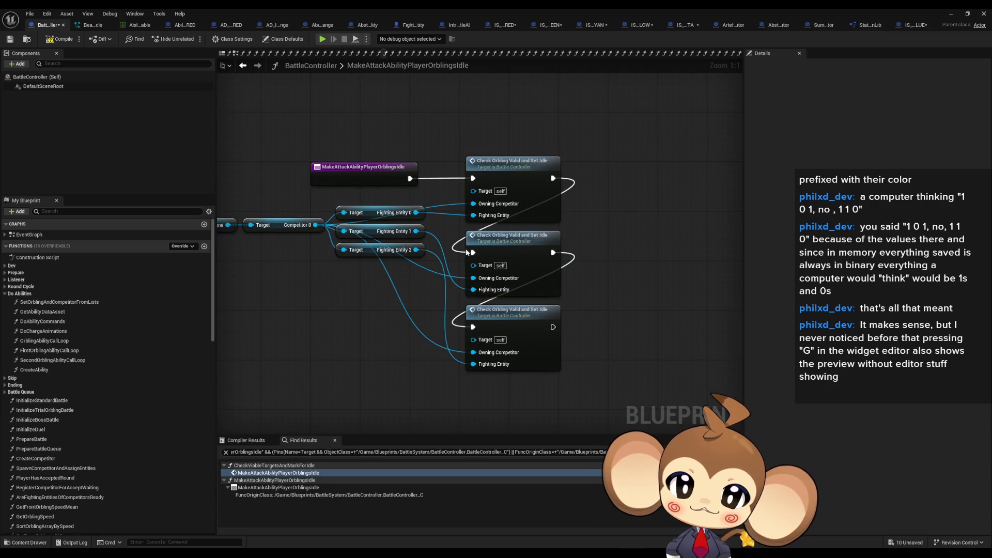
pyautogui.doubleClick(510, 167)
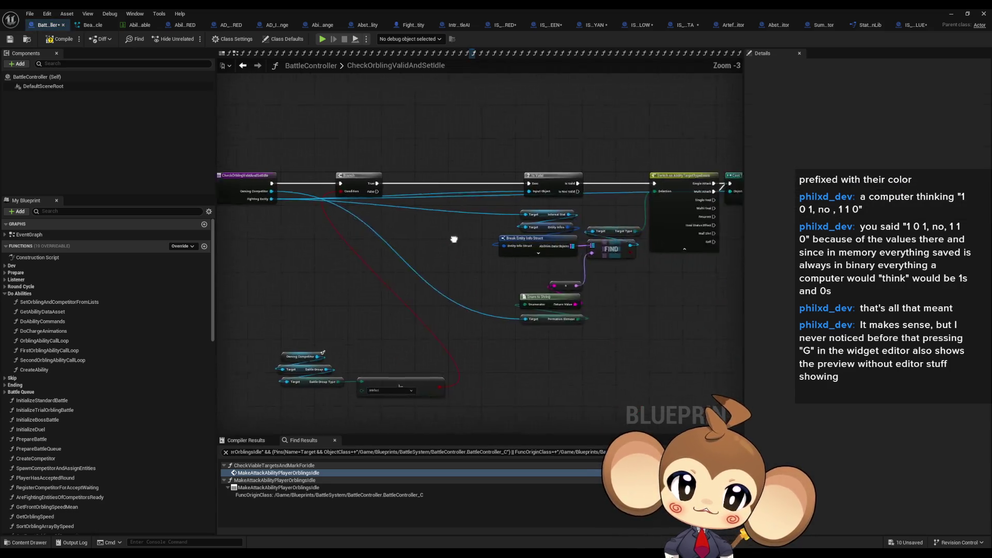
# Pan and zoom the graph to review the Switch and Apply or Override Status Effect nodes
pyautogui.moveTo(453, 239); pyautogui.dragTo(303, 235)
pyautogui.scroll(1, 572, 246)
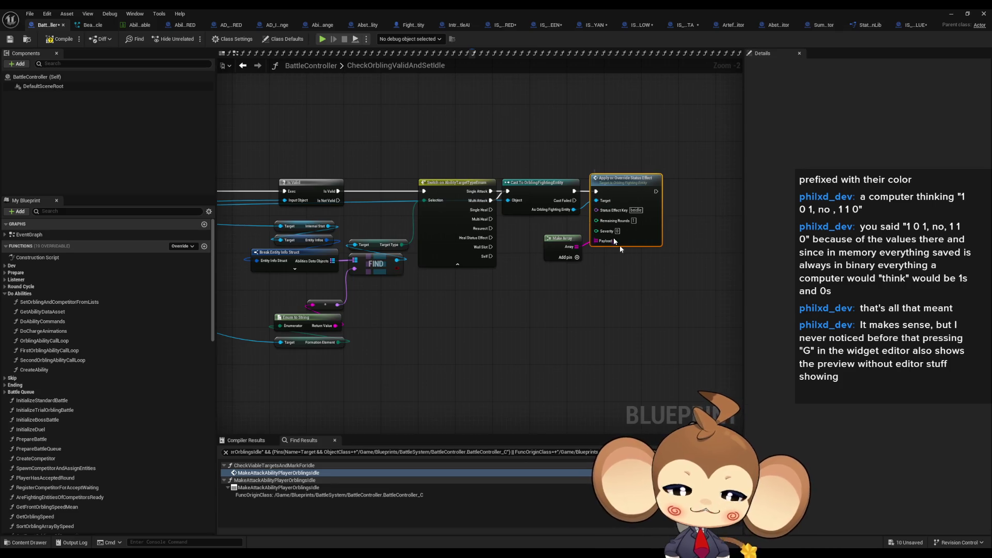
pyautogui.scroll(2, 562, 261)
pyautogui.moveTo(410, 111)
pyautogui.mouseDown()
pyautogui.moveTo(598, 128)
pyautogui.moveTo(590, 311)
pyautogui.moveTo(455, 310)
pyautogui.mouseUp()
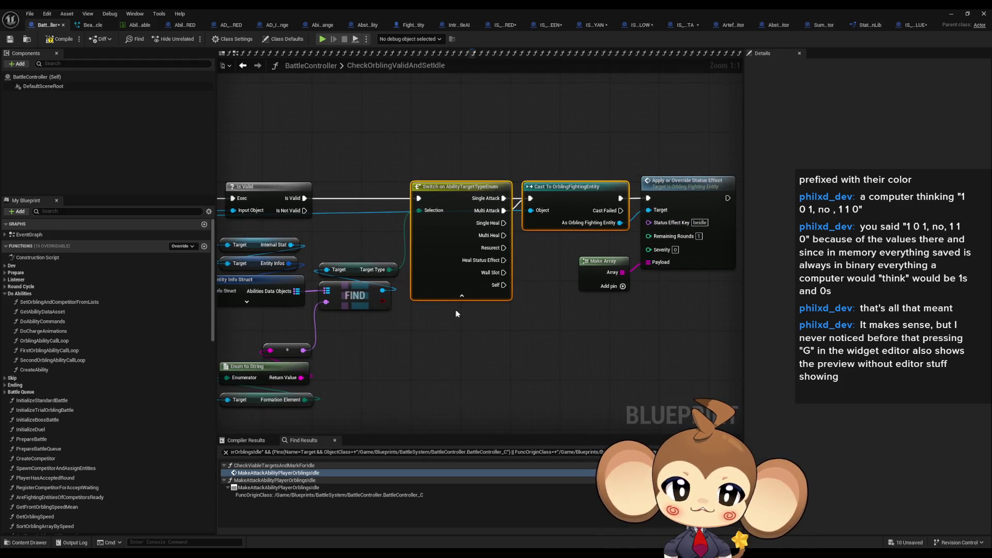
pyautogui.moveTo(646, 152); pyautogui.dragTo(689, 278)
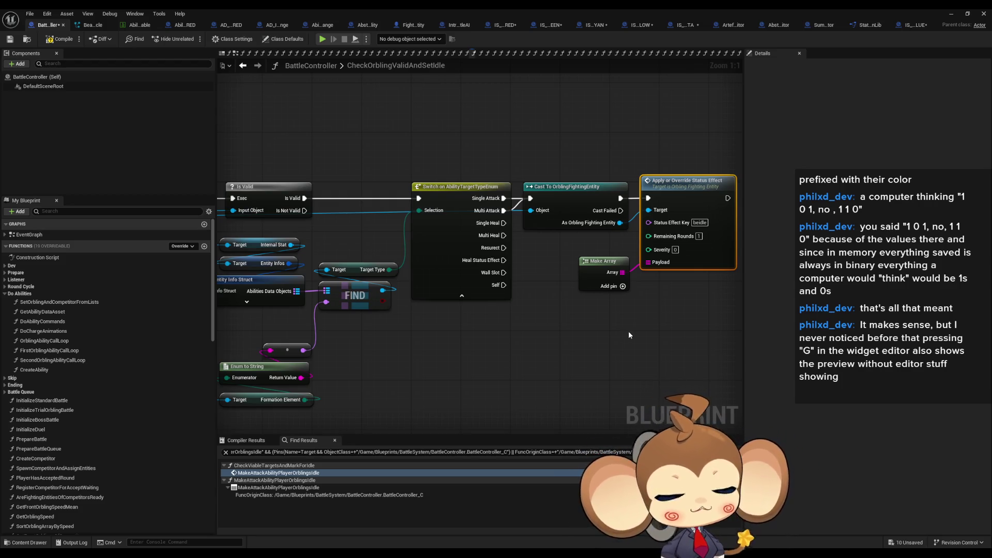
pyautogui.click(635, 376)
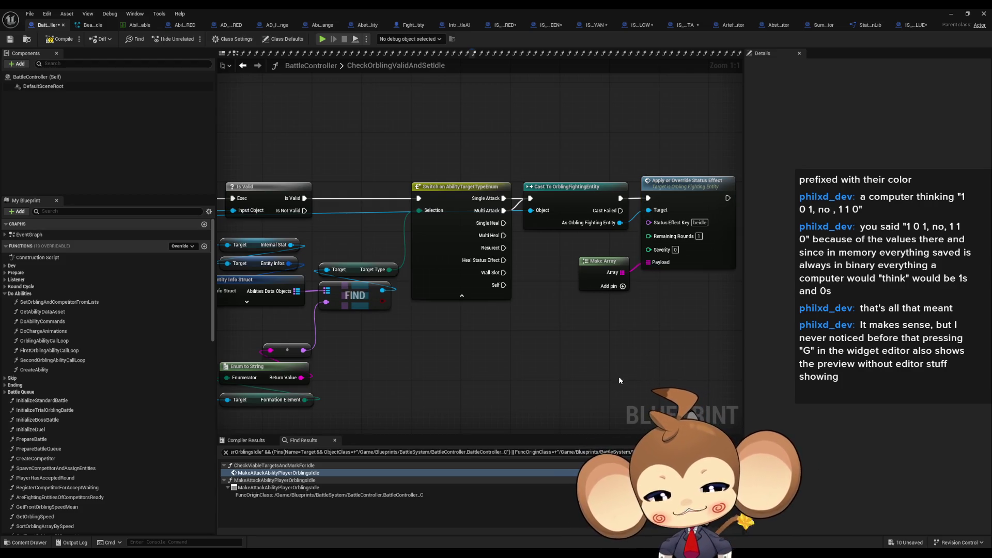
pyautogui.scroll(-2, 614, 368)
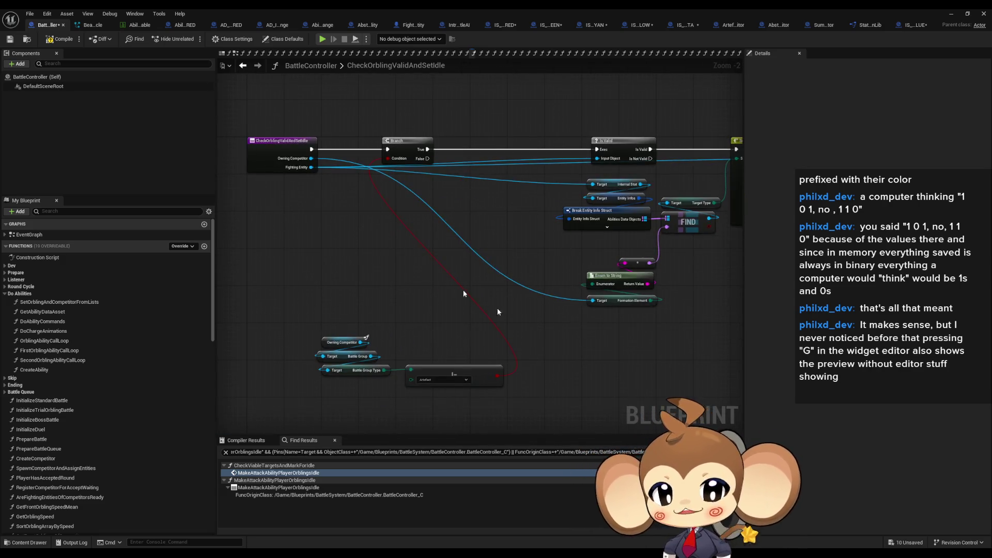
# Move the four loose bottom nodes up-left, then close the Blueprint and start a Play session
pyautogui.moveTo(307, 328)
pyautogui.mouseDown()
pyautogui.moveTo(473, 403)
pyautogui.moveTo(330, 226)
pyautogui.mouseUp()
pyautogui.click(362, 129)
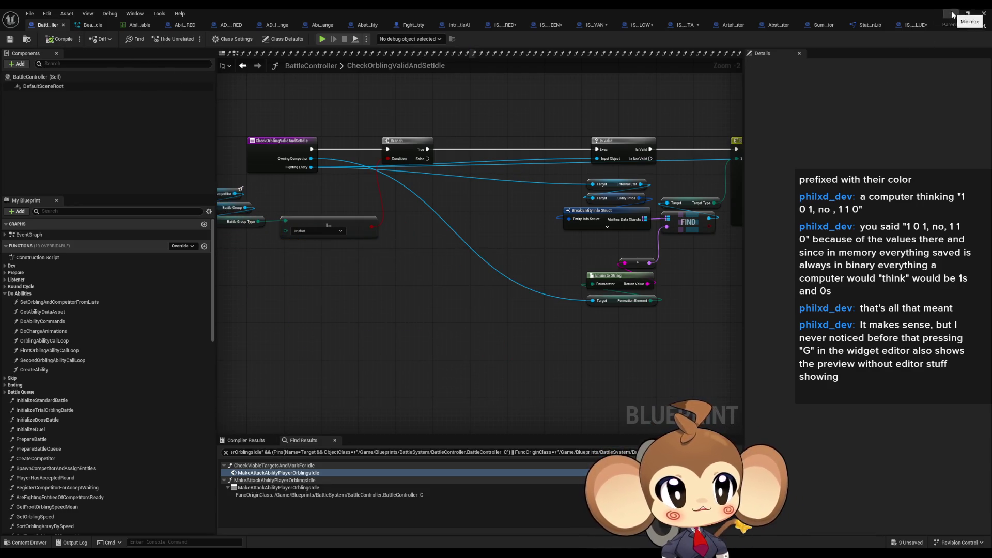
pyautogui.click(984, 14)
pyautogui.click(192, 39)
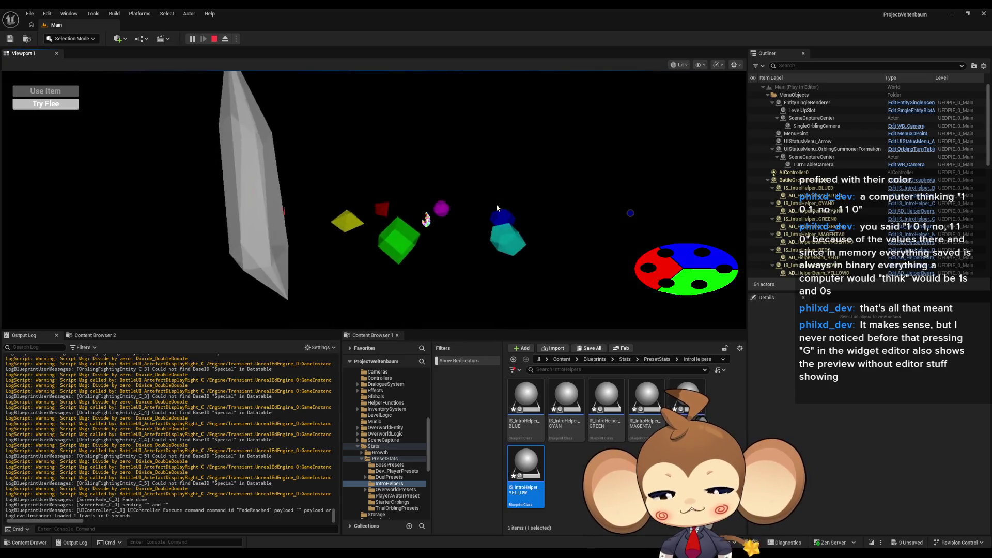
# Advance the battle until the helper beam ability fires, then stop the play session
pyautogui.press('Return')
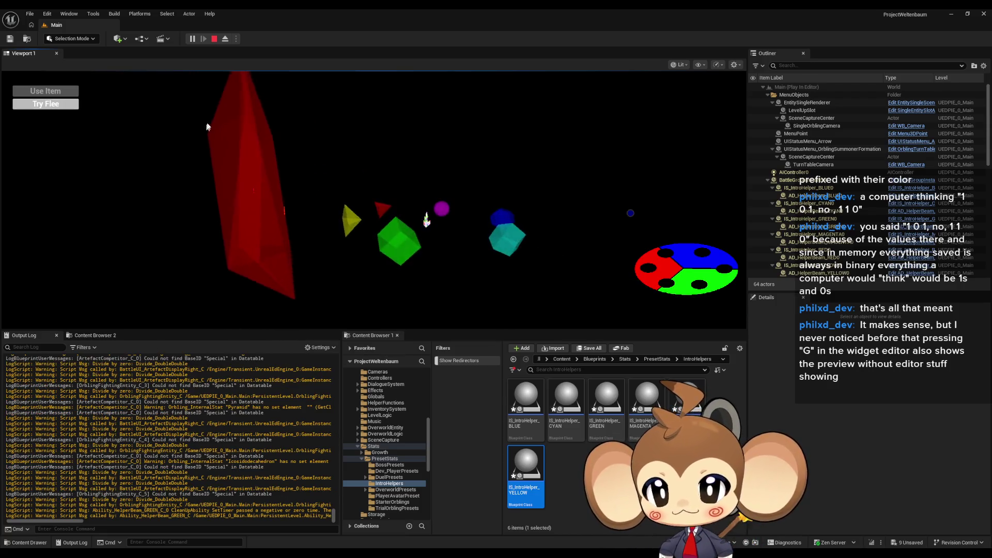
pyautogui.press('Escape')
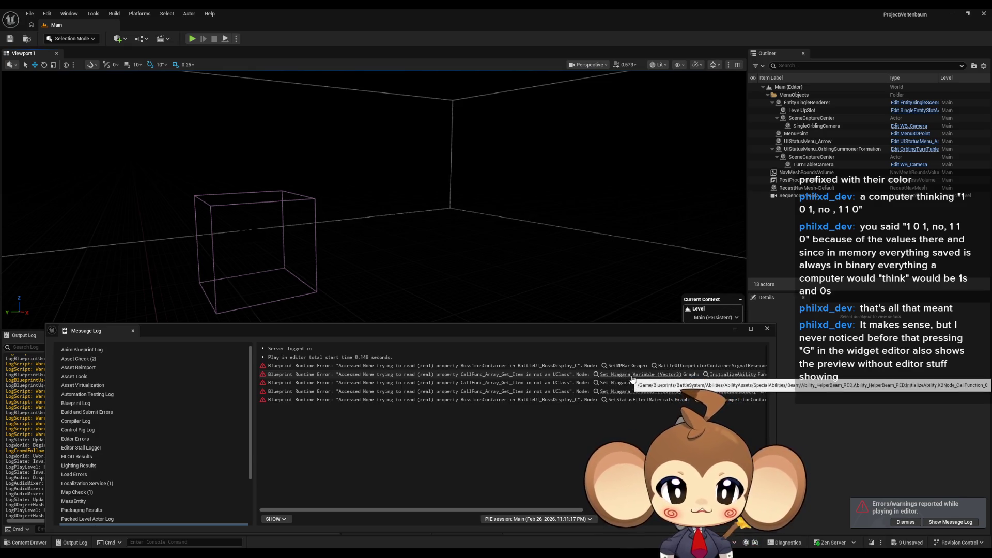
# Jump from the runtime error to the Set Niagara Variable node in InitializeAbility
pyautogui.moveTo(532, 510); pyautogui.dragTo(582, 511)
pyautogui.click(549, 374)
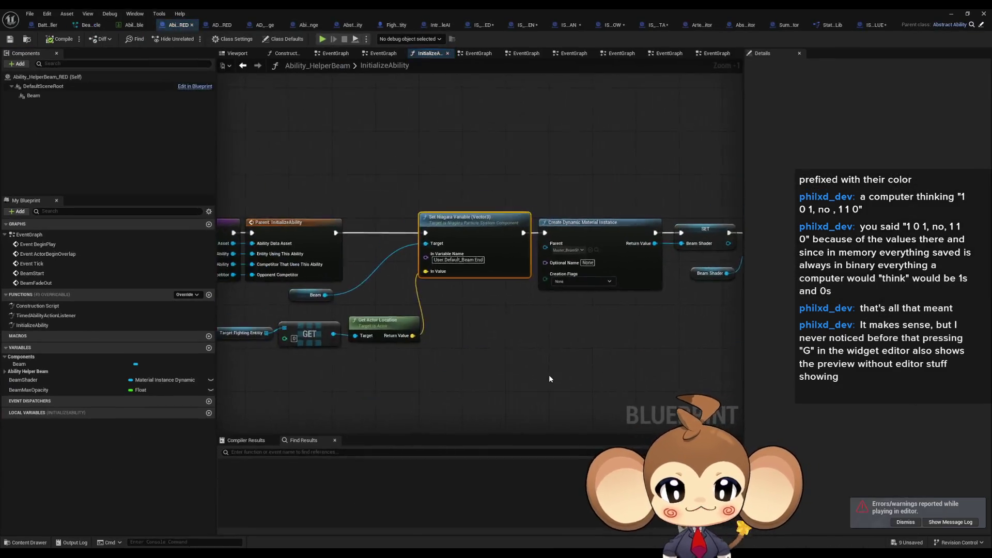
pyautogui.moveTo(508, 372); pyautogui.dragTo(695, 364)
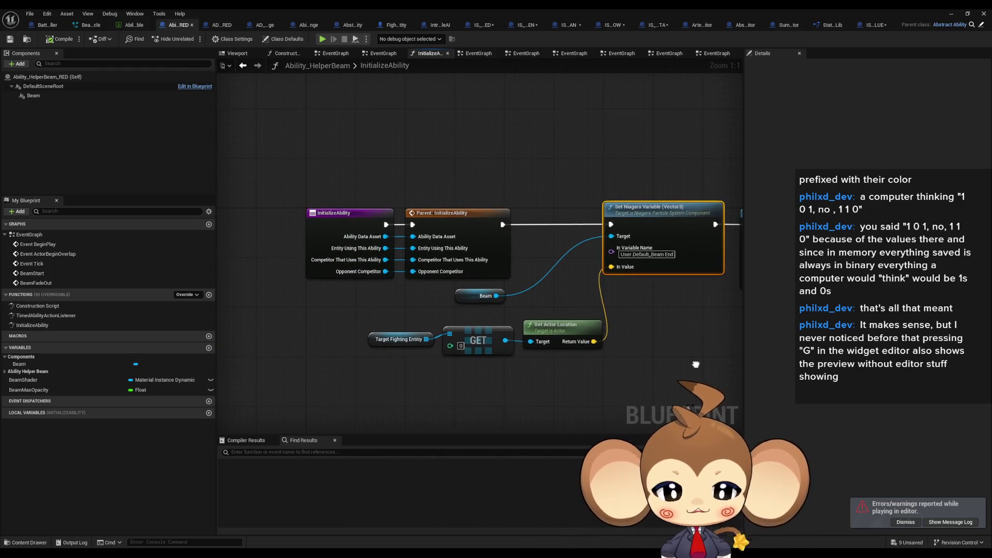
# Inspect the Beam variable's default value and the Beam component's Niagara settings, then restore down the editor
pyautogui.click(468, 296)
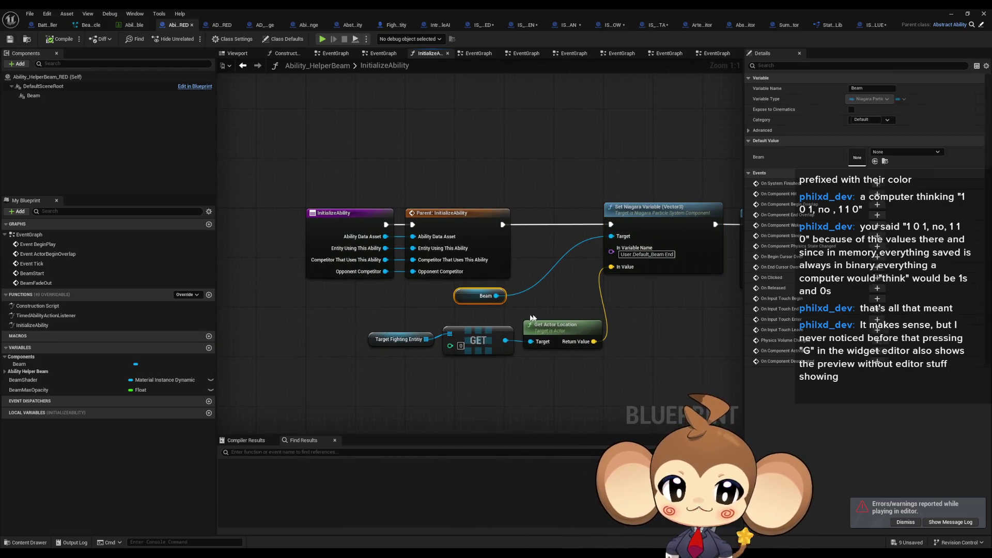
pyautogui.moveTo(621, 311)
pyautogui.mouseDown()
pyautogui.moveTo(475, 308)
pyautogui.moveTo(549, 309)
pyautogui.mouseUp()
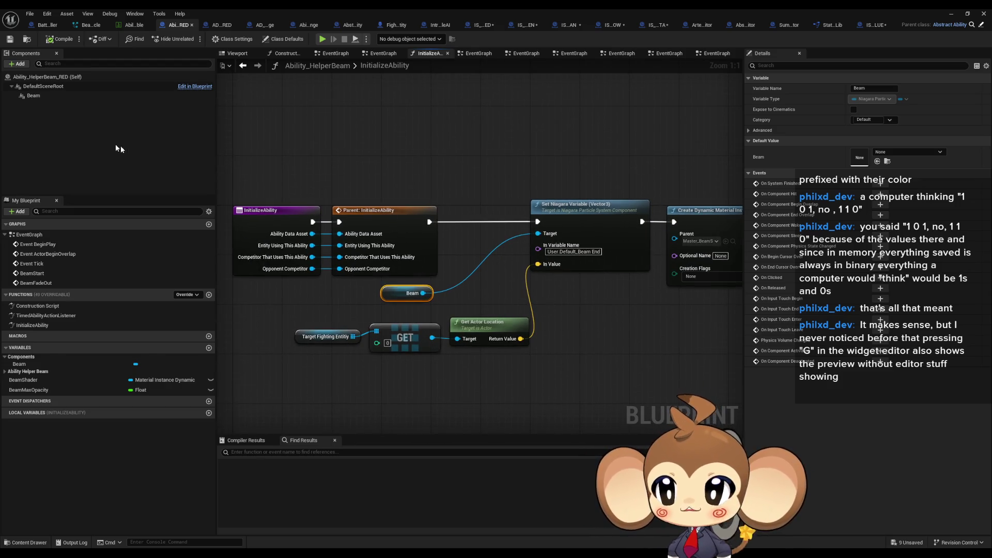
pyautogui.click(49, 97)
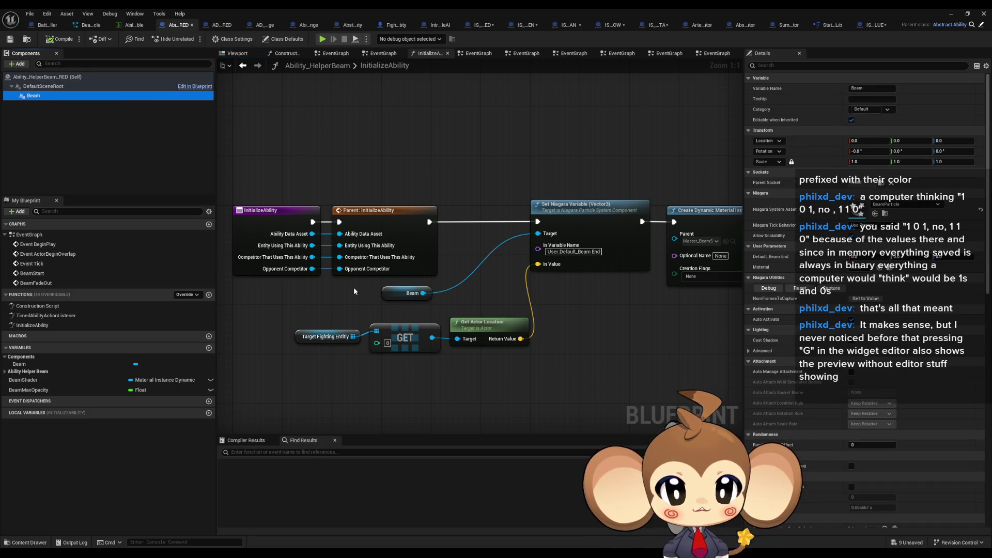
pyautogui.click(416, 296)
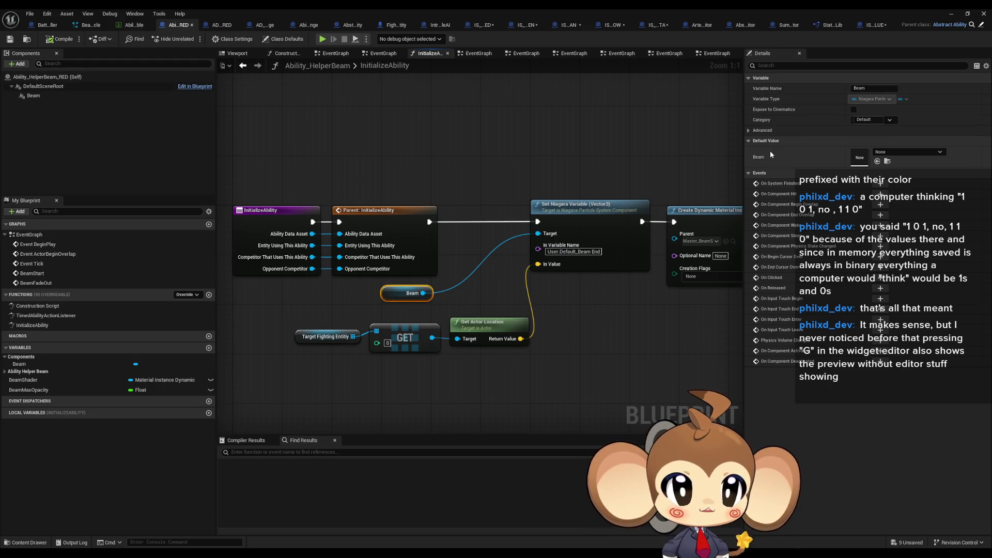
pyautogui.moveTo(586, 285)
pyautogui.mouseDown()
pyautogui.moveTo(357, 290)
pyautogui.moveTo(544, 285)
pyautogui.mouseUp()
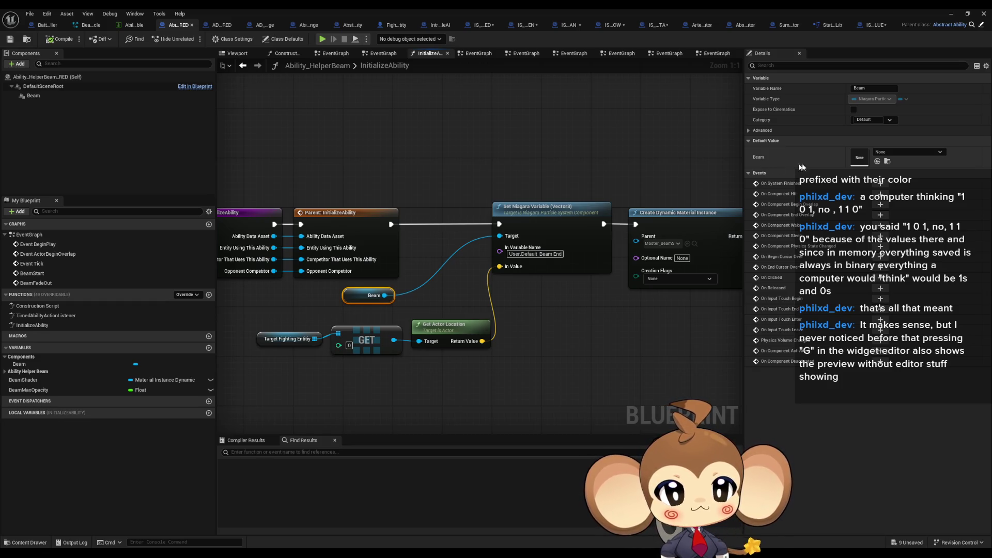
pyautogui.click(891, 153)
pyautogui.click(891, 154)
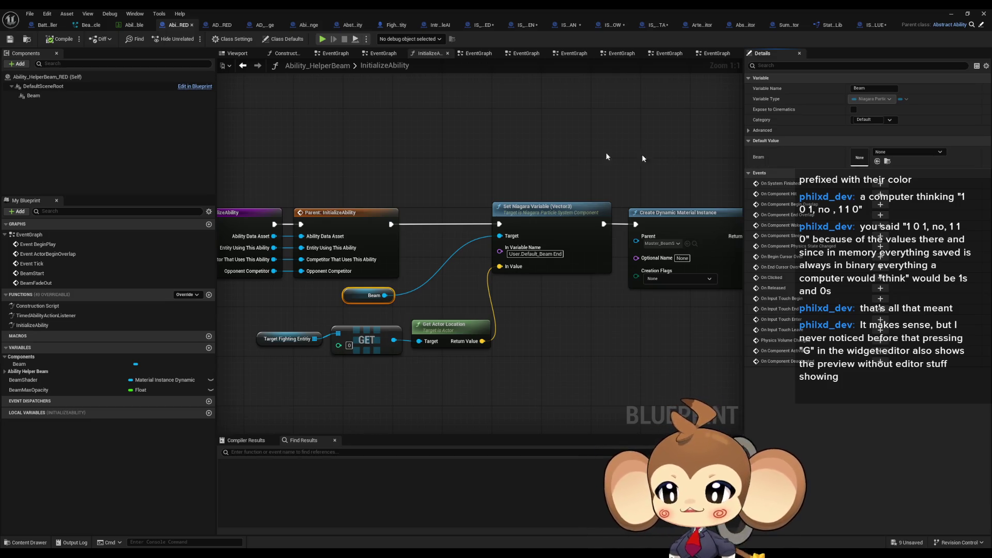
pyautogui.click(56, 98)
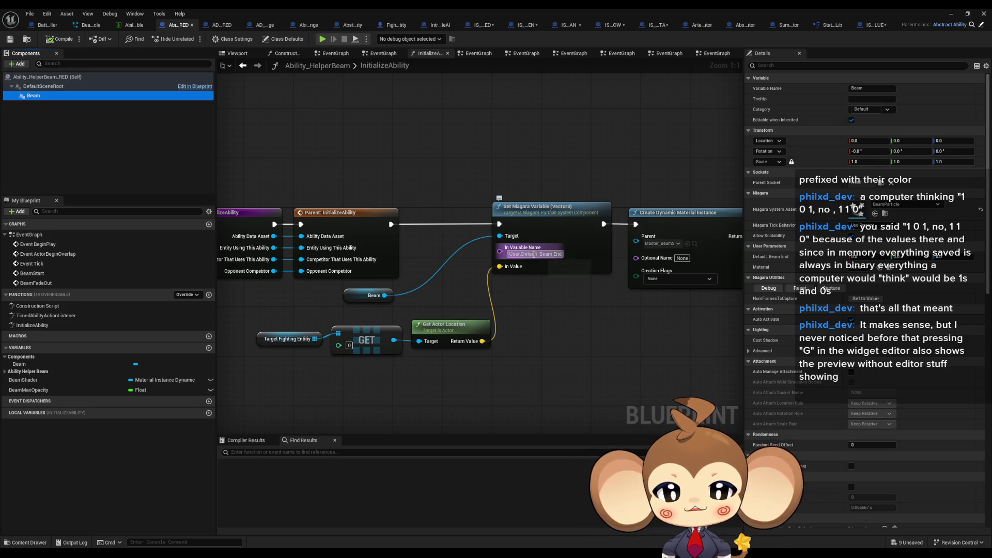
pyautogui.click(356, 298)
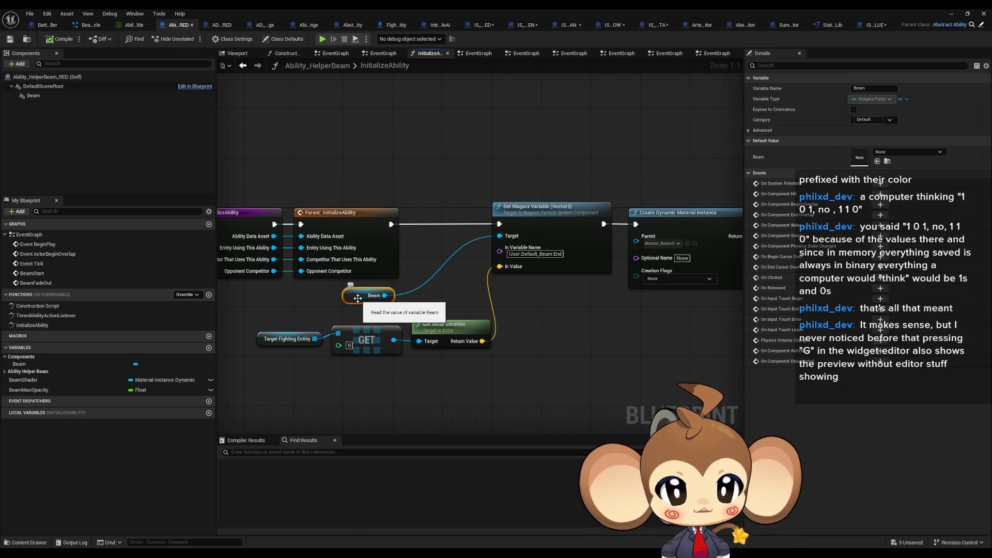
pyautogui.doubleClick(376, 9)
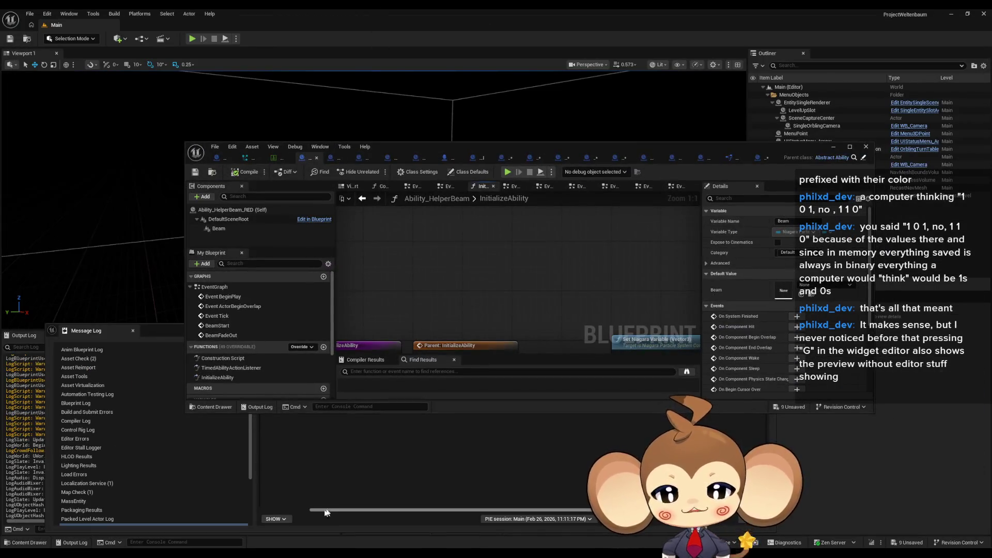
# Switch between the error log and Blueprint editor, duplicating then deleting the Beam getter node
pyautogui.click(383, 422)
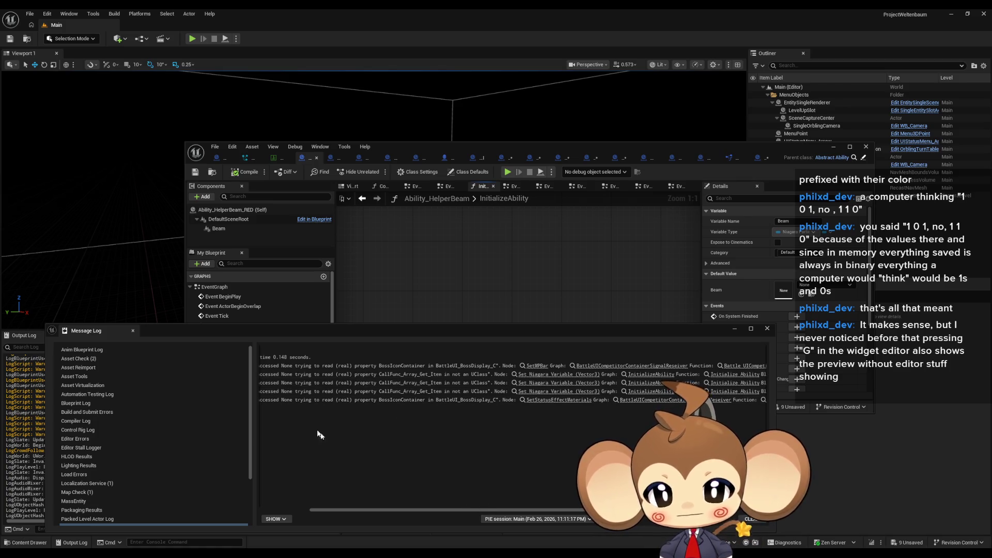
pyautogui.moveTo(431, 511); pyautogui.dragTo(398, 511)
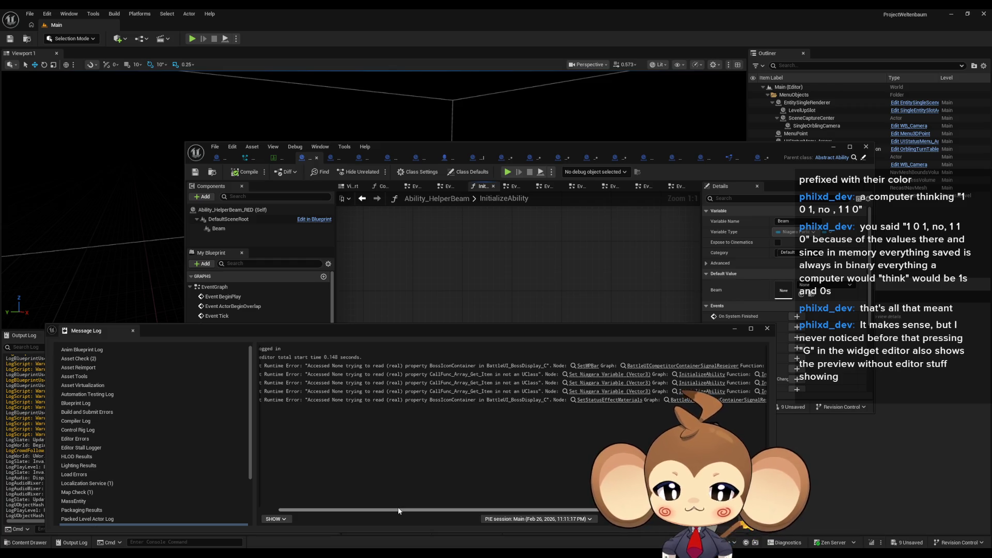
pyautogui.click(592, 214)
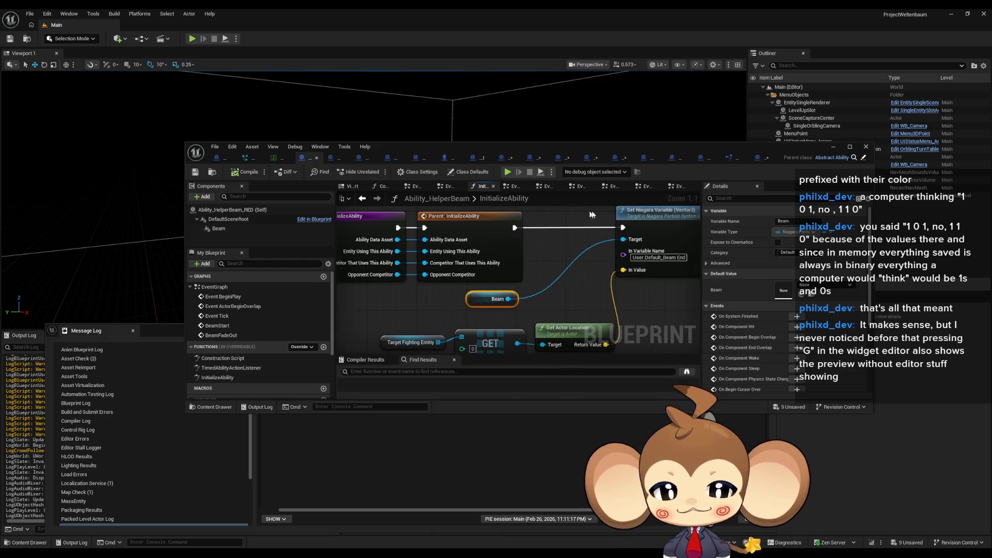
pyautogui.hotkey('ctrl', 'd')
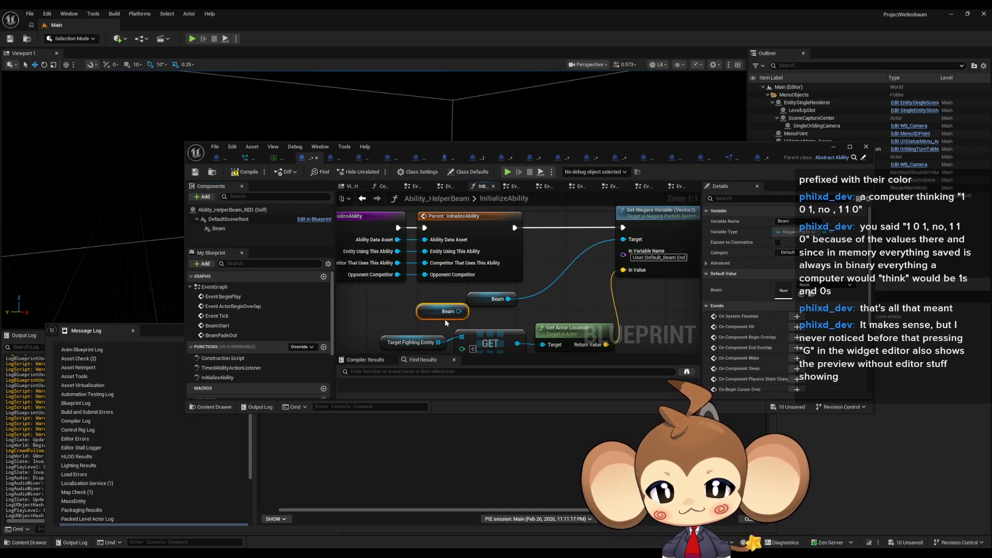
pyautogui.press('Delete')
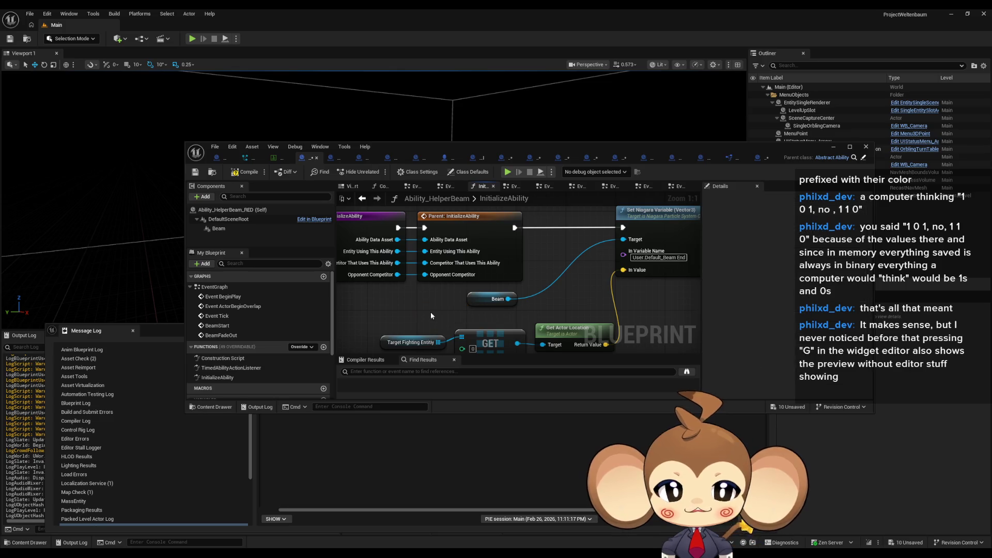
pyautogui.moveTo(425, 302); pyautogui.dragTo(395, 274)
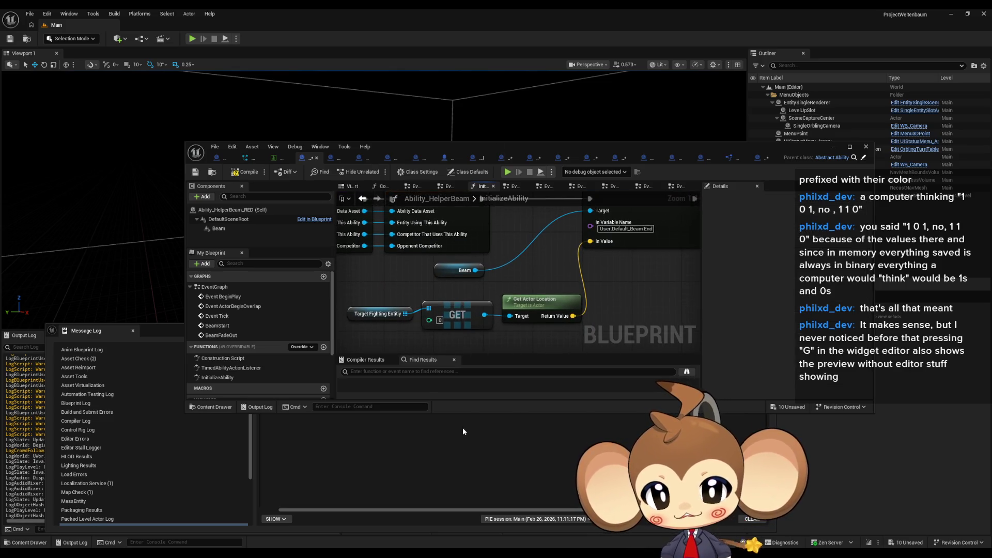
# Compile the Ability_HelperBeam_RED blueprint and save all assets
pyautogui.click(463, 431)
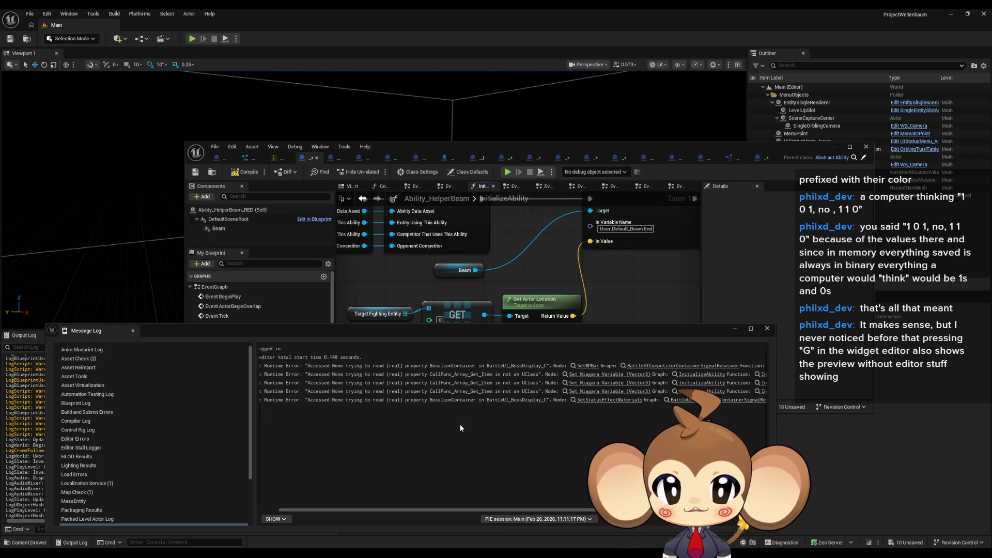
pyautogui.click(544, 280)
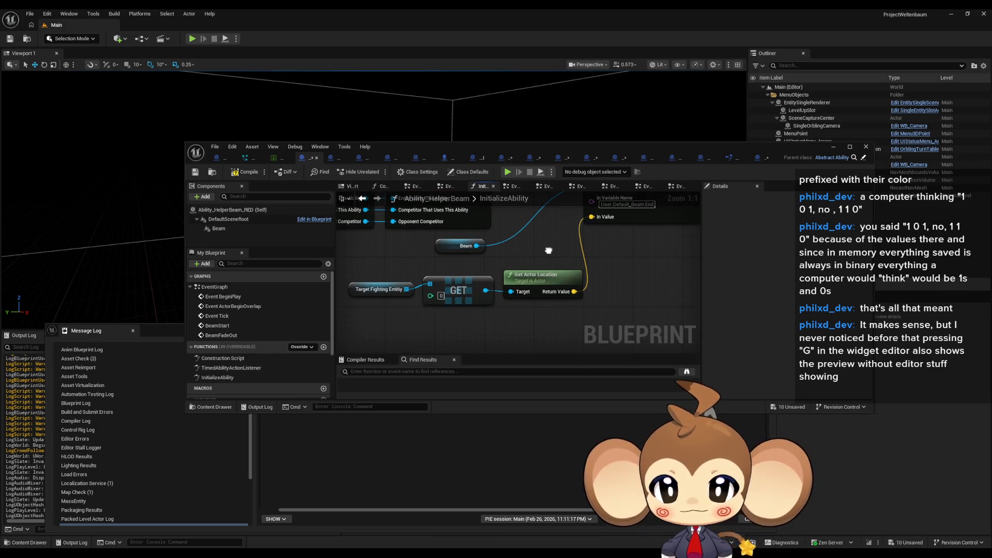
pyautogui.moveTo(548, 250)
pyautogui.mouseDown()
pyautogui.moveTo(548, 305)
pyautogui.moveTo(521, 316)
pyautogui.mouseUp()
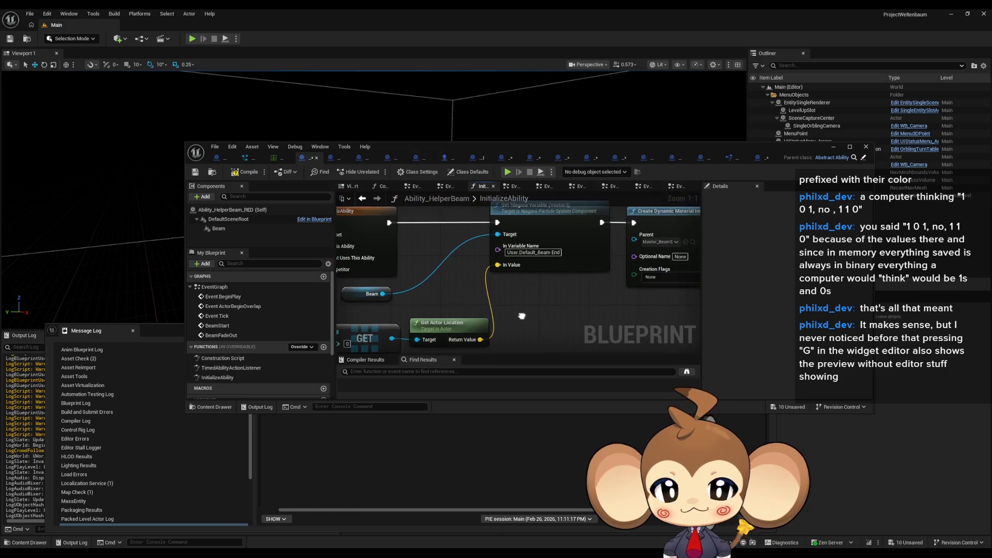
pyautogui.scroll(-3, 521, 316)
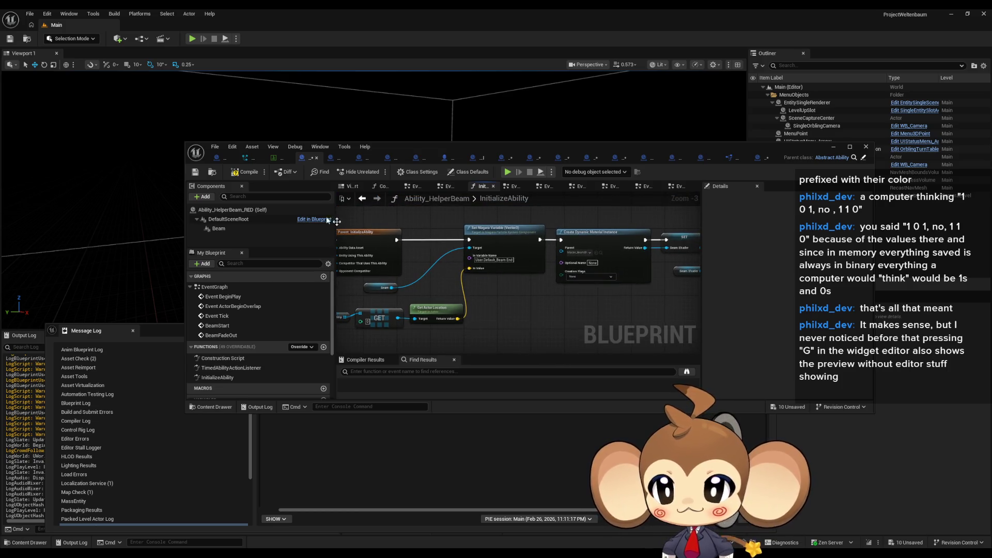
pyautogui.click(254, 176)
pyautogui.click(31, 14)
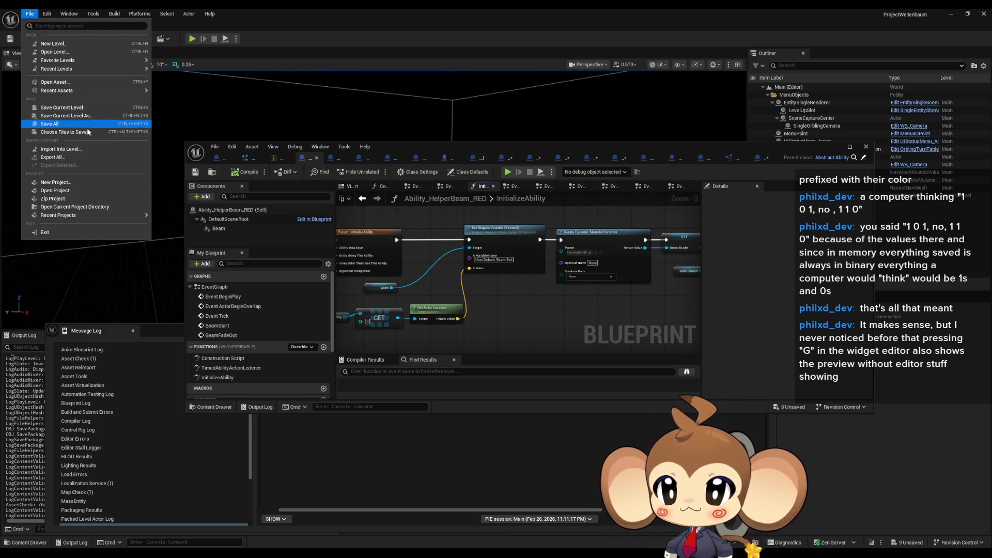
pyautogui.click(78, 124)
# Add a breakpoint on the Set Niagara Variable node and hide the Blueprint editor
pyautogui.press('Home')
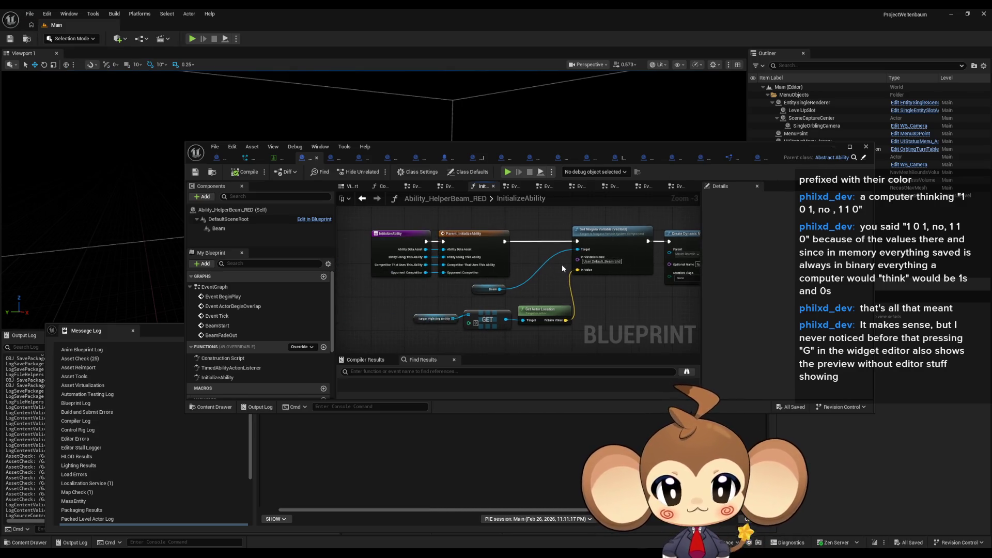
pyautogui.rightClick(606, 246)
pyautogui.click(633, 418)
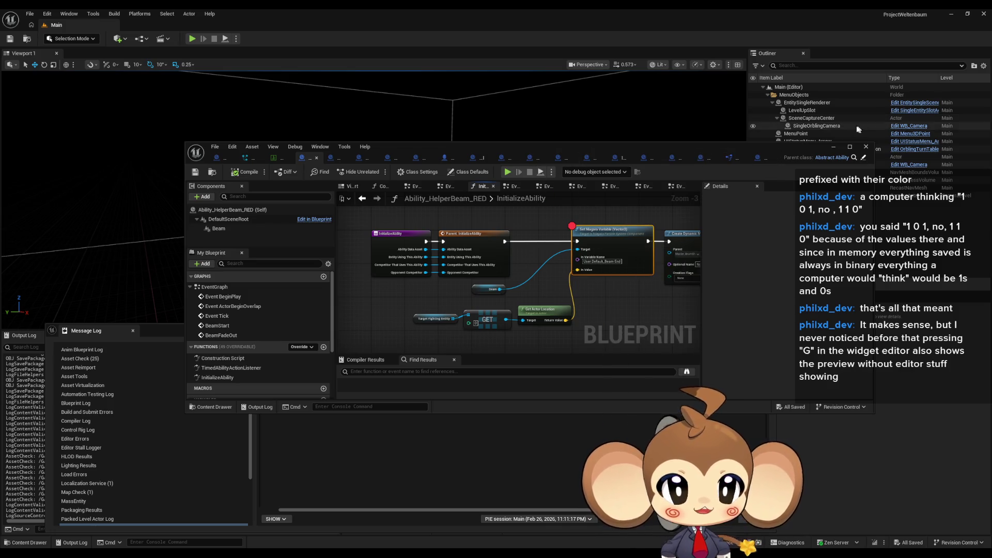
pyautogui.click(834, 148)
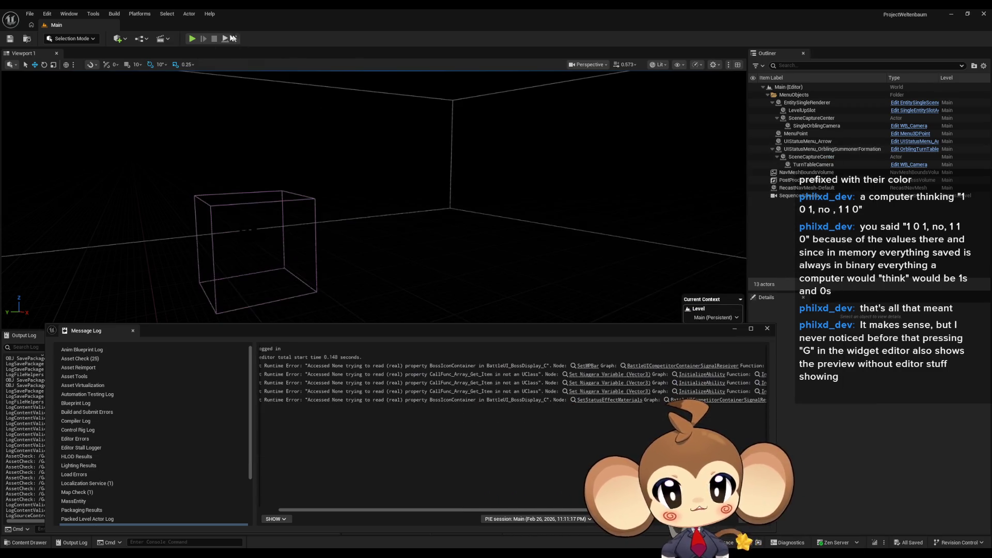
# Play, stop and replay the level, hide the message log, then stop after the beams fire
pyautogui.click(192, 39)
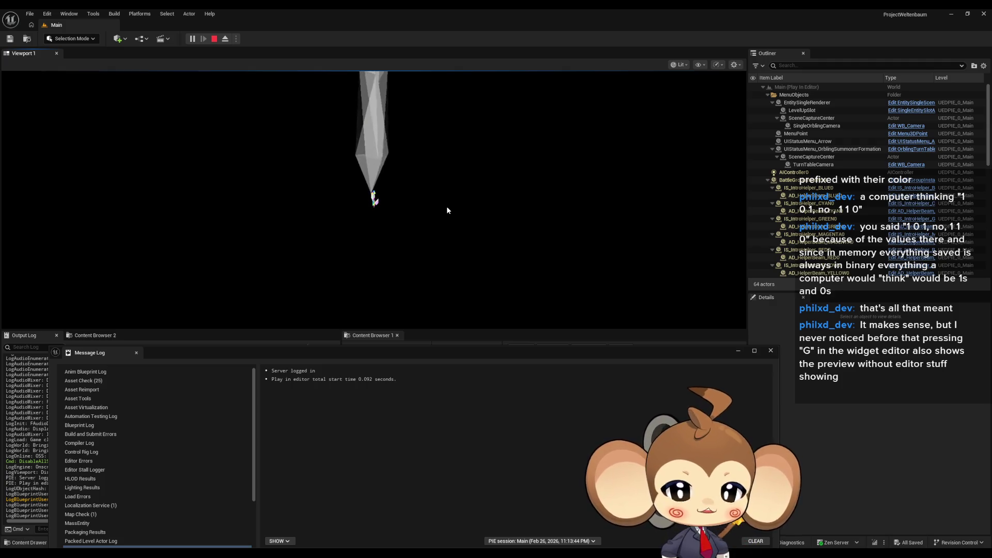
pyautogui.click(214, 39)
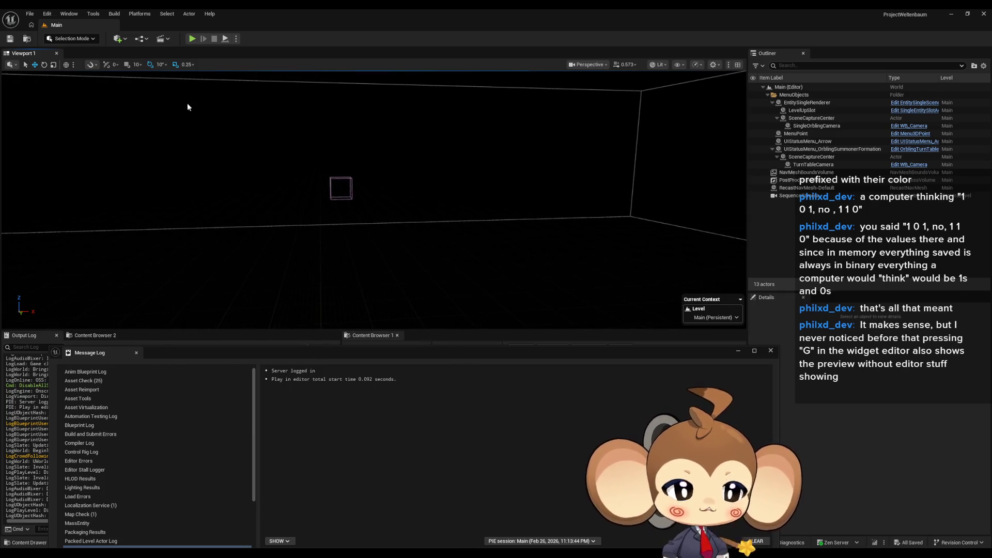
pyautogui.click(197, 40)
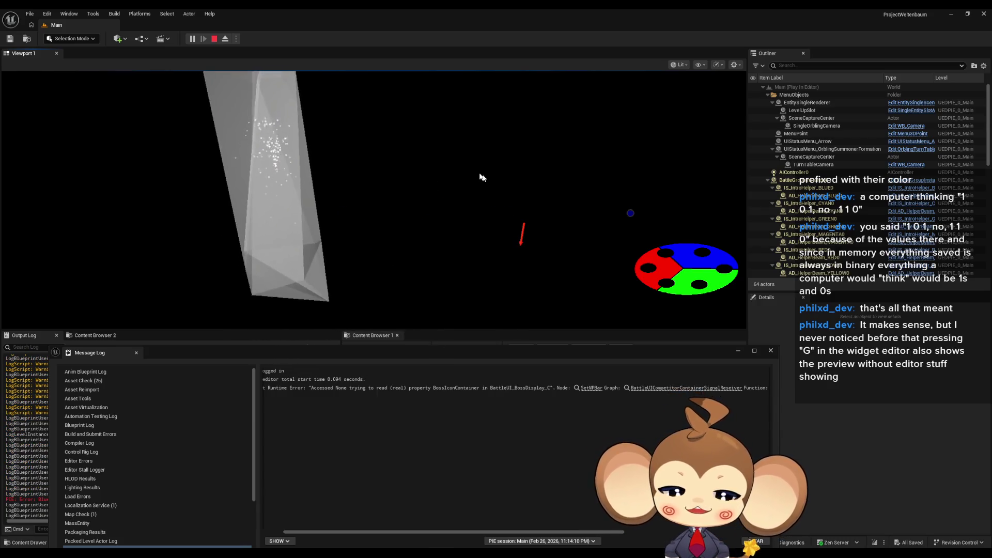
pyautogui.click(739, 352)
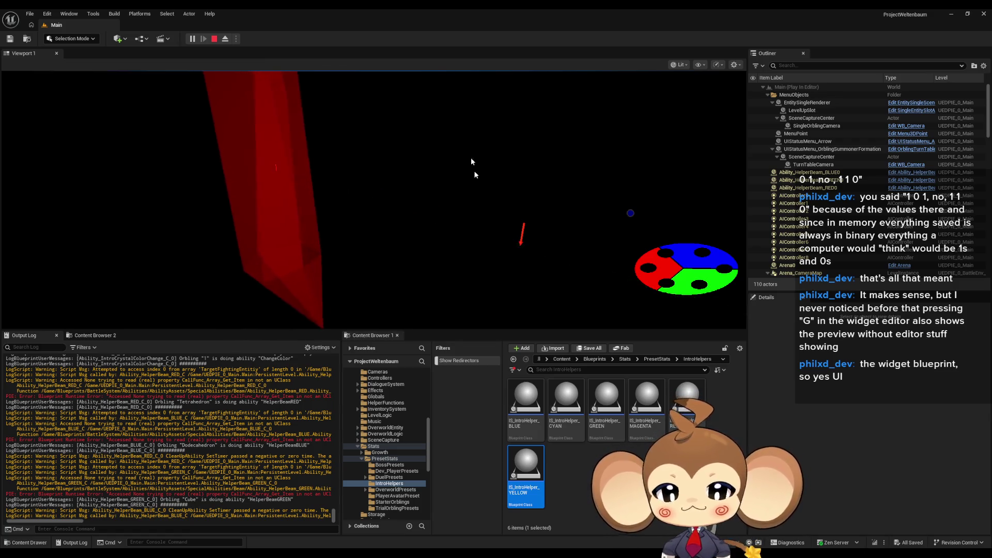
pyautogui.click(214, 39)
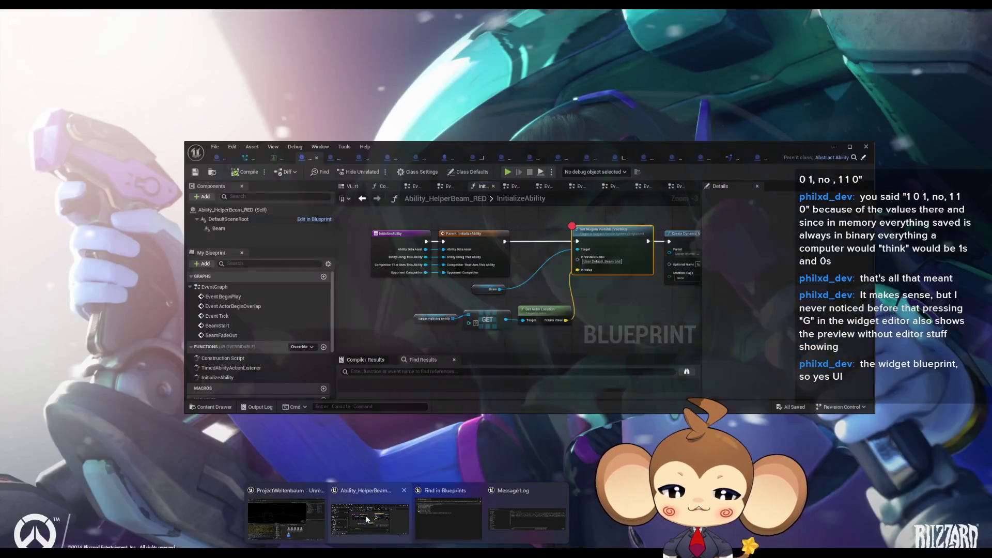
# Bring back the Ability_HelperBeam_RED editor and reposition its graph and window
pyautogui.click(417, 509)
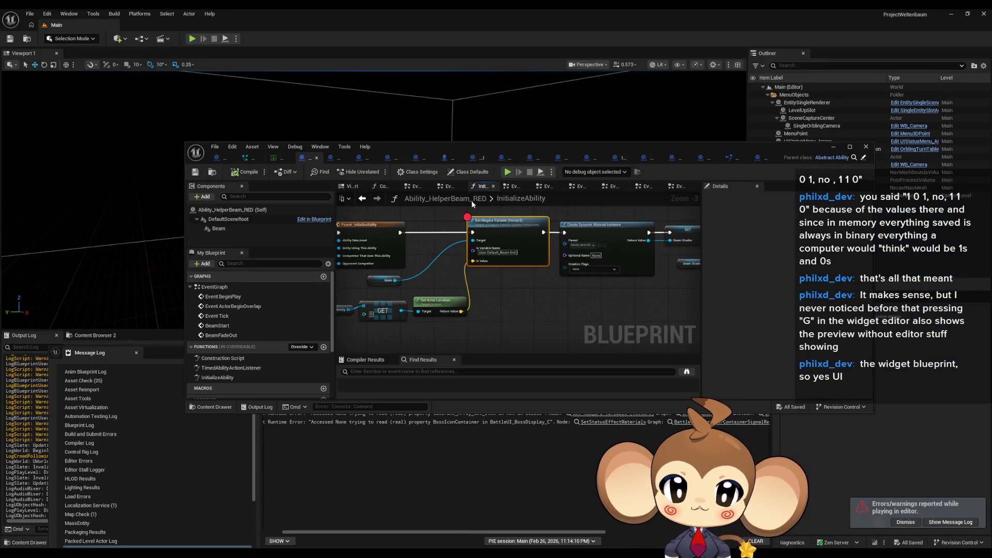
pyautogui.moveTo(494, 261); pyautogui.dragTo(532, 260)
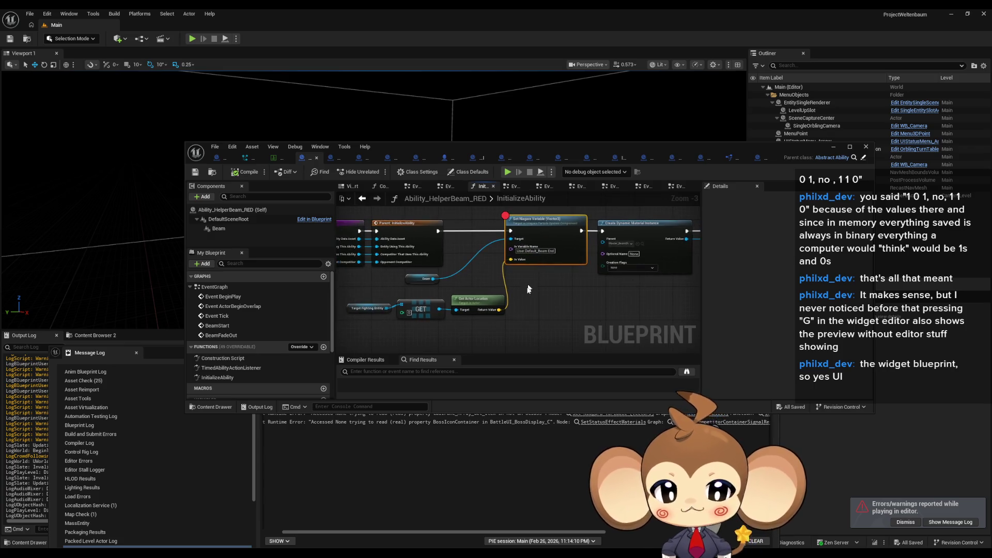
pyautogui.moveTo(523, 297); pyautogui.dragTo(542, 320)
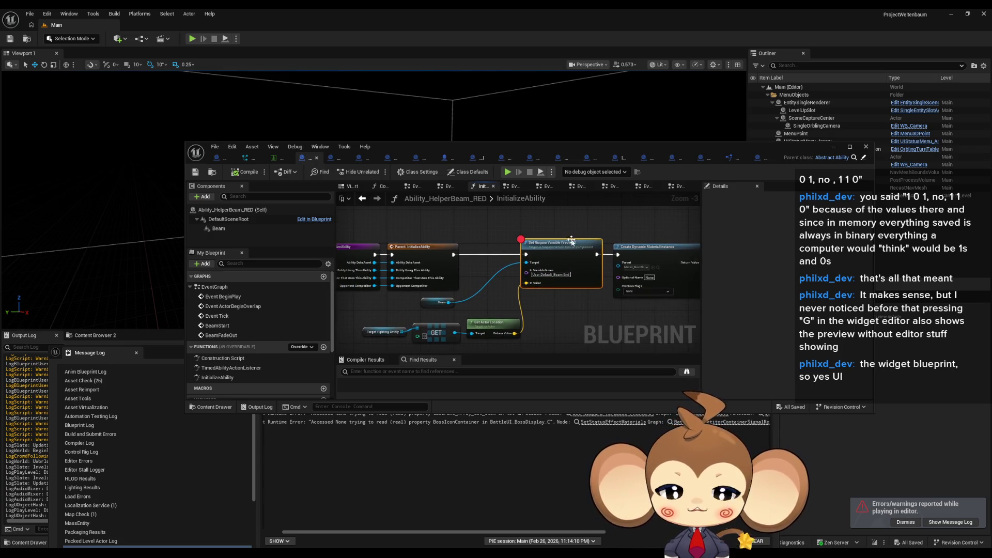
pyautogui.moveTo(572, 241); pyautogui.dragTo(607, 247)
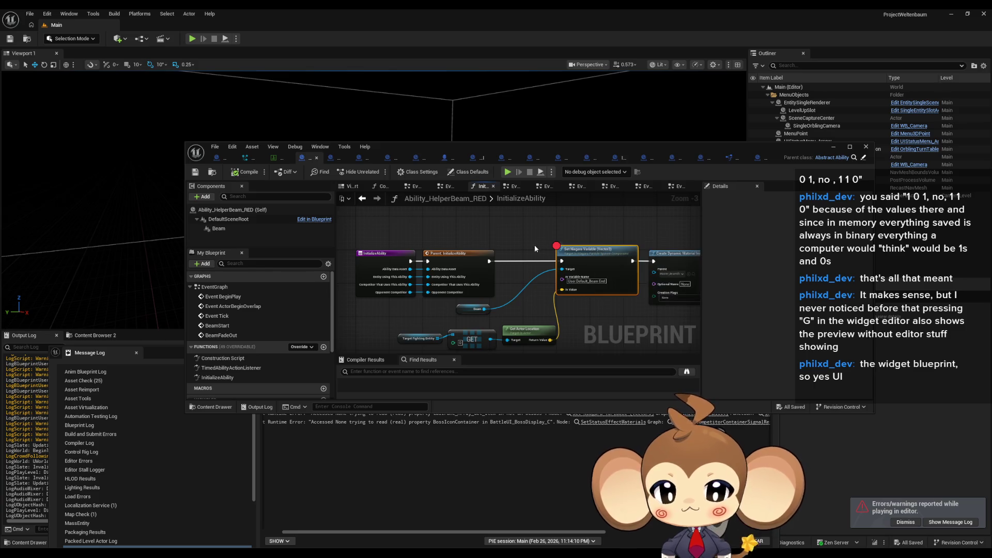
pyautogui.moveTo(528, 148)
pyautogui.mouseDown()
pyautogui.moveTo(516, 69)
pyautogui.moveTo(511, 77)
pyautogui.mouseUp()
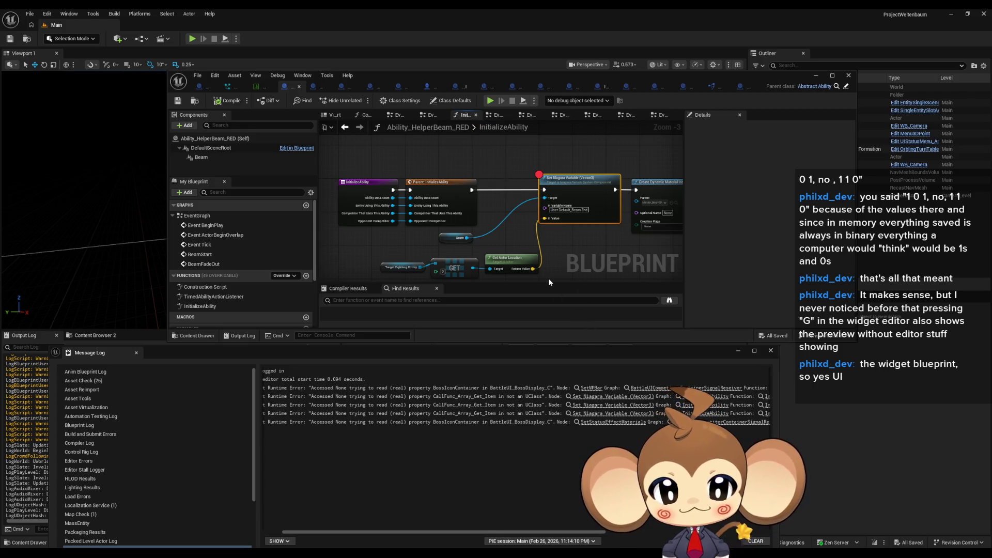
pyautogui.rightClick(575, 177)
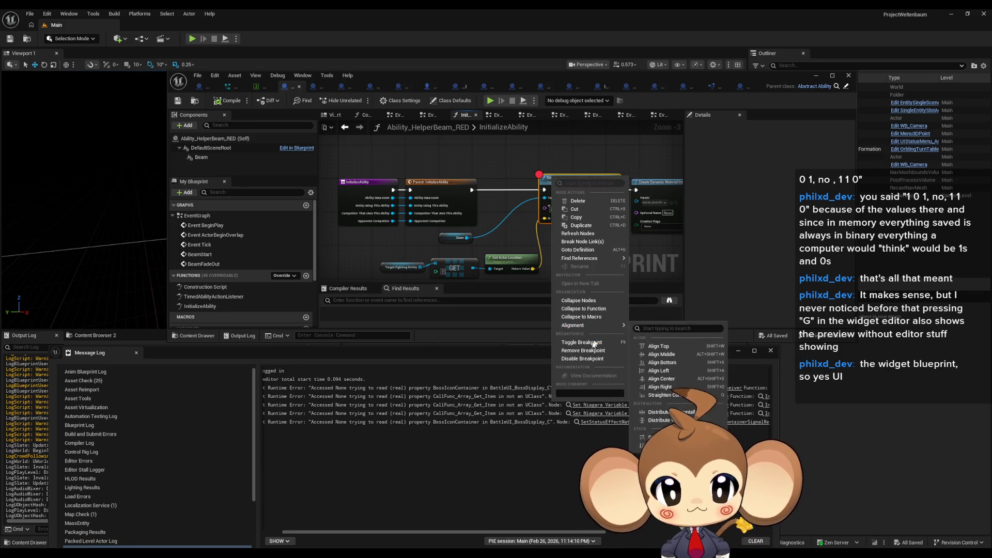
pyautogui.press('Escape')
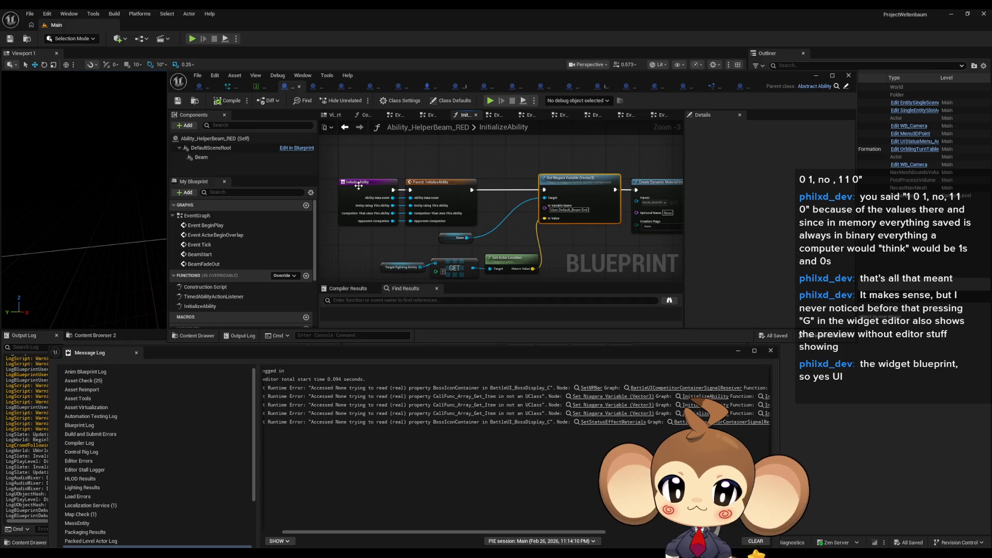
# Find all references to the InitializeAbility function
pyautogui.rightClick(358, 185)
pyautogui.moveTo(377, 272)
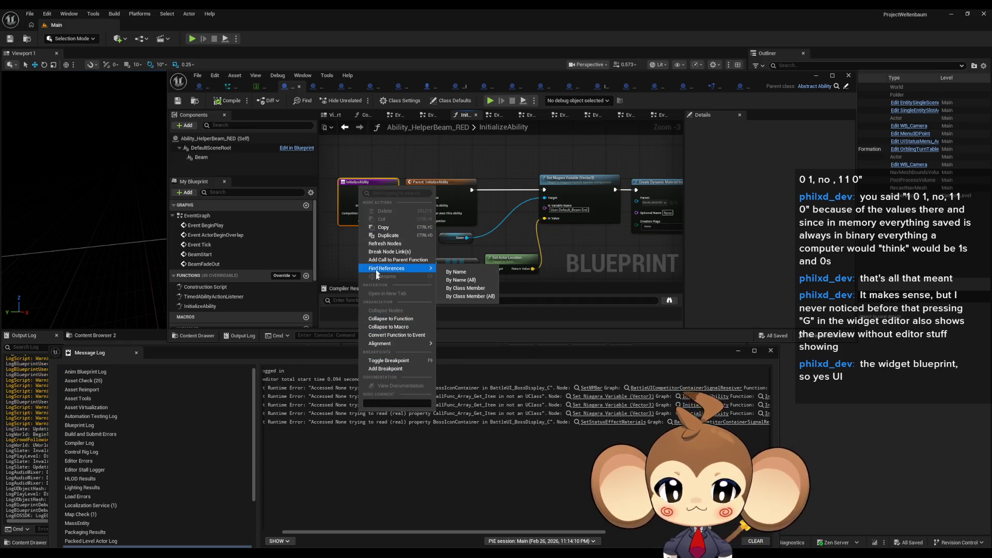
pyautogui.click(478, 298)
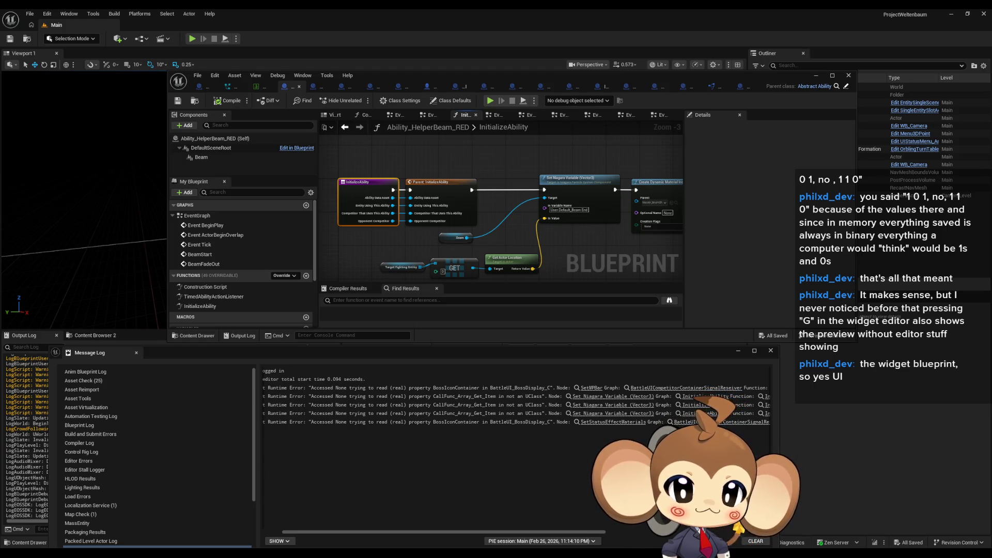
# Toggle a breakpoint on BattleController's Initialize Ability call and start Play
pyautogui.rightClick(536, 221)
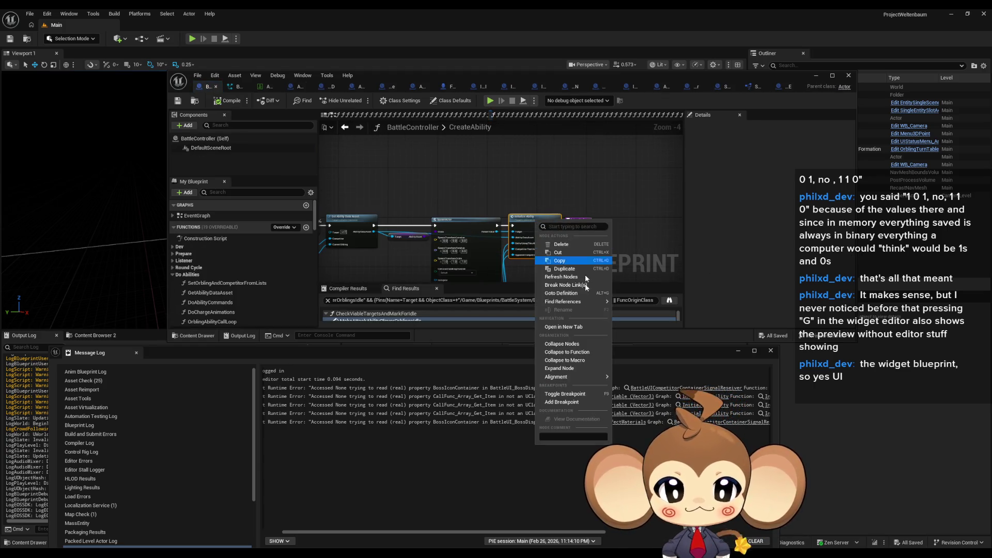
pyautogui.click(565, 394)
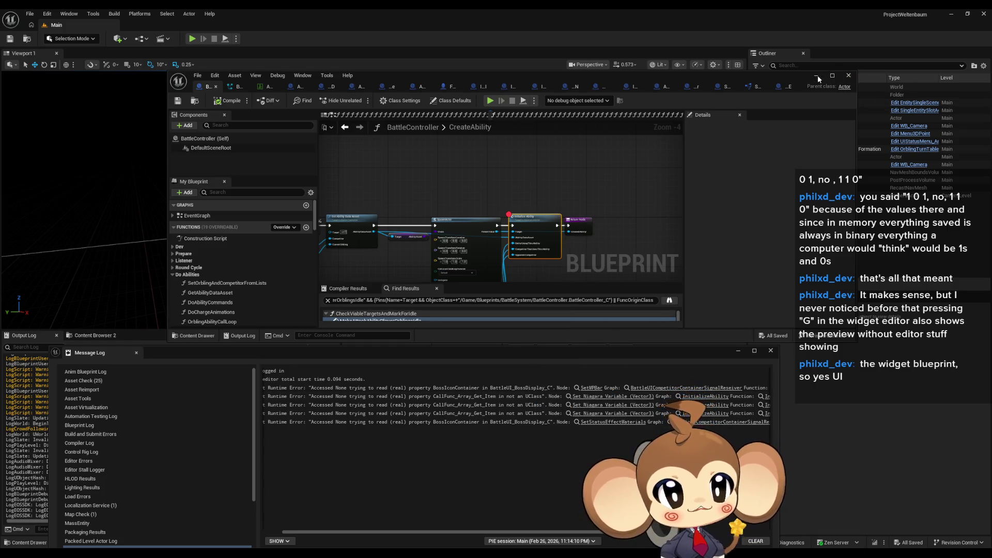
pyautogui.click(817, 76)
pyautogui.click(192, 38)
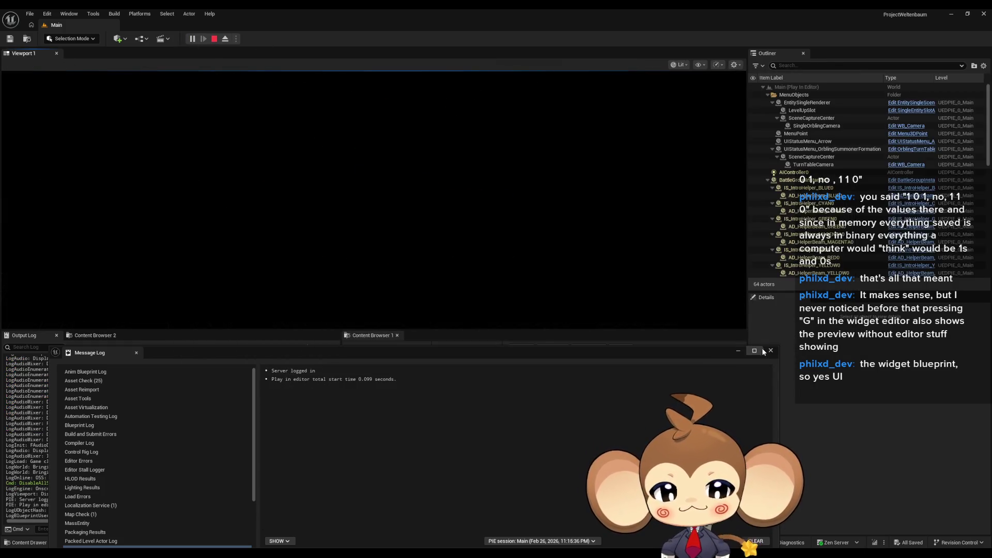
# Resume once past the breakpoint, inspect the Initialize Ability pin values, and step into the function
pyautogui.click(770, 351)
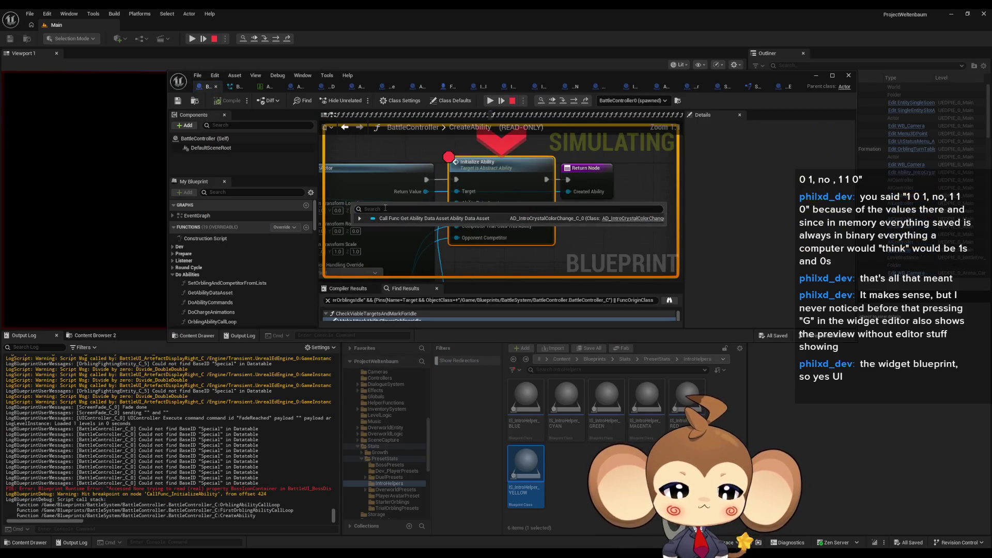
pyautogui.click(489, 101)
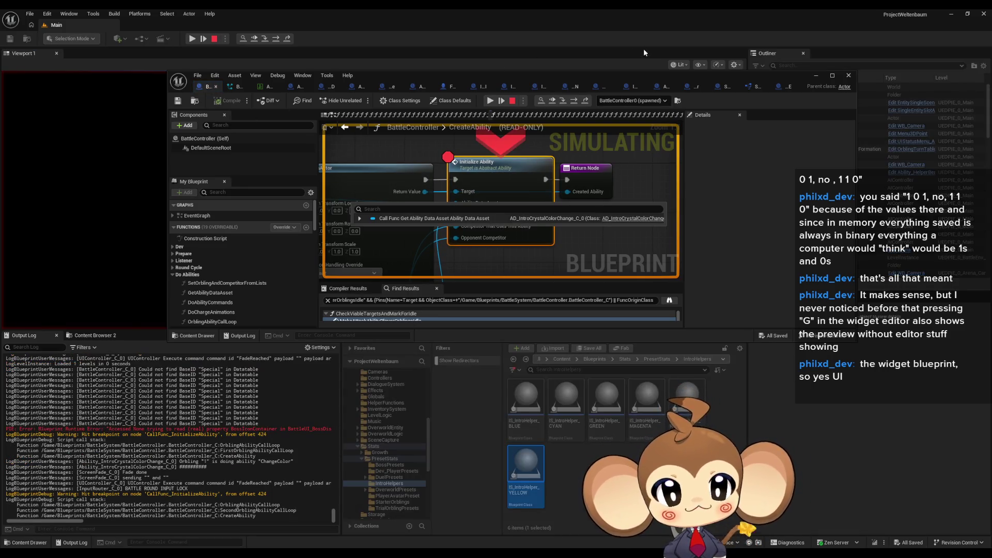
pyautogui.doubleClick(603, 77)
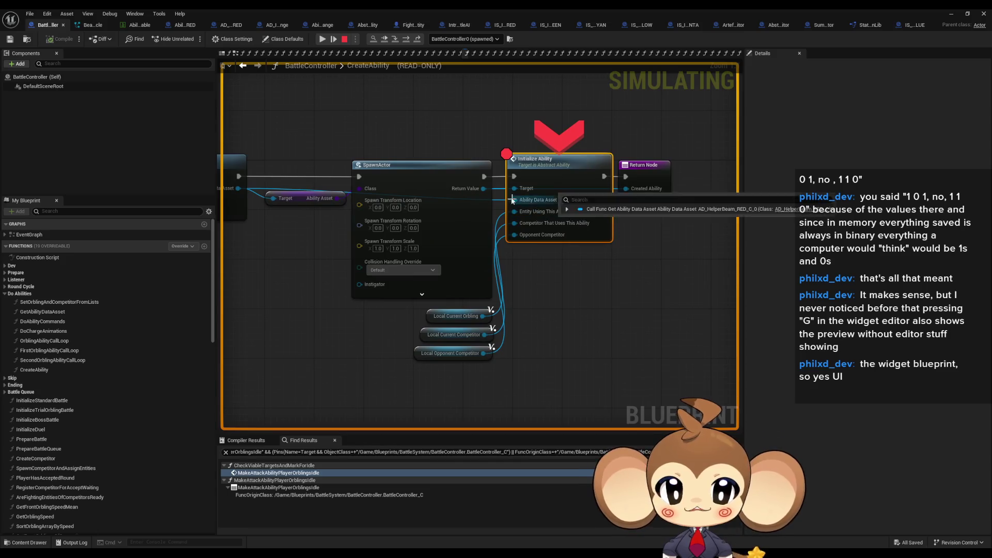
pyautogui.moveTo(519, 189)
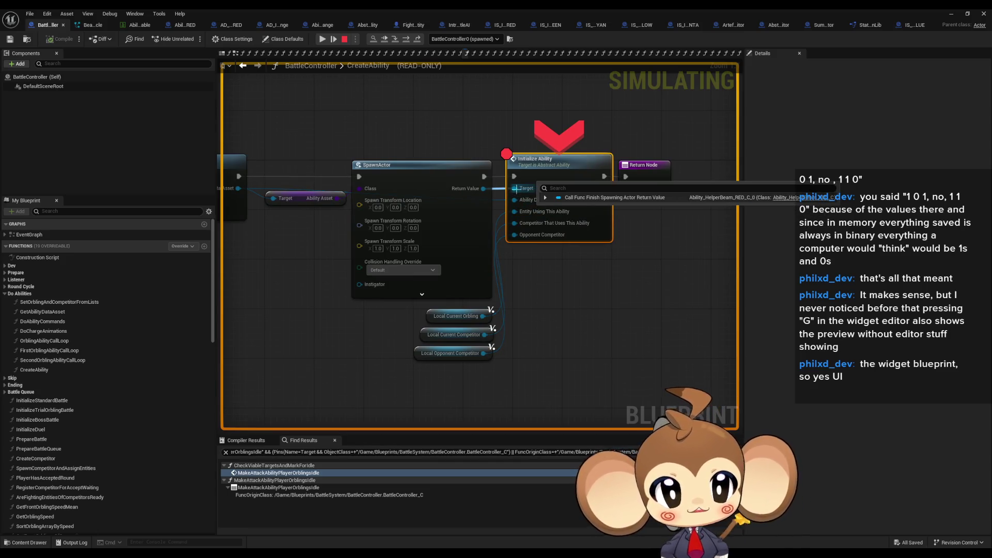
pyautogui.moveTo(516, 212)
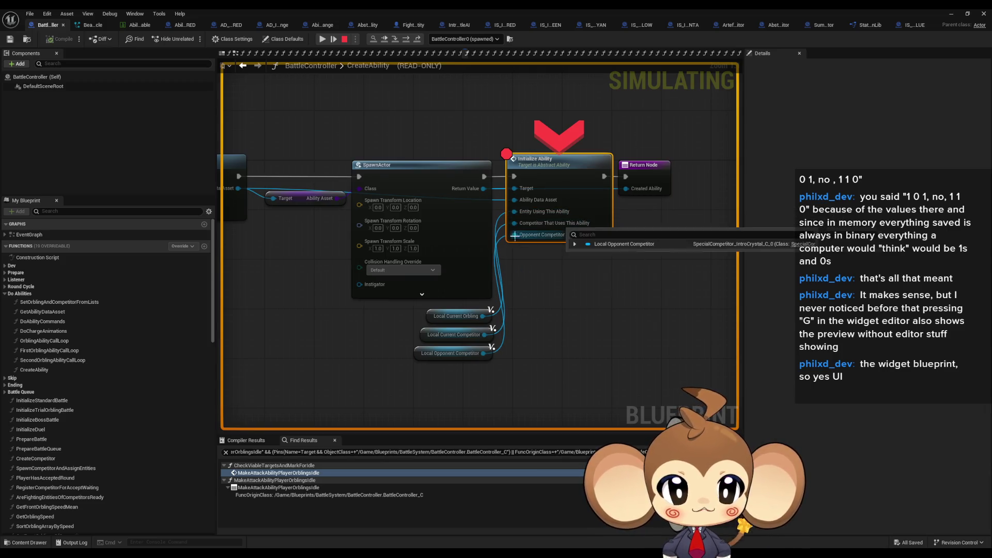
pyautogui.click(394, 39)
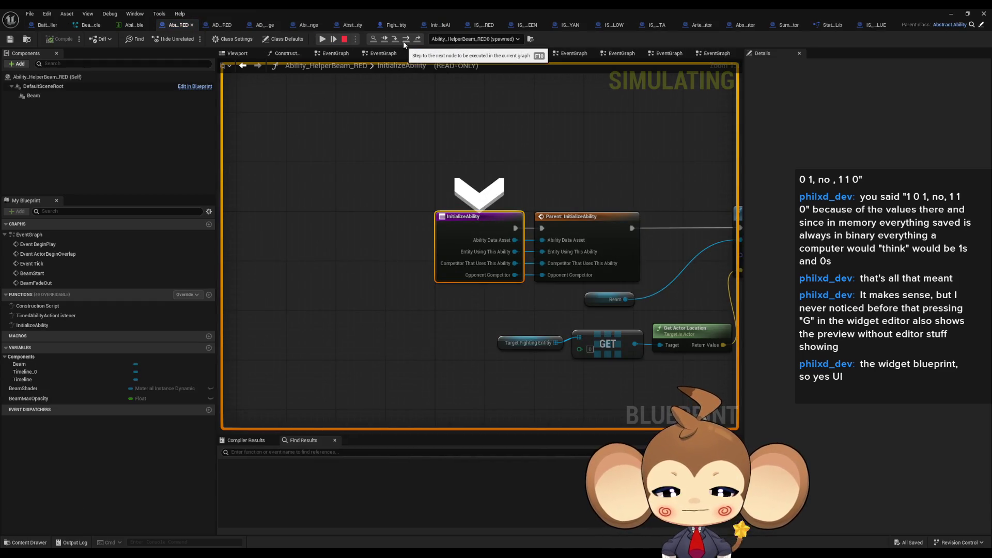
# Pan past InitializeAbility, restore the editor window, and clear the Output Log
pyautogui.moveTo(615, 302)
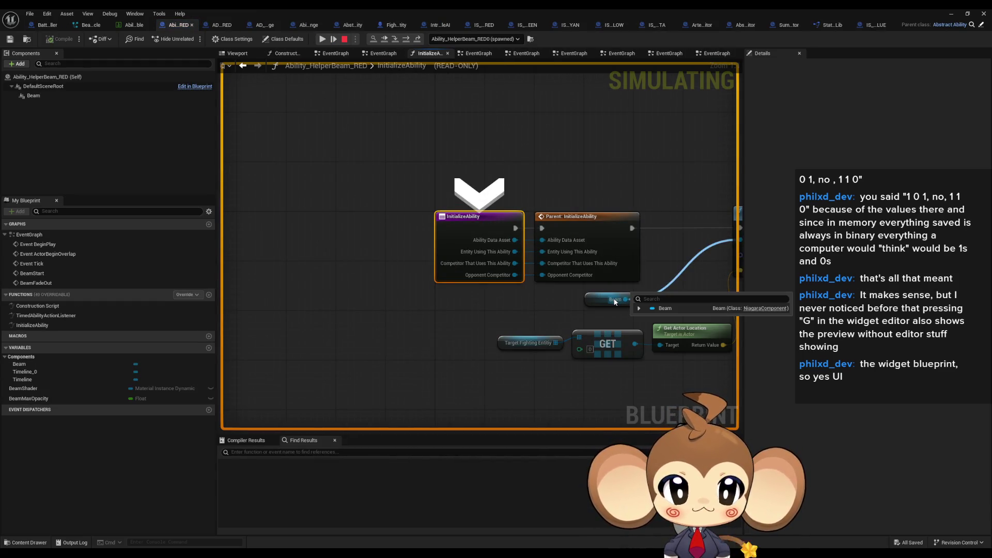
pyautogui.moveTo(629, 310); pyautogui.dragTo(450, 280)
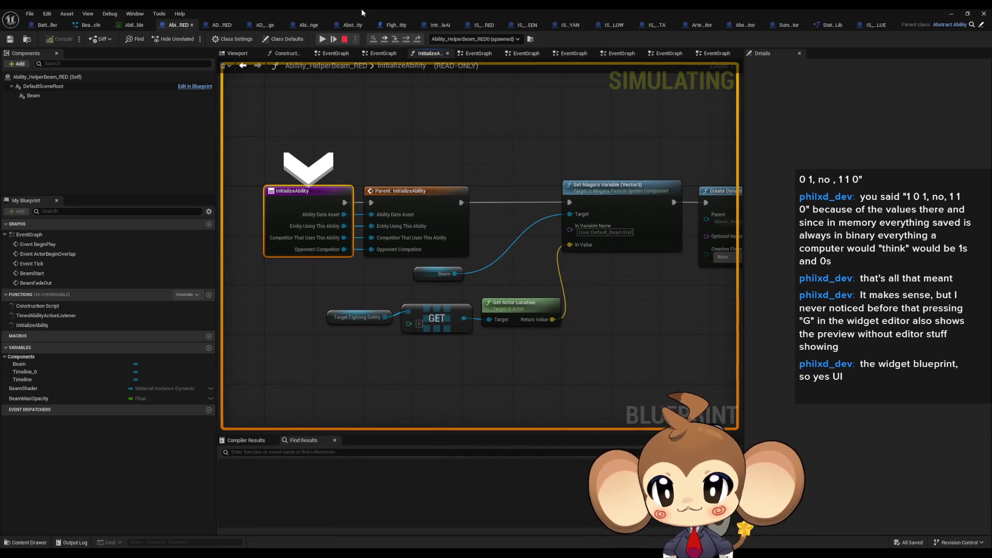
pyautogui.doubleClick(361, 8)
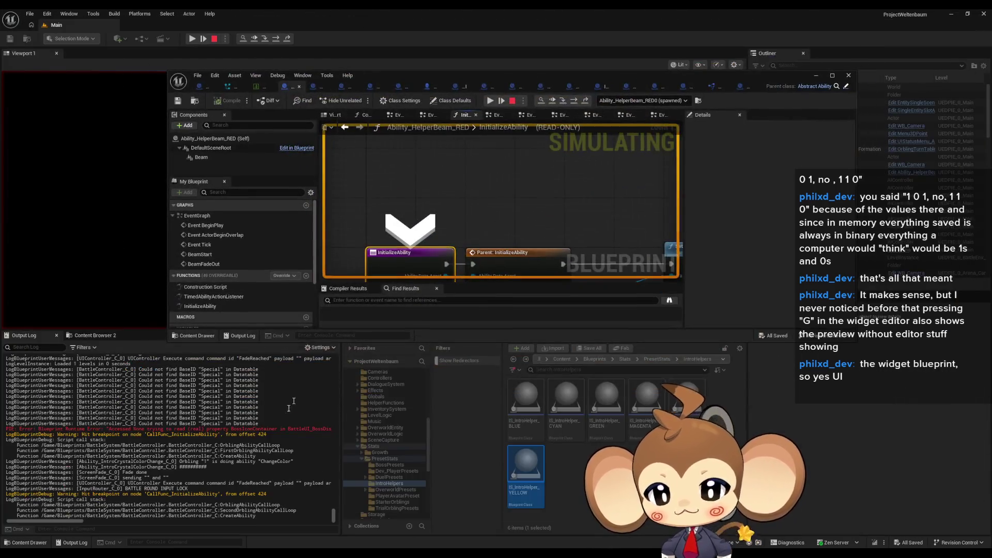
pyautogui.rightClick(210, 422)
pyautogui.click(232, 421)
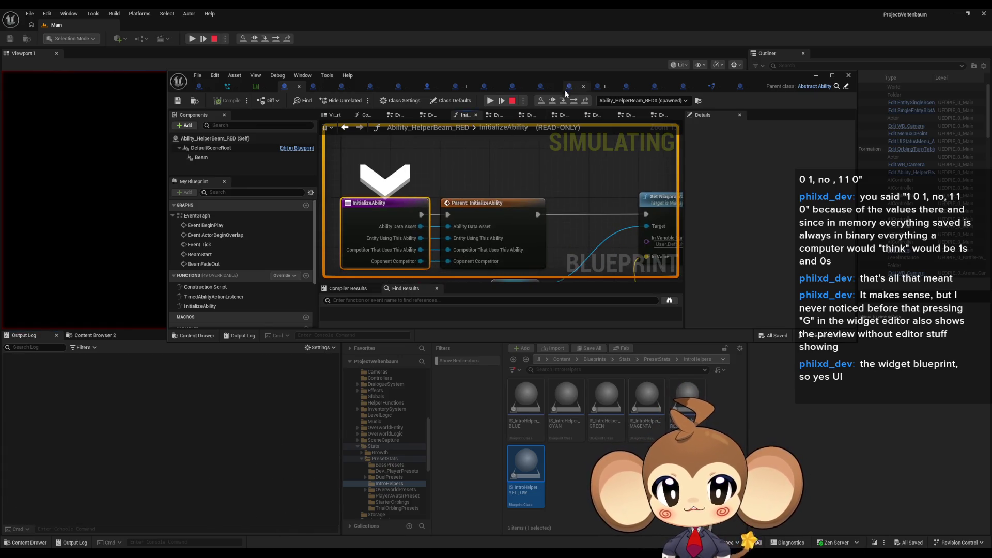
# Step over three times to reach Set Niagara Variable and its Accessed None error
pyautogui.click(575, 101)
pyautogui.click(575, 102)
pyautogui.click(575, 101)
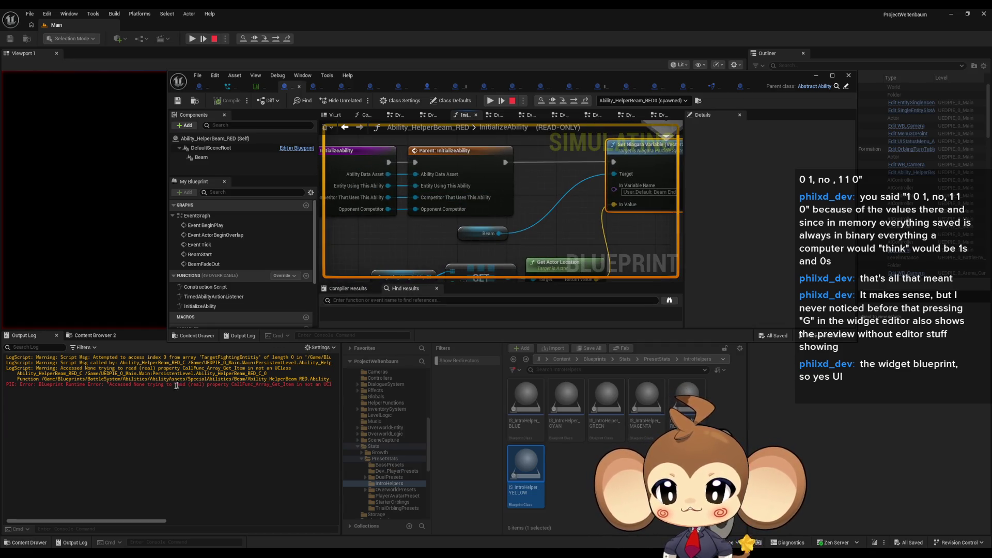
pyautogui.moveTo(362, 240)
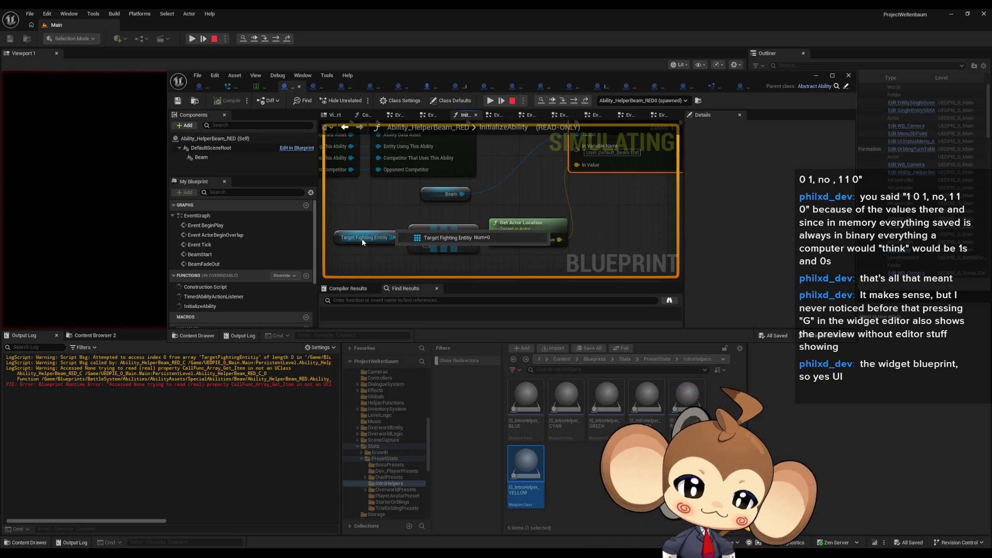
# Stop the play session and maximize the Blueprint editor on the InitializeAbility graph
pyautogui.click(515, 103)
pyautogui.moveTo(517, 218)
pyautogui.mouseDown()
pyautogui.moveTo(573, 229)
pyautogui.moveTo(543, 235)
pyautogui.moveTo(446, 157)
pyautogui.mouseUp()
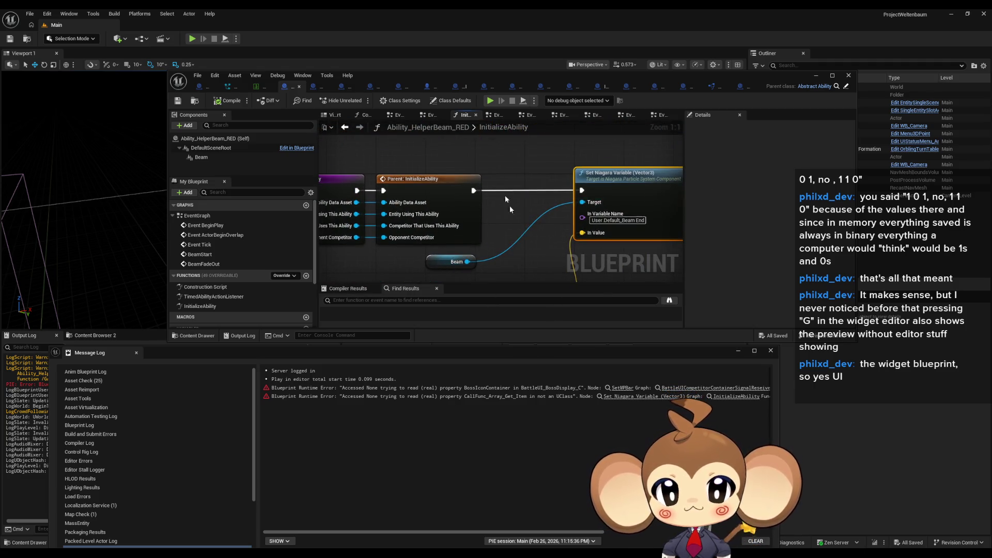
pyautogui.moveTo(449, 76); pyautogui.dragTo(430, 131)
pyautogui.doubleClick(430, 132)
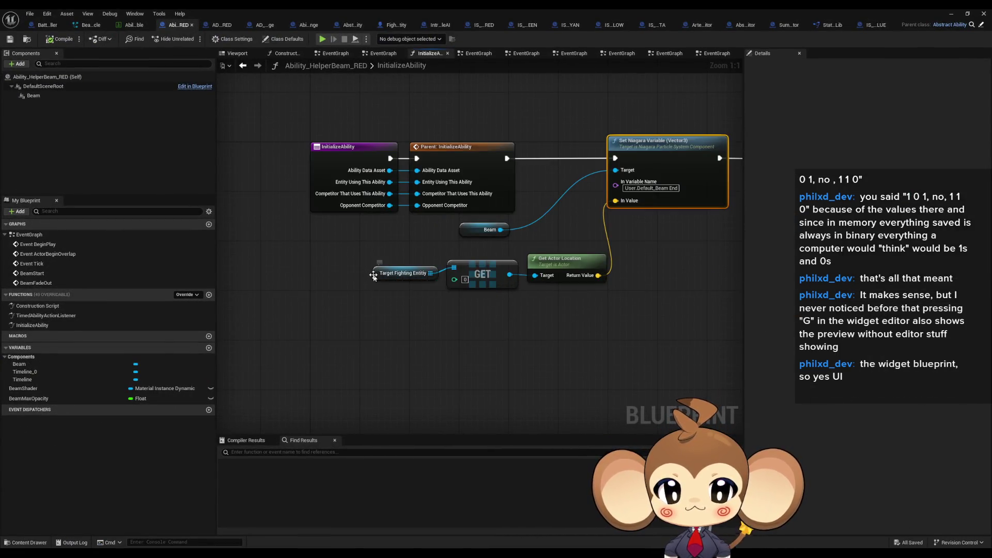
# Find references to Target Fighting Entity by name, then switch to the Abstract_Ability blueprint
pyautogui.click(373, 274)
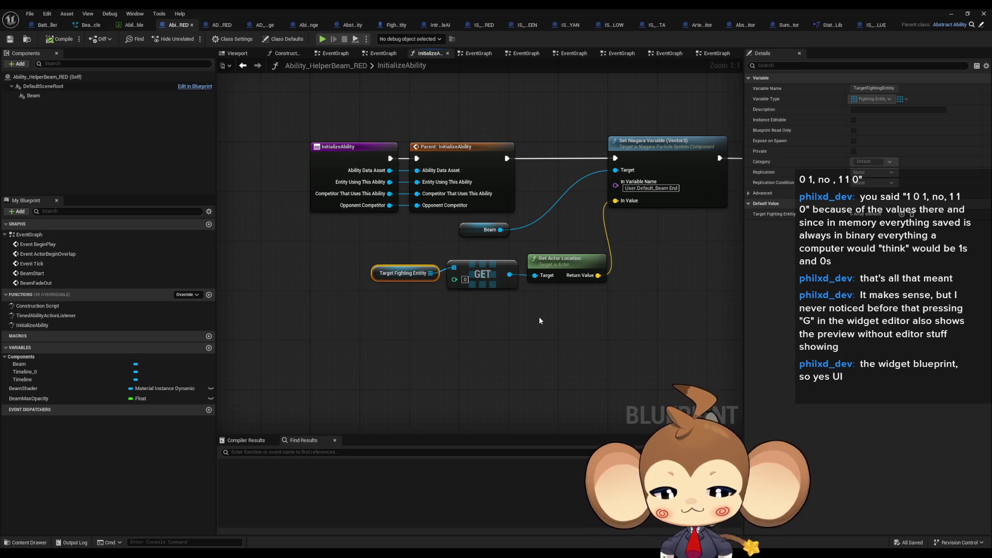
pyautogui.scroll(-3, 402, 293)
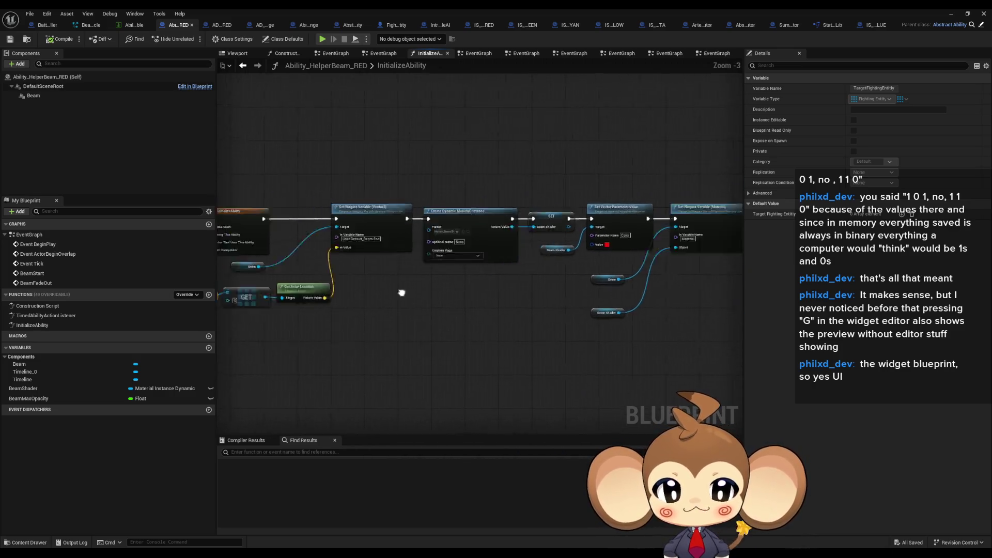
pyautogui.scroll(3, 401, 293)
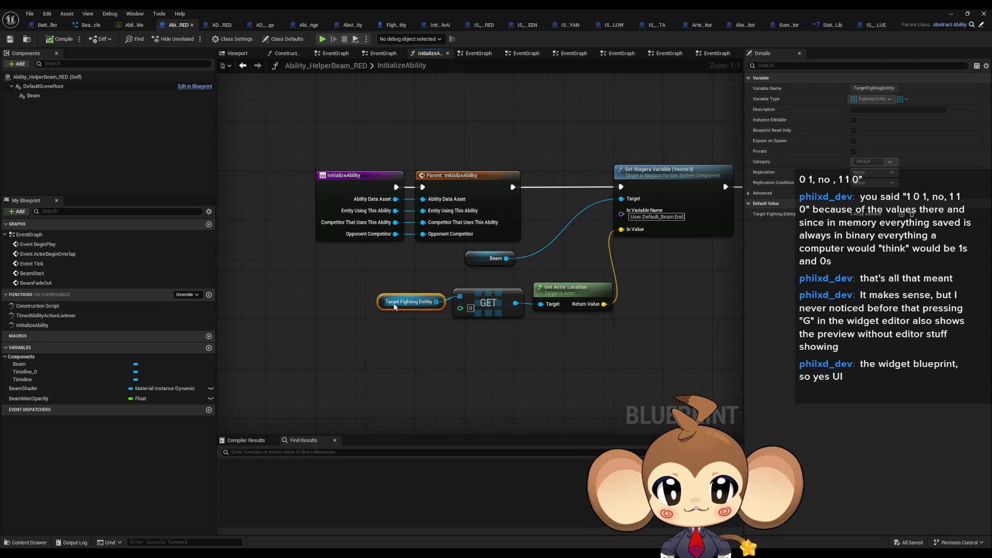
pyautogui.rightClick(399, 303)
pyautogui.moveTo(416, 378)
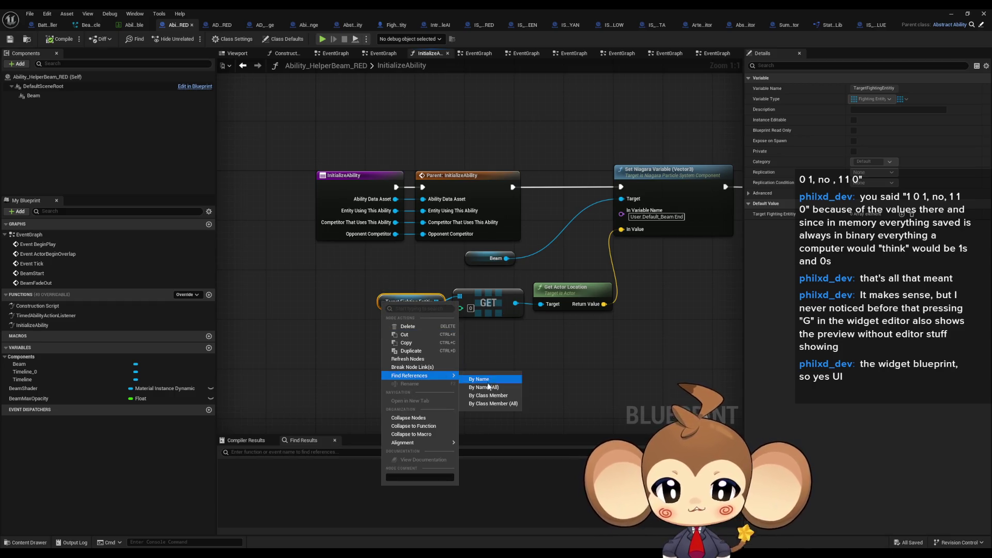
pyautogui.click(483, 397)
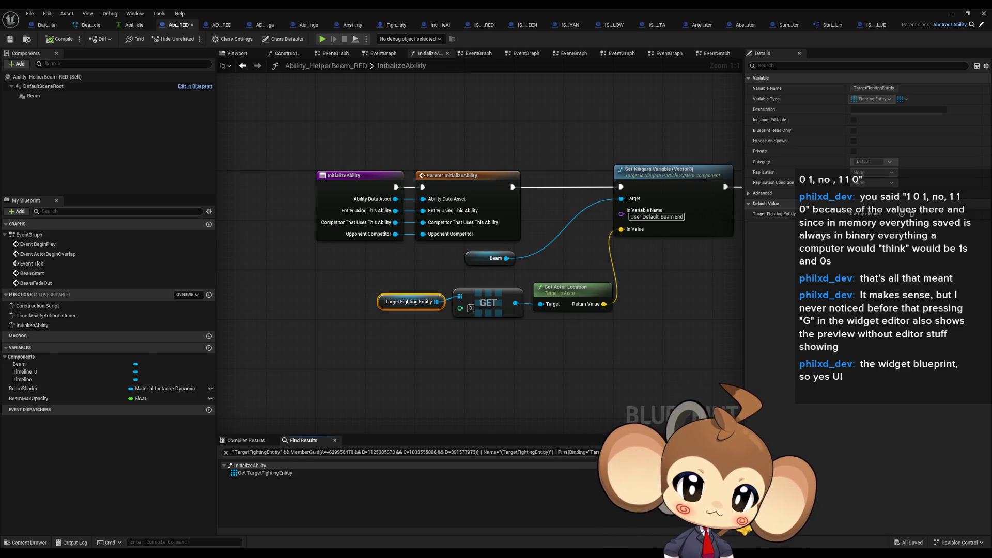
pyautogui.hotkey('ctrl', 'Tab')
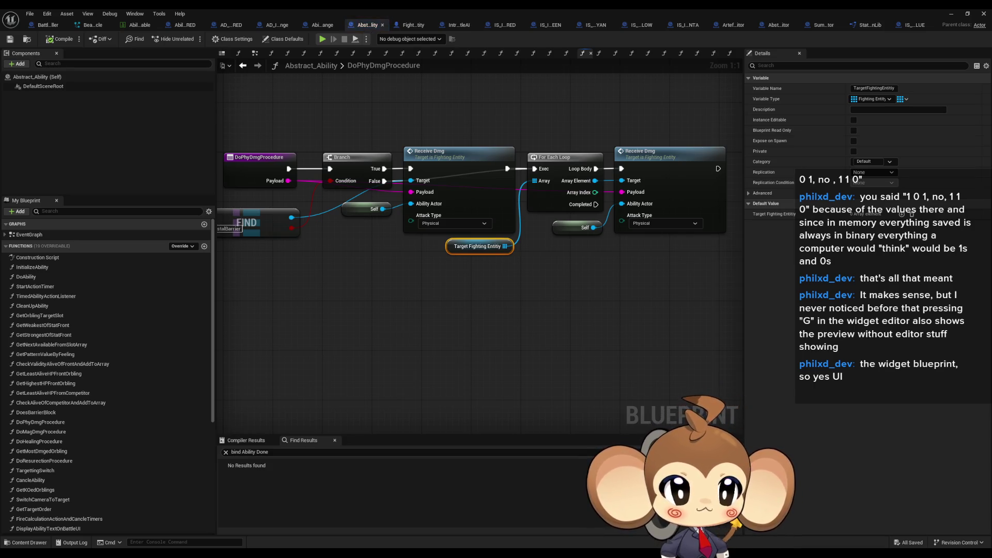
# Browse DoHealingProcedure and DoResurectionProcedure, then view the Branch and Make Array nodes in TargettingSwitch
pyautogui.click(599, 53)
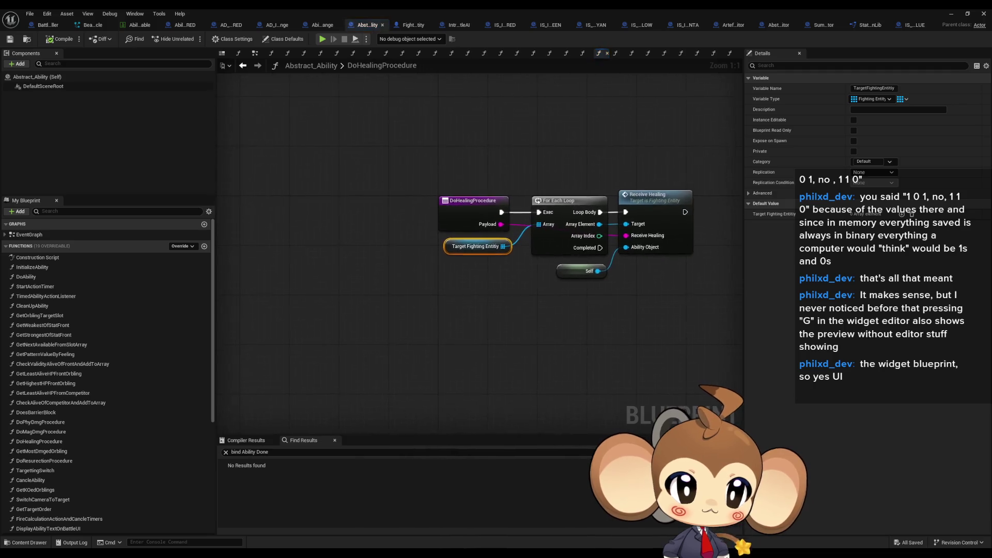
pyautogui.click(567, 53)
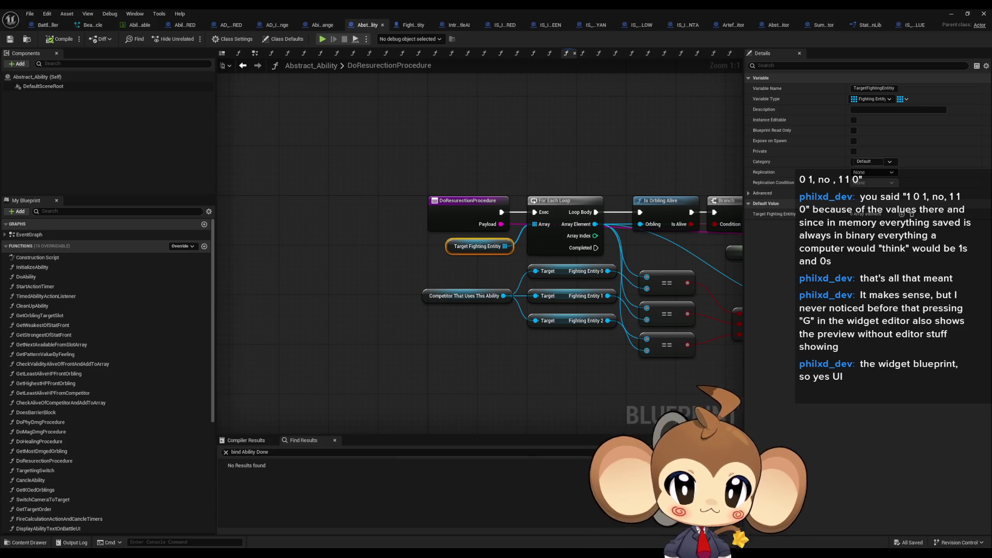
pyautogui.click(730, 53)
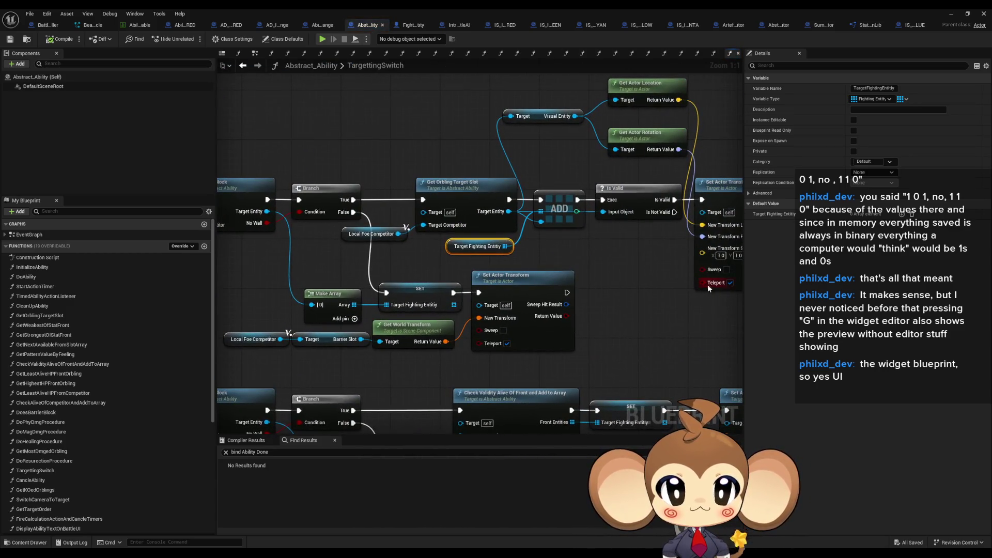
pyautogui.scroll(-4, 708, 284)
pyautogui.scroll(4, 454, 249)
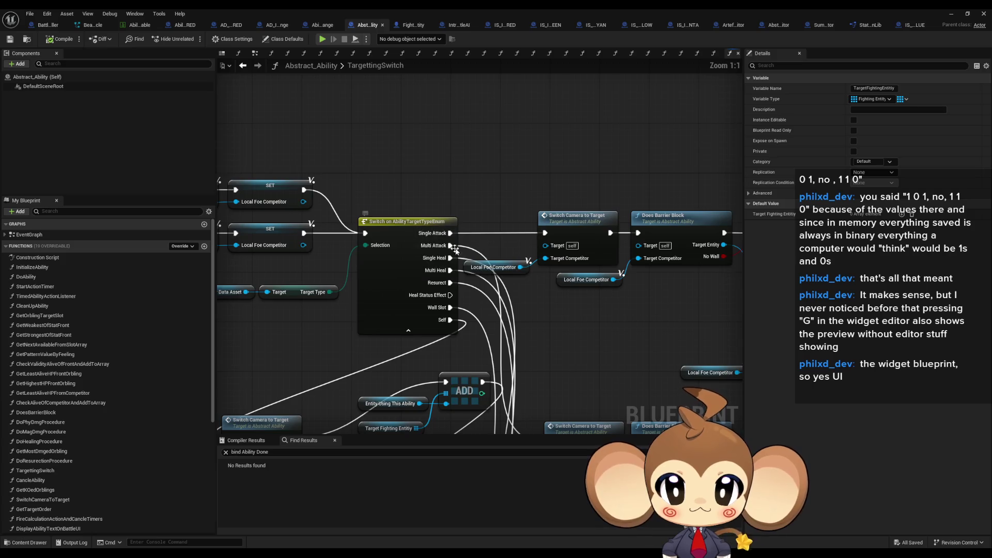
pyautogui.moveTo(455, 249)
pyautogui.mouseDown()
pyautogui.moveTo(362, 245)
pyautogui.moveTo(181, 209)
pyautogui.mouseUp()
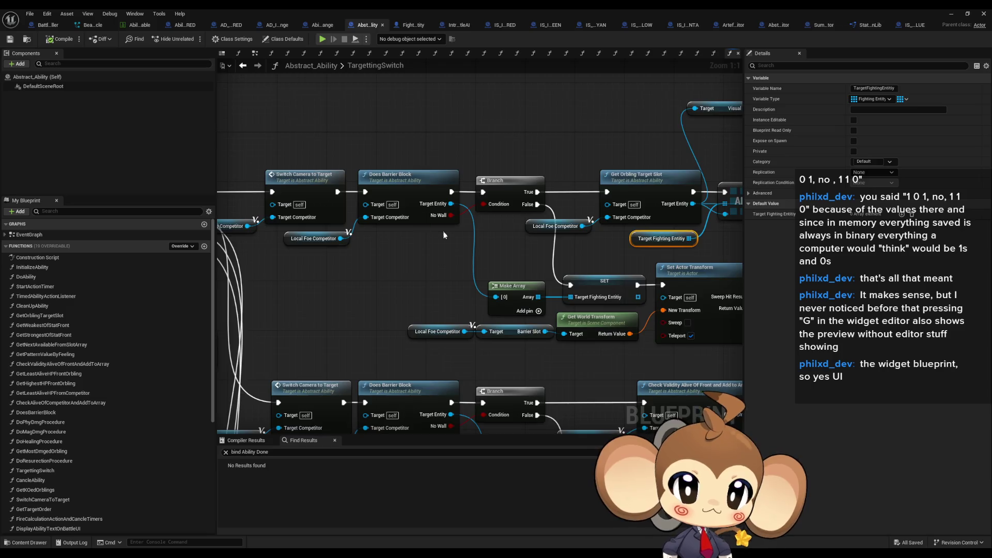
pyautogui.scroll(-2, 460, 252)
pyautogui.scroll(2, 460, 252)
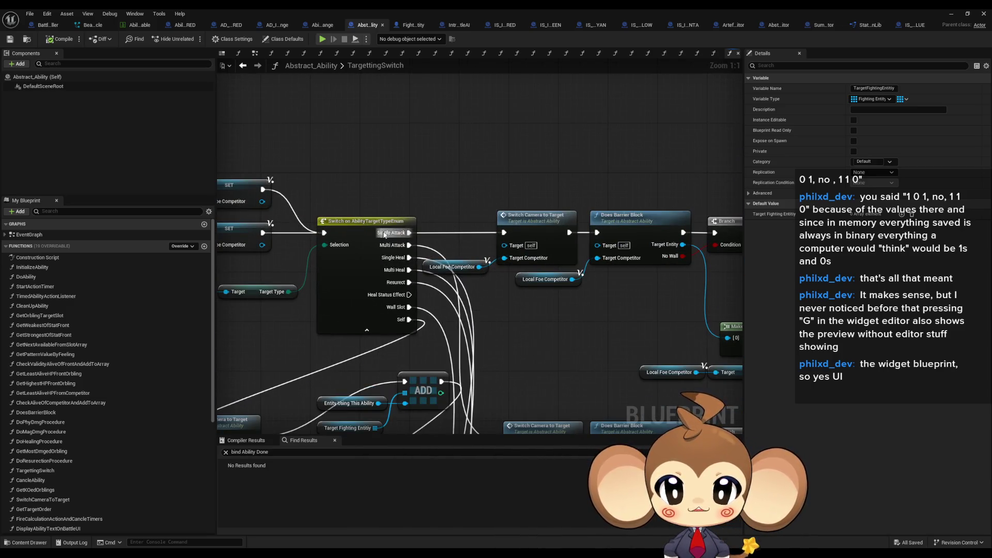
# Add a breakpoint on Switch Camera to Target and start playing the game
pyautogui.rightClick(524, 219)
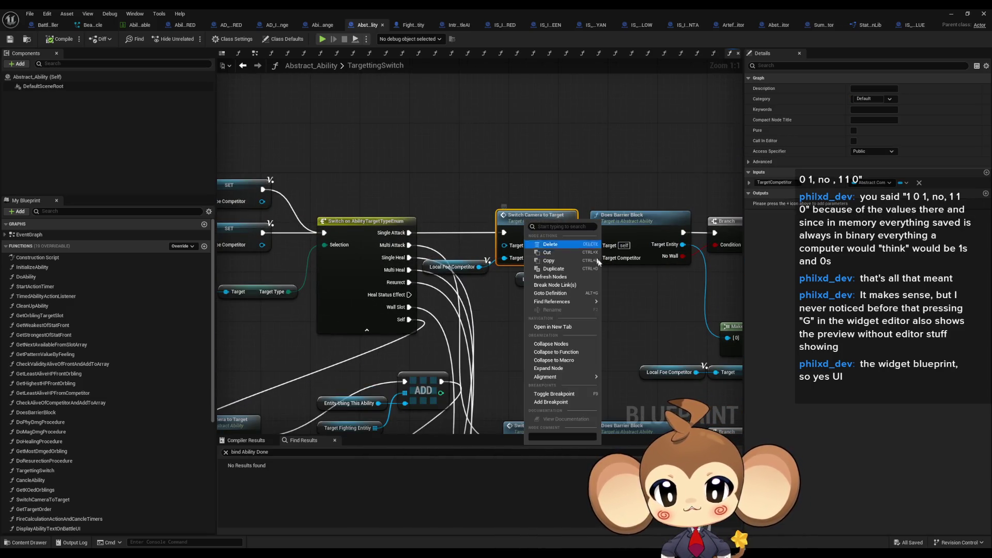
pyautogui.click(555, 403)
pyautogui.click(952, 14)
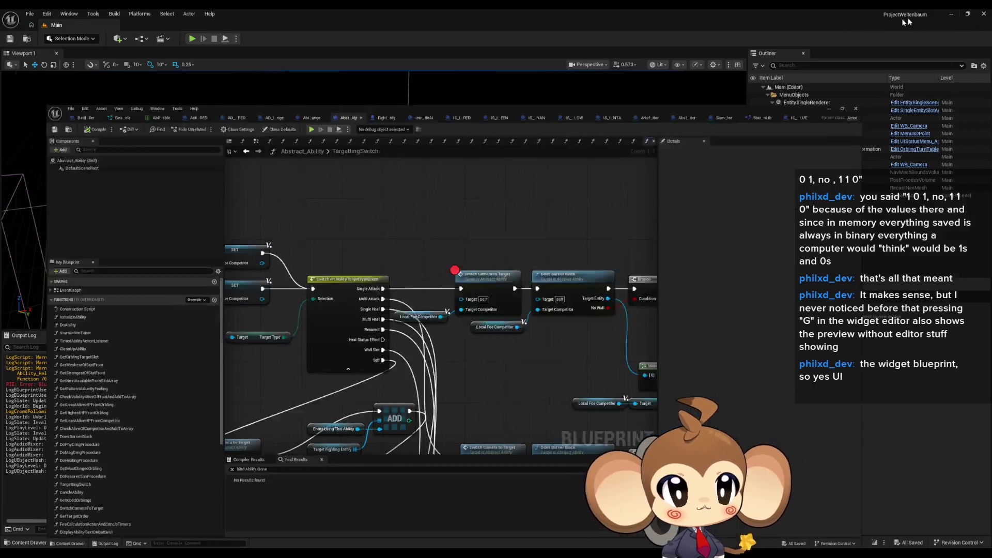
pyautogui.click(193, 39)
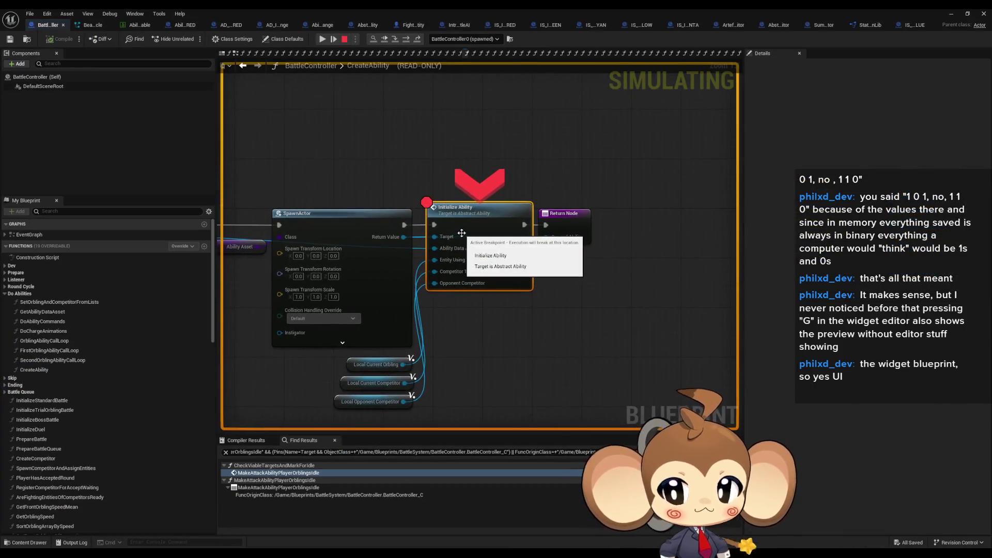
# Step into InitializeAbility and step over its nodes back out to CreateAbility's return
pyautogui.click(396, 40)
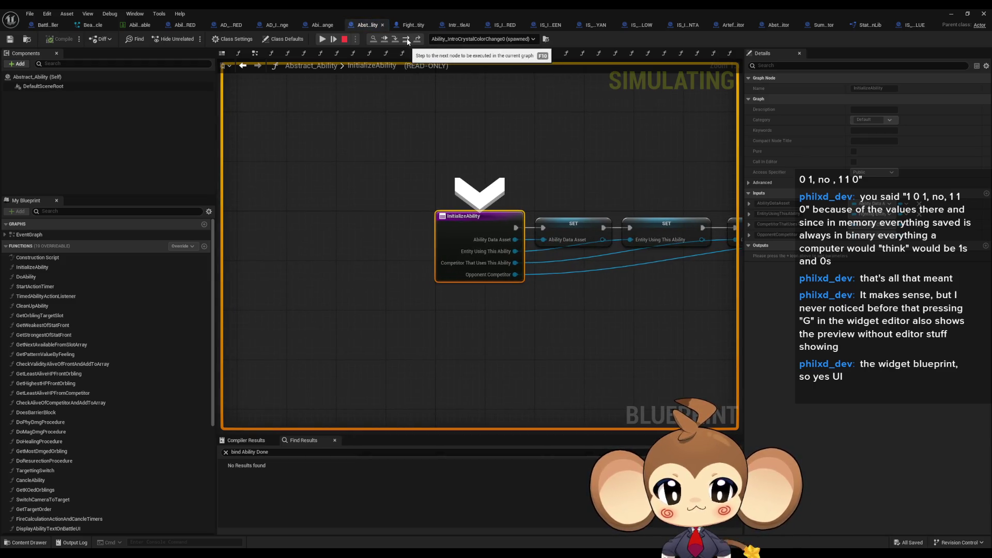
pyautogui.click(406, 39)
pyautogui.click(406, 40)
pyautogui.click(406, 39)
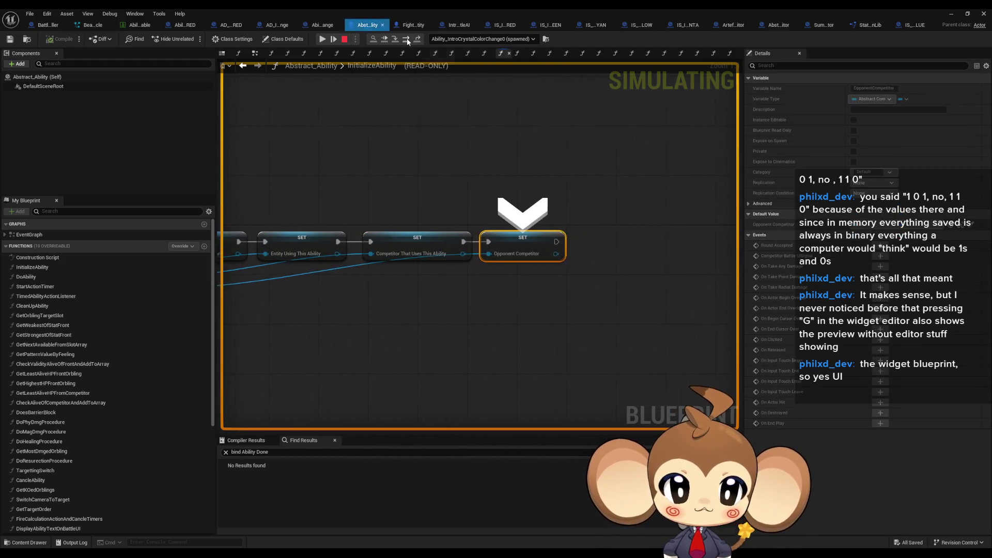
pyautogui.click(406, 39)
pyautogui.scroll(-5, 468, 221)
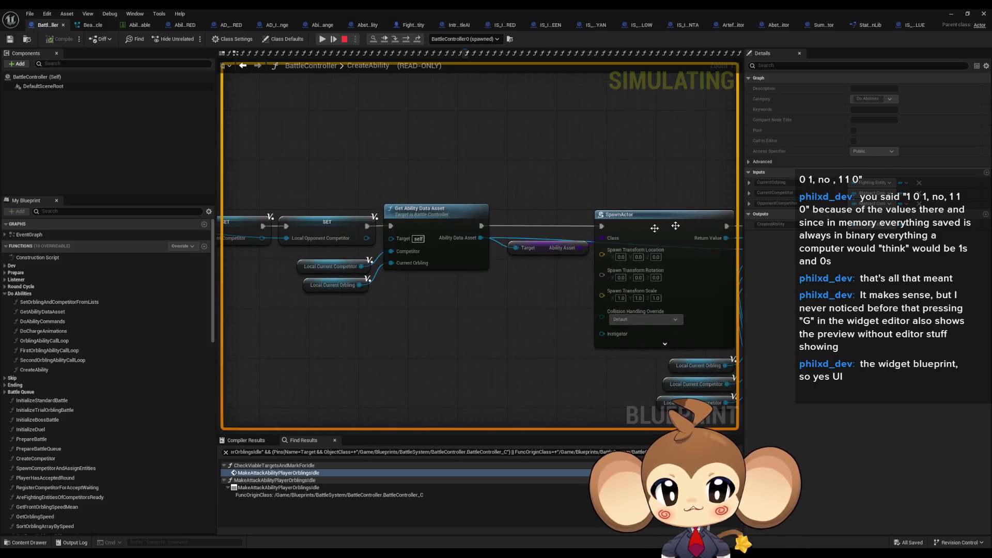
pyautogui.scroll(6, 468, 220)
# Resume play until the Switch Camera to Target breakpoint, then restore the Blueprint window
pyautogui.click(581, 219)
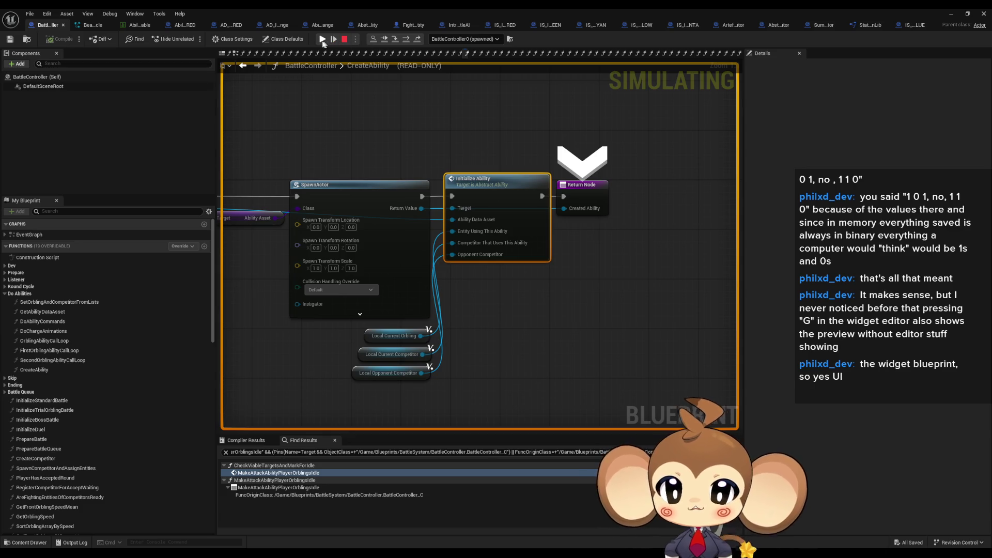
pyautogui.click(321, 42)
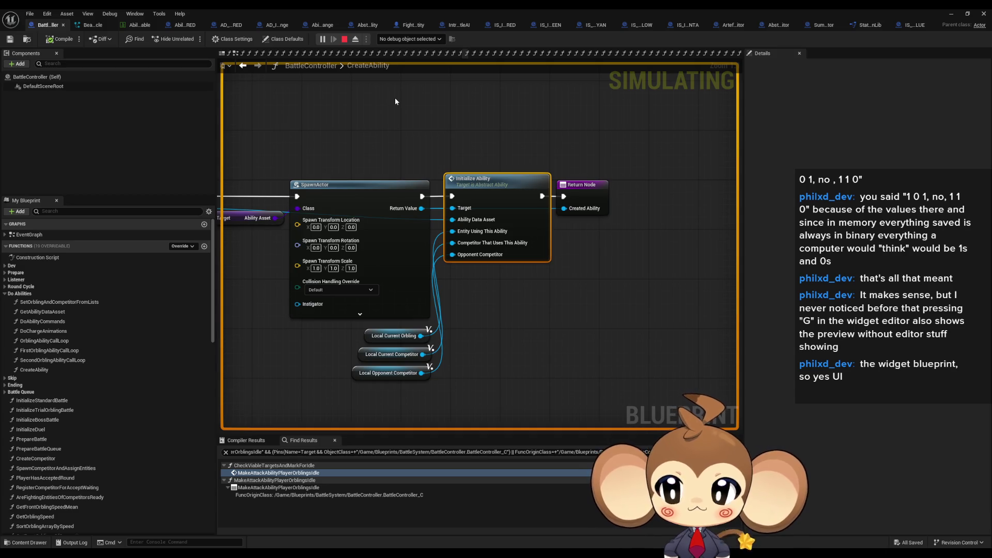
pyautogui.doubleClick(395, 9)
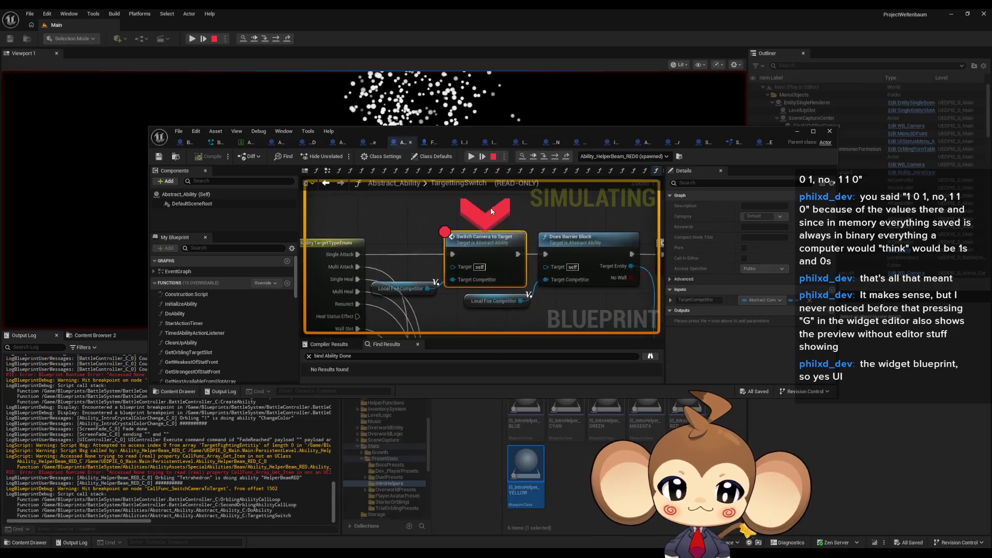
# Maximize the Blueprint editor and step past Switch Camera to Target and the Branch to Get Orbling Target Slot
pyautogui.doubleClick(523, 132)
pyautogui.moveTo(437, 265)
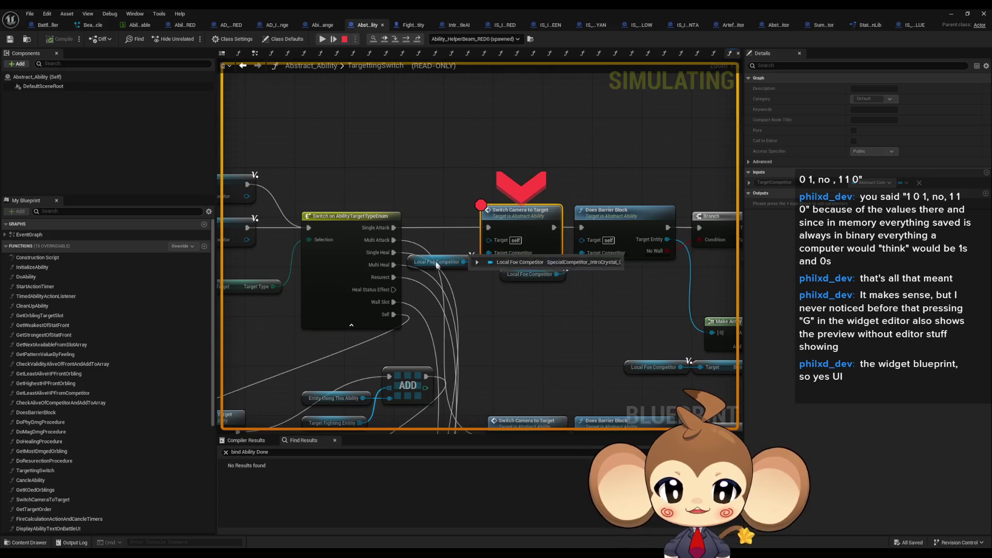
pyautogui.moveTo(608, 215); pyautogui.dragTo(475, 214)
pyautogui.click(406, 39)
pyautogui.click(407, 39)
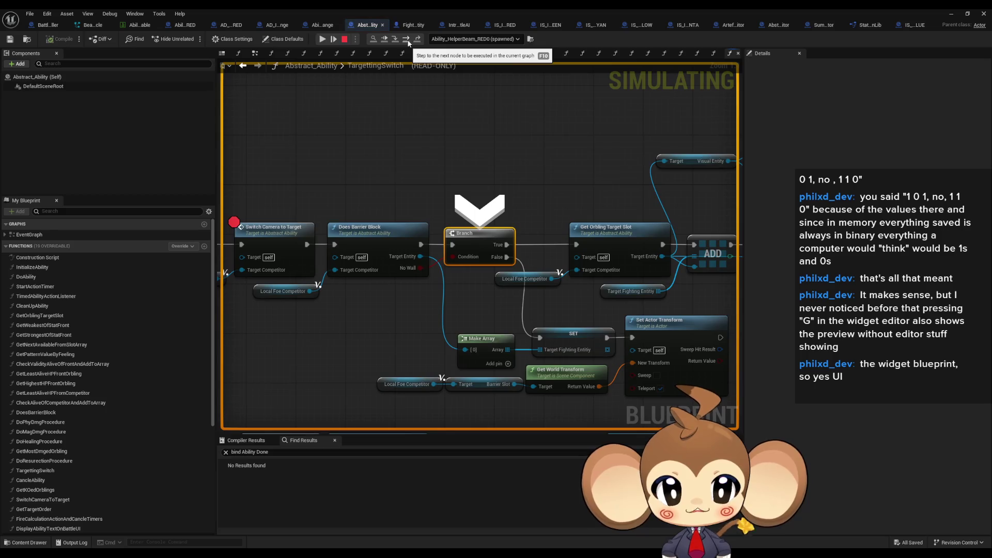
pyautogui.click(407, 41)
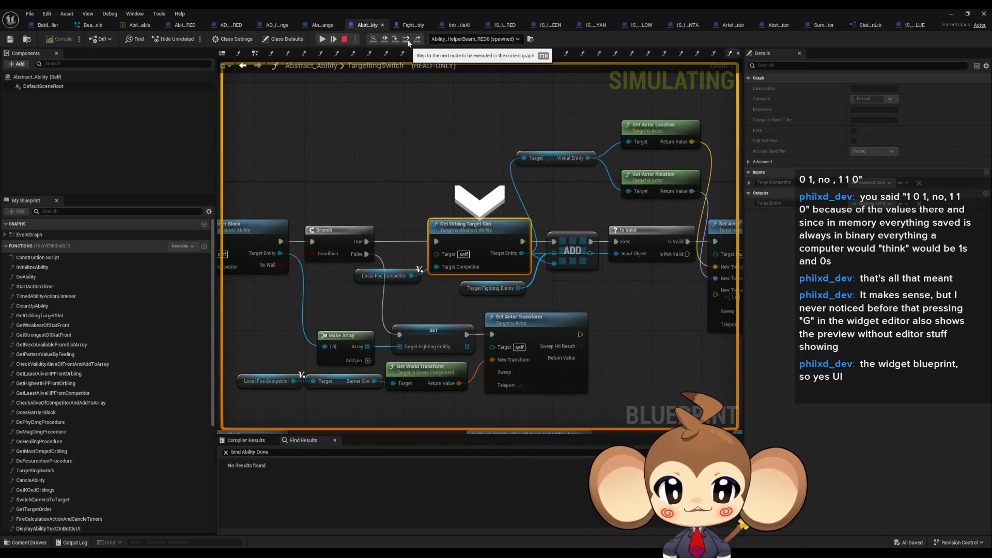
# Step into GetOrblingTargetSlot through Switch on AbilityTypeEnum and Get Data Table Row to Get Pattern Value by Feeling
pyautogui.moveTo(391, 280)
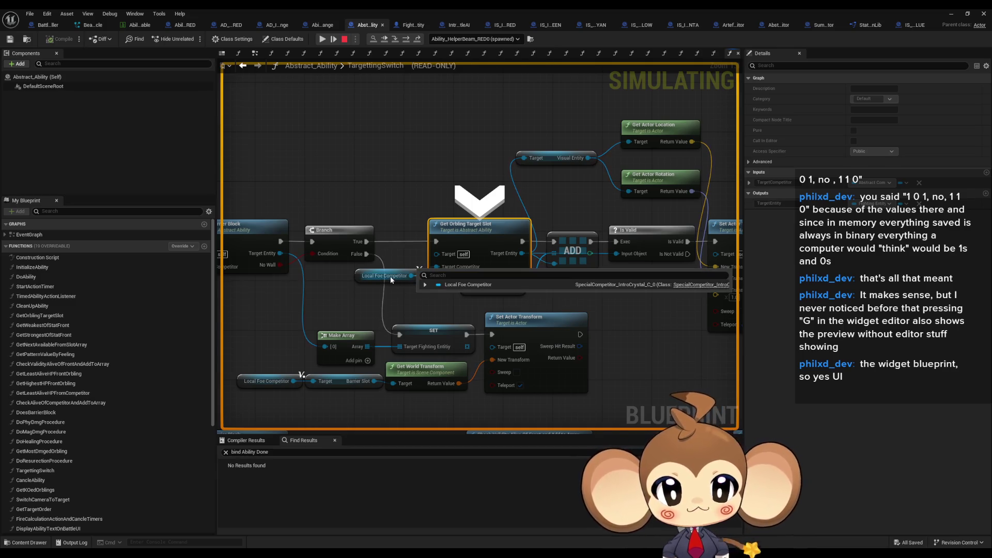
pyautogui.click(396, 39)
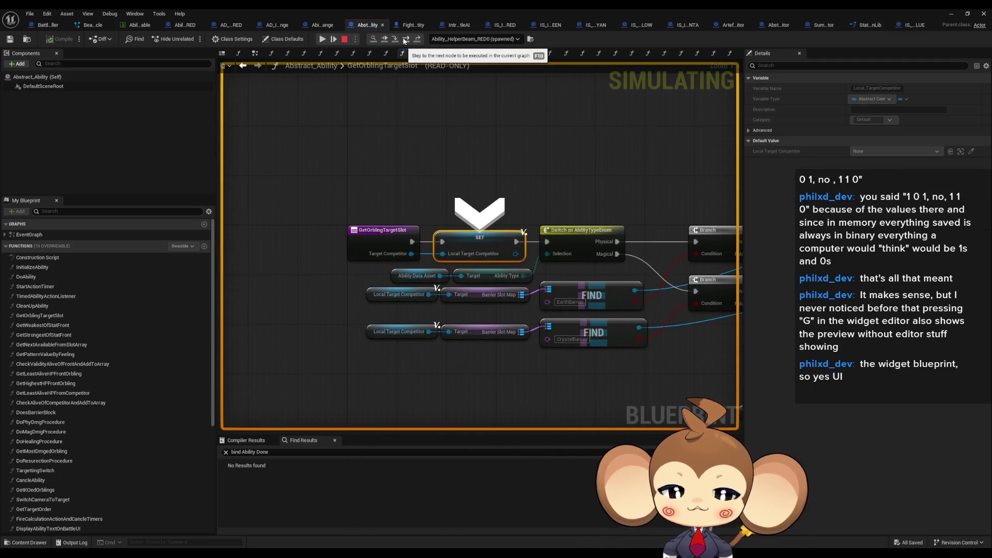
pyautogui.click(405, 40)
pyautogui.click(405, 39)
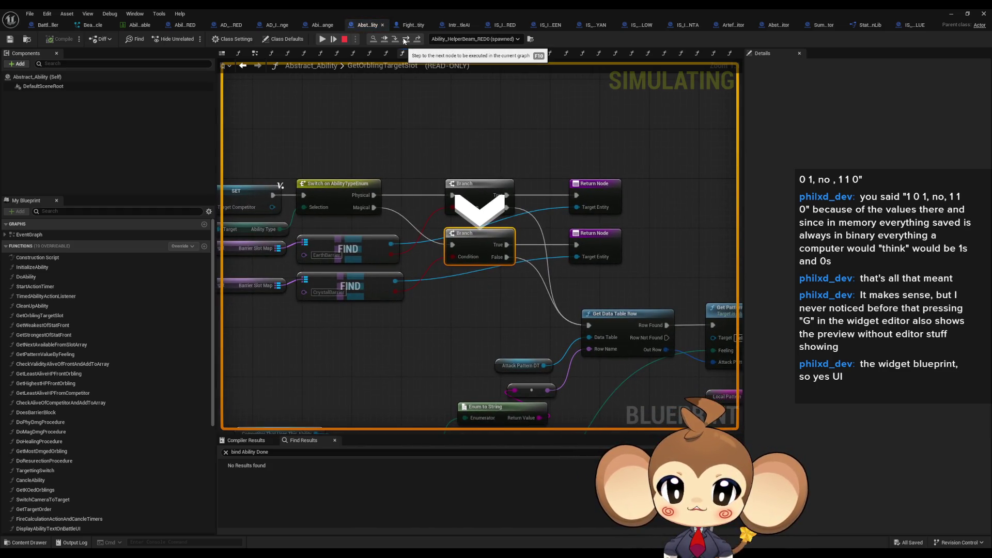
pyautogui.click(404, 40)
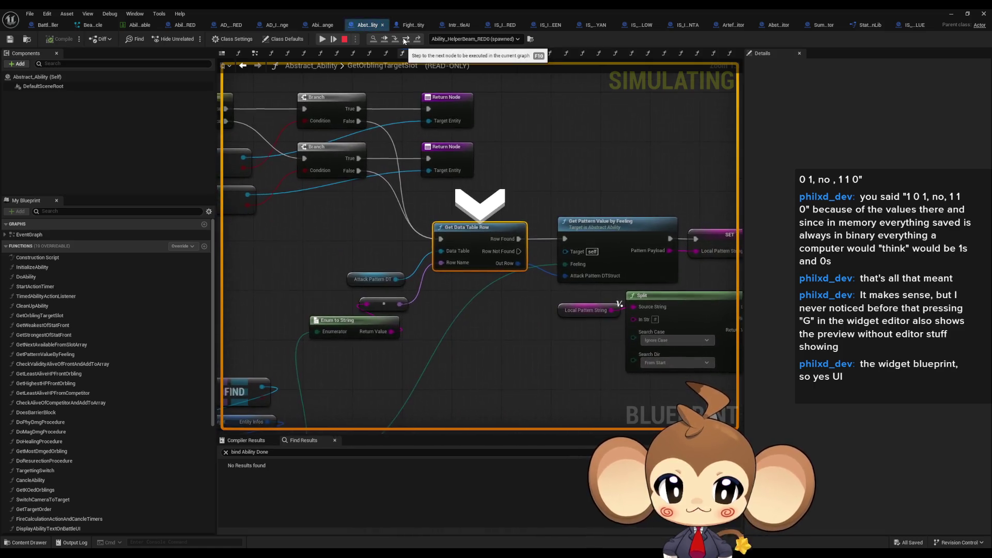
pyautogui.moveTo(379, 281)
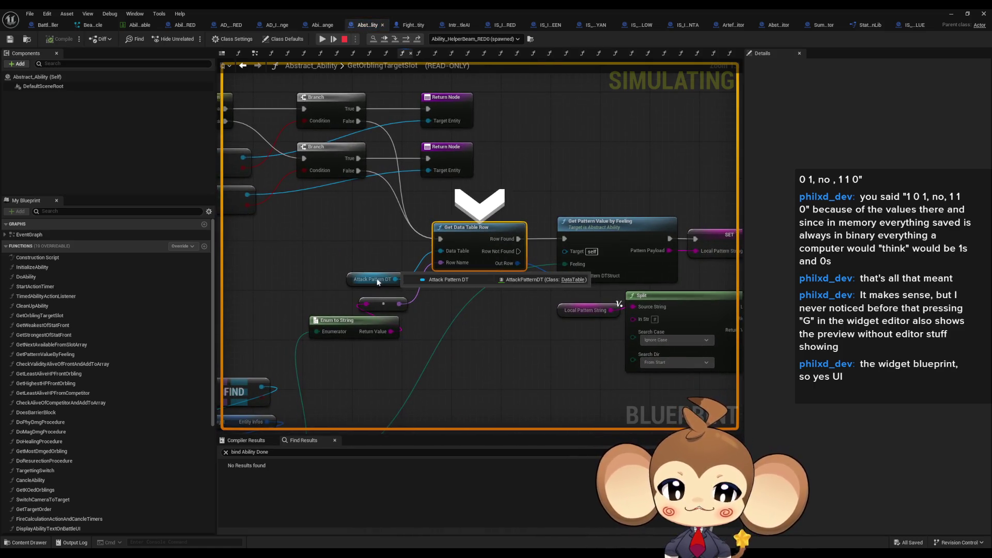
pyautogui.click(402, 40)
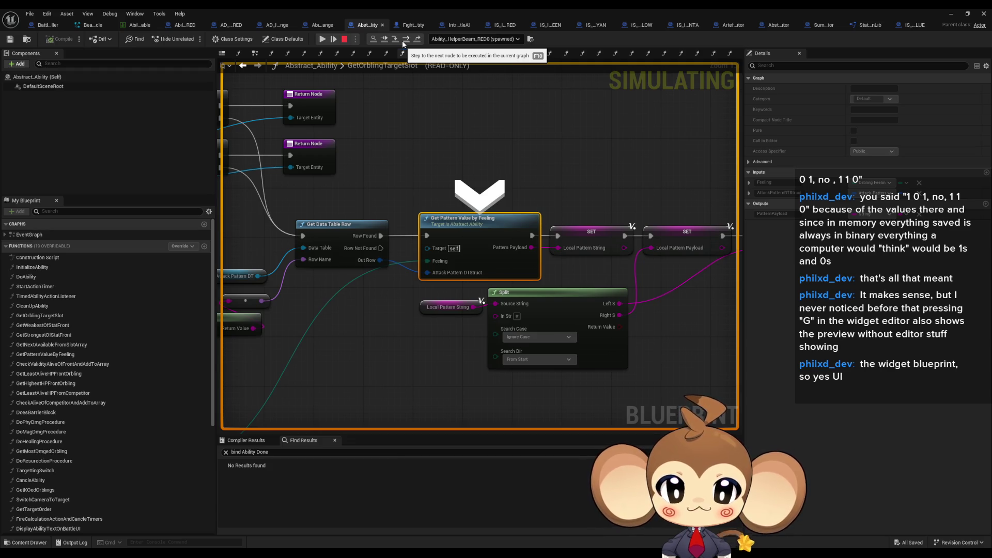
# Step through Local Pattern String, Switch on String and Get Target Order to Get Next Available from Slot Array
pyautogui.click(402, 40)
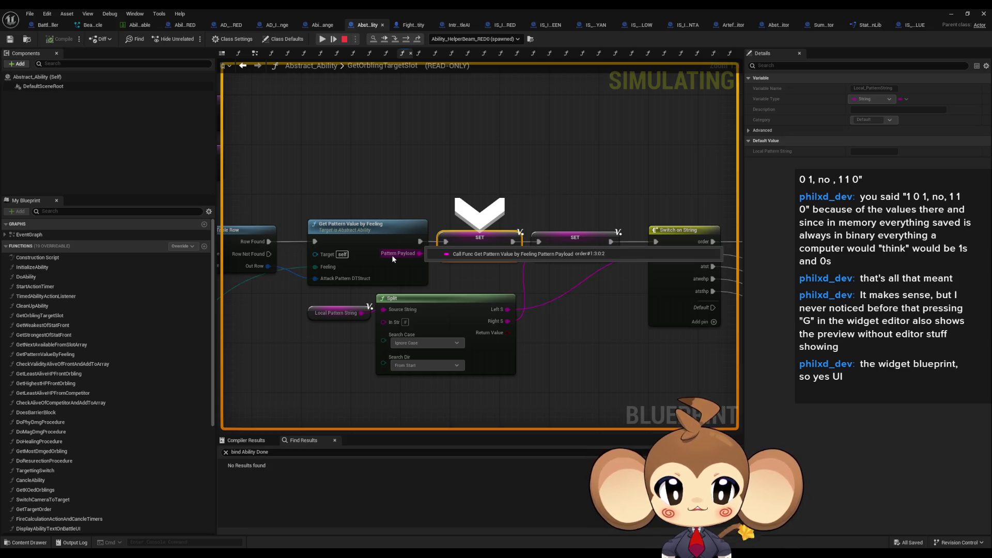
pyautogui.click(408, 39)
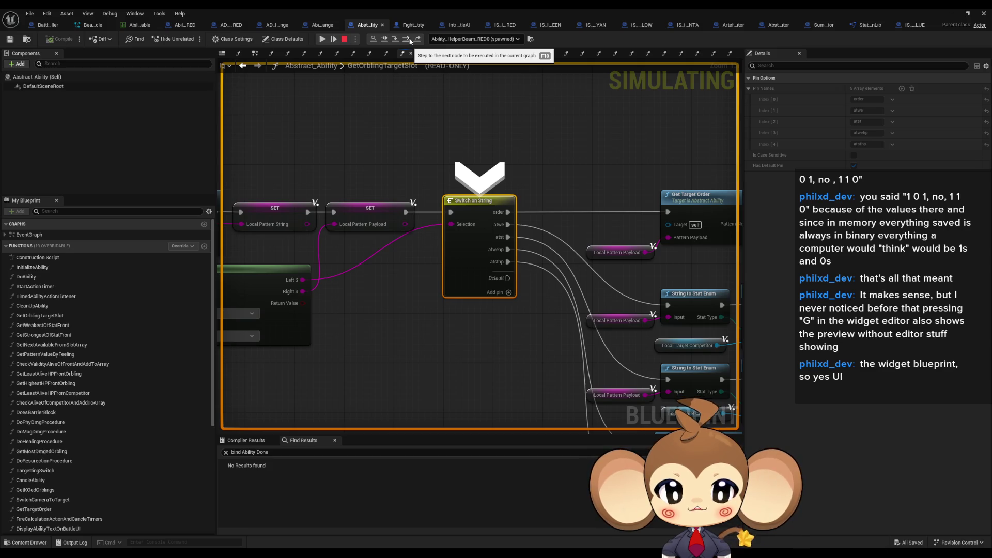
pyautogui.click(410, 40)
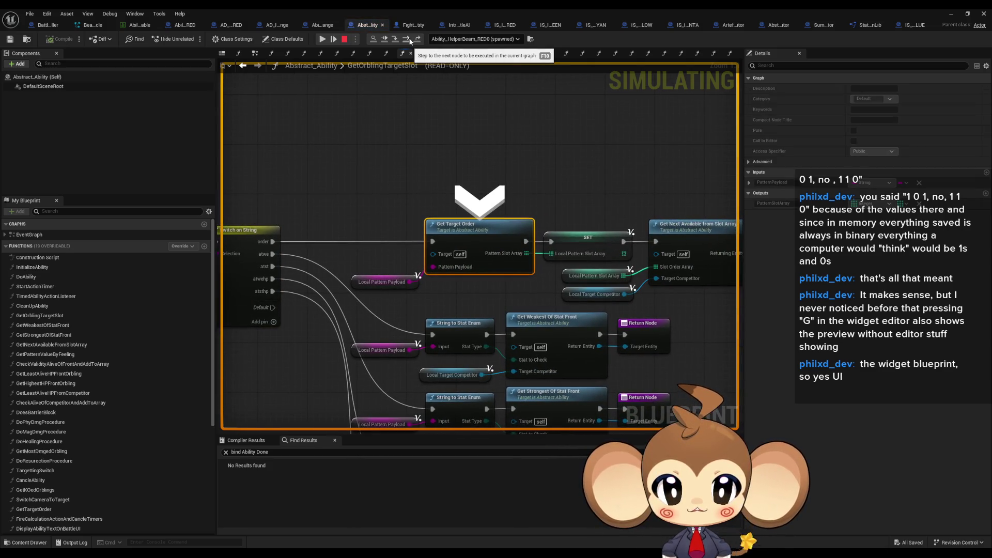
pyautogui.click(410, 40)
pyautogui.click(410, 40)
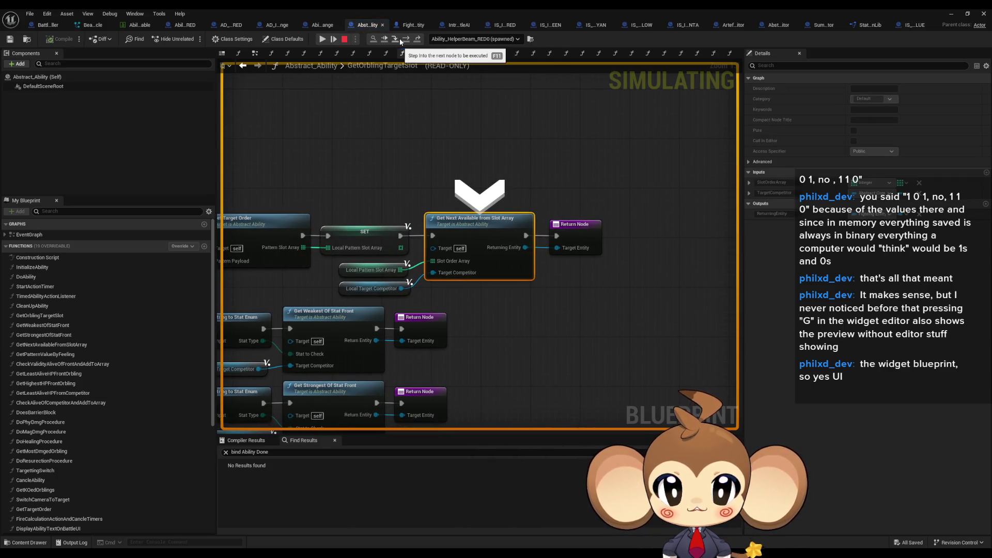
# Step into GetNextAvailableFromSlotArray past its two SETs and four ADDs into the For Each Loop body
pyautogui.click(399, 39)
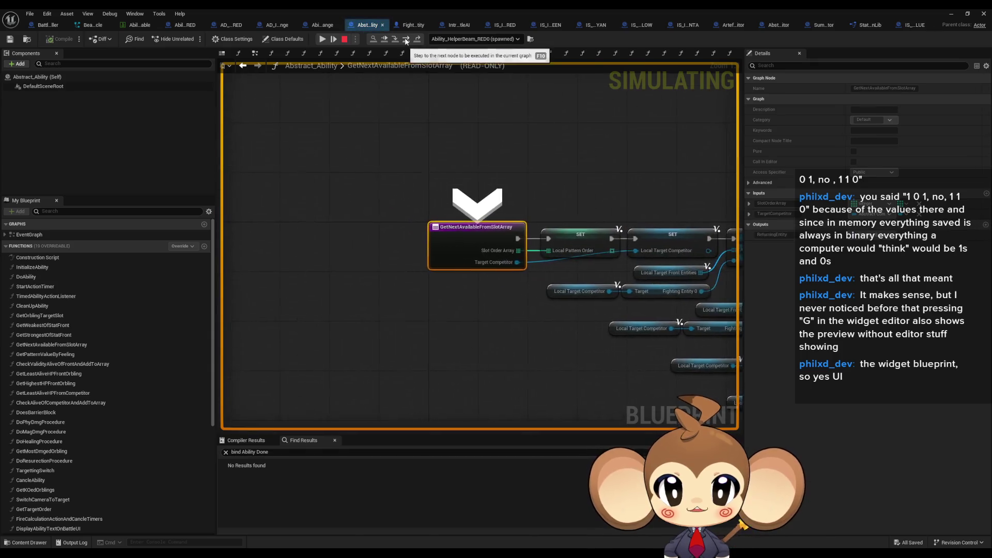
pyautogui.click(405, 40)
pyautogui.click(406, 40)
pyautogui.click(405, 40)
pyautogui.click(406, 40)
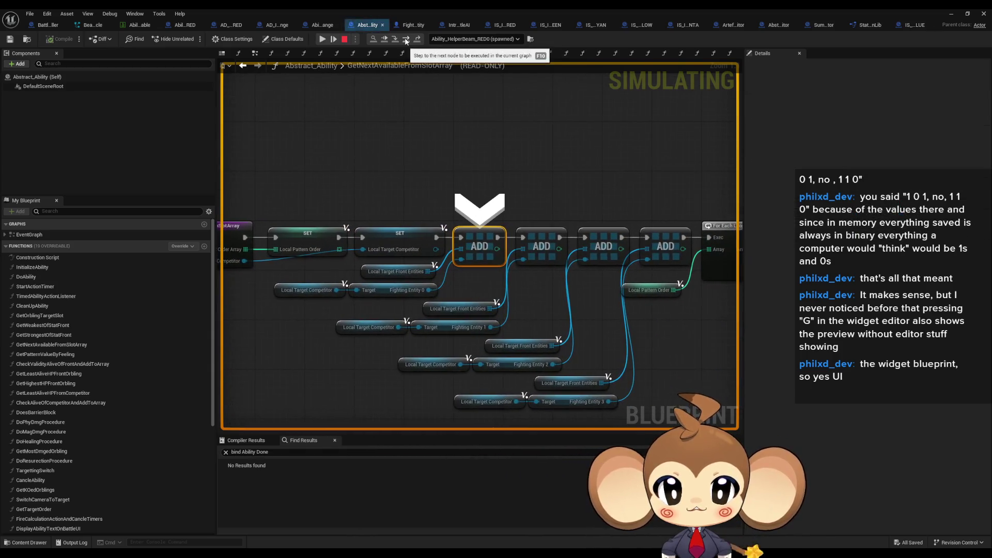
pyautogui.click(405, 40)
pyautogui.click(405, 40)
pyautogui.click(405, 39)
pyautogui.click(405, 40)
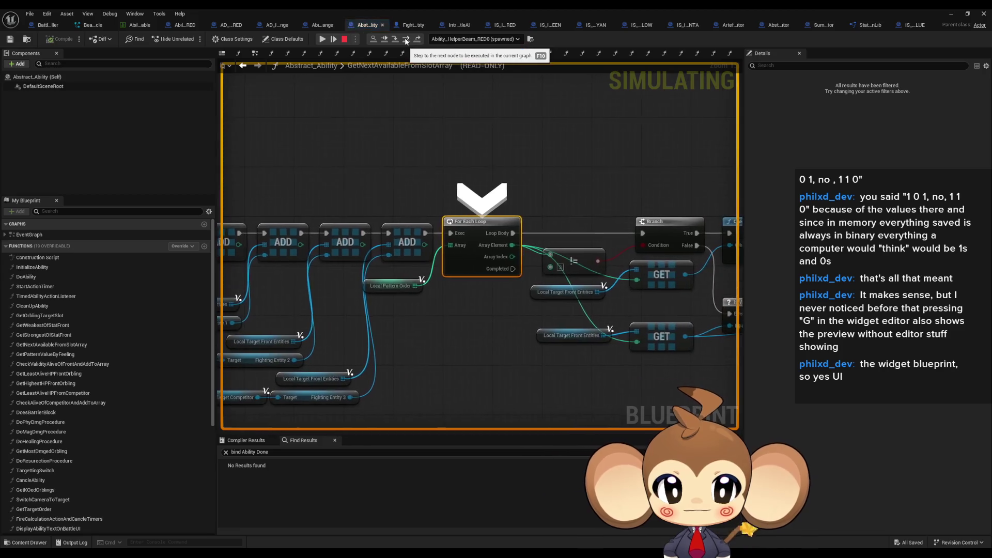
# Step through the loop Branch and Check Valid and Alive Of Orbling, returning to TargettingSwitch's ADD node
pyautogui.click(406, 40)
pyautogui.click(406, 40)
pyautogui.click(406, 40)
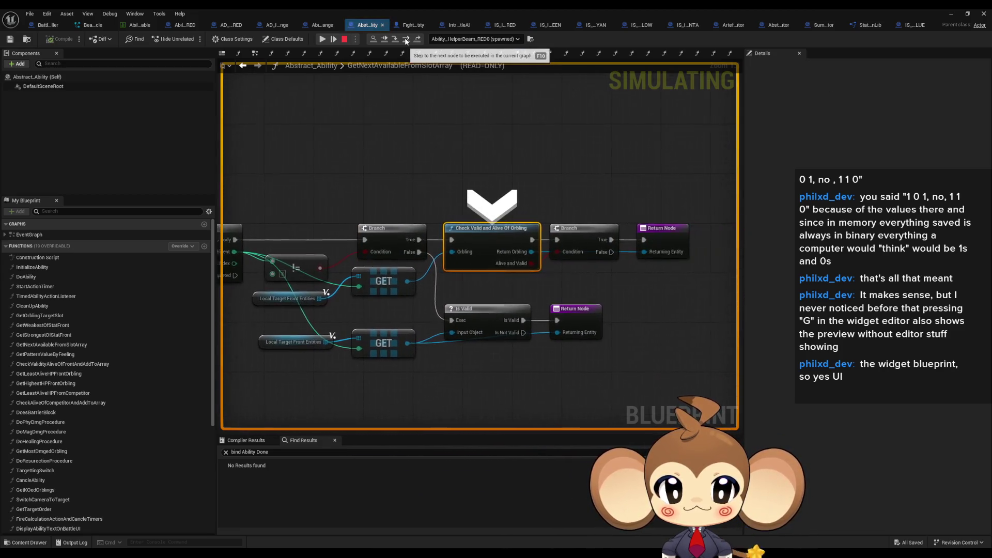
pyautogui.click(405, 39)
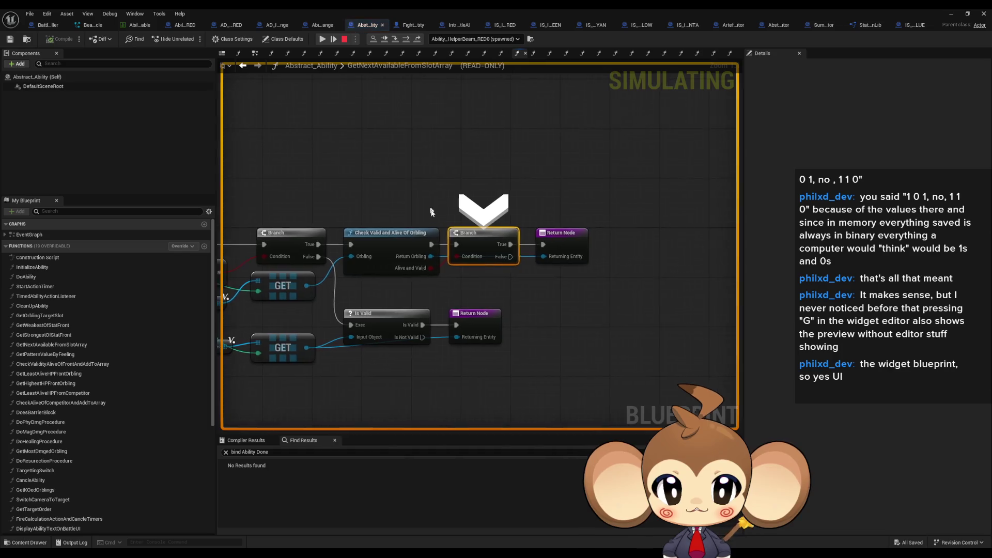
pyautogui.moveTo(407, 263)
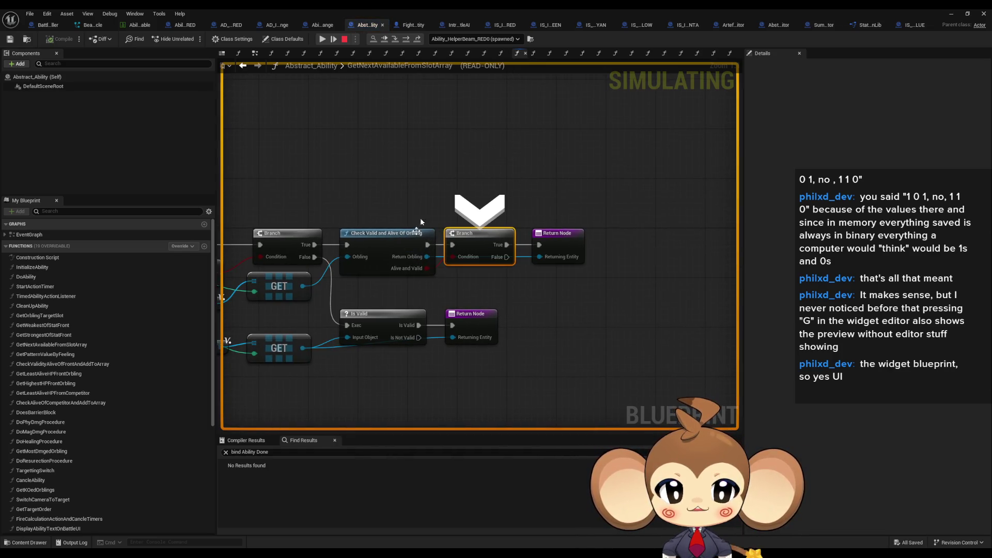
pyautogui.click(406, 40)
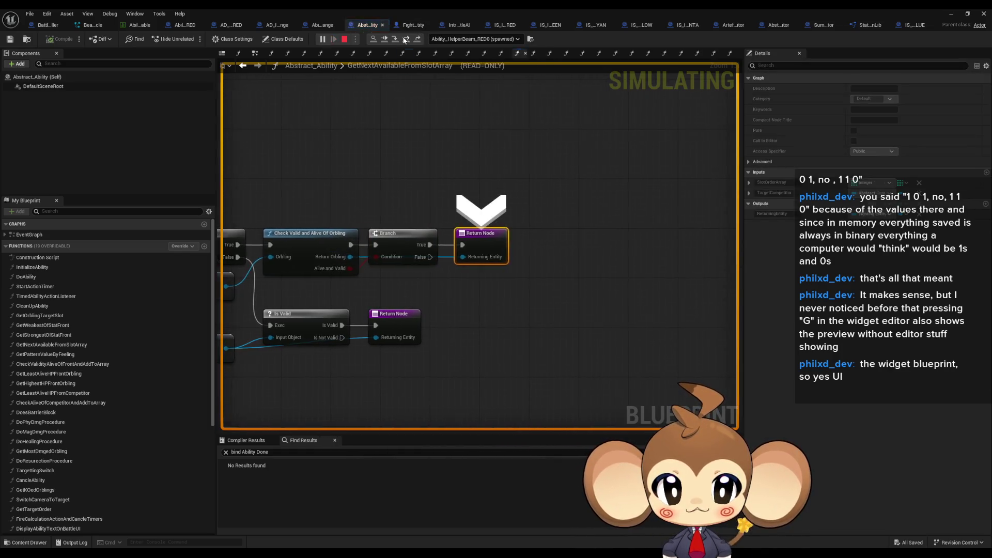
pyautogui.click(405, 40)
pyautogui.click(406, 40)
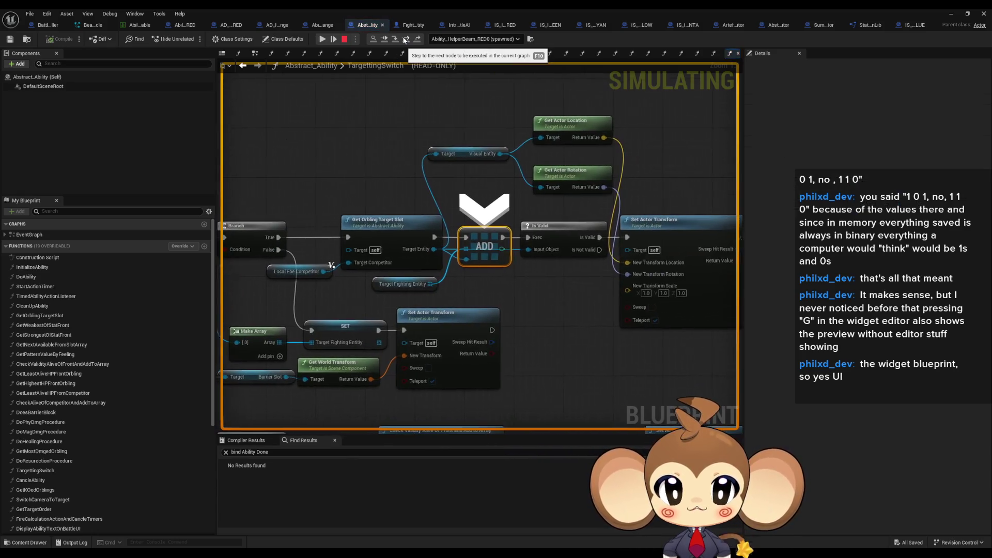
# Step past Is Valid, leave TargettingSwitch for DoAbility, and advance through its checks to Start Action Timer
pyautogui.moveTo(402, 287)
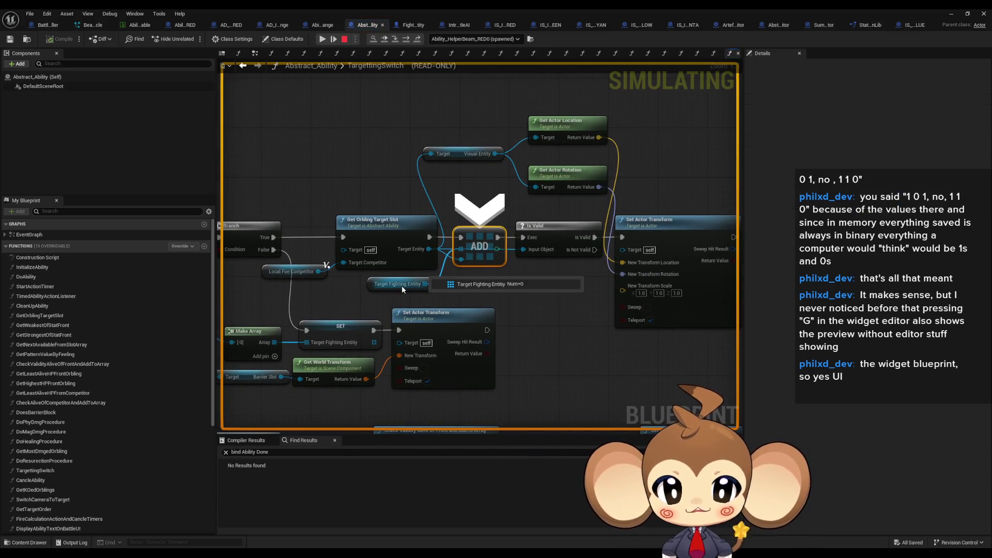
pyautogui.click(407, 38)
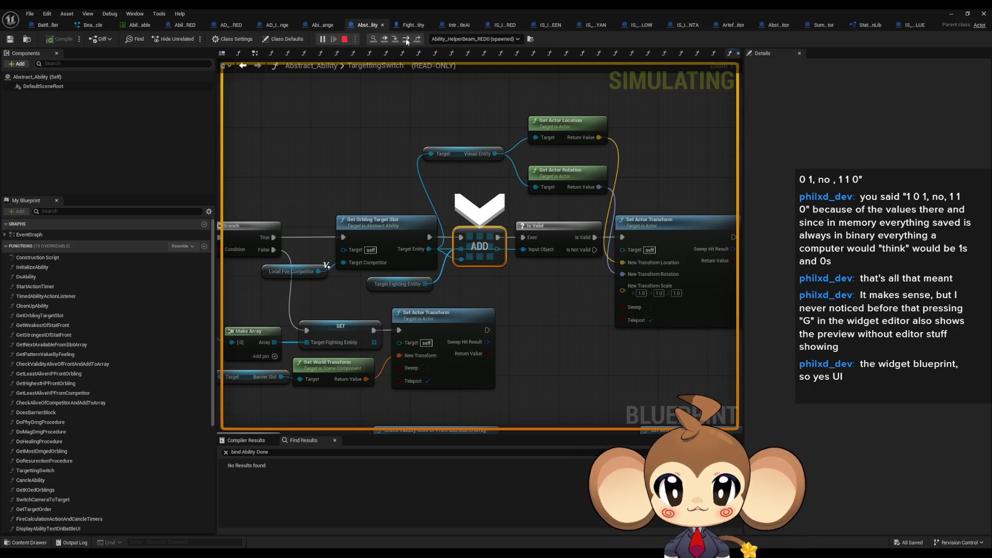
pyautogui.moveTo(329, 293)
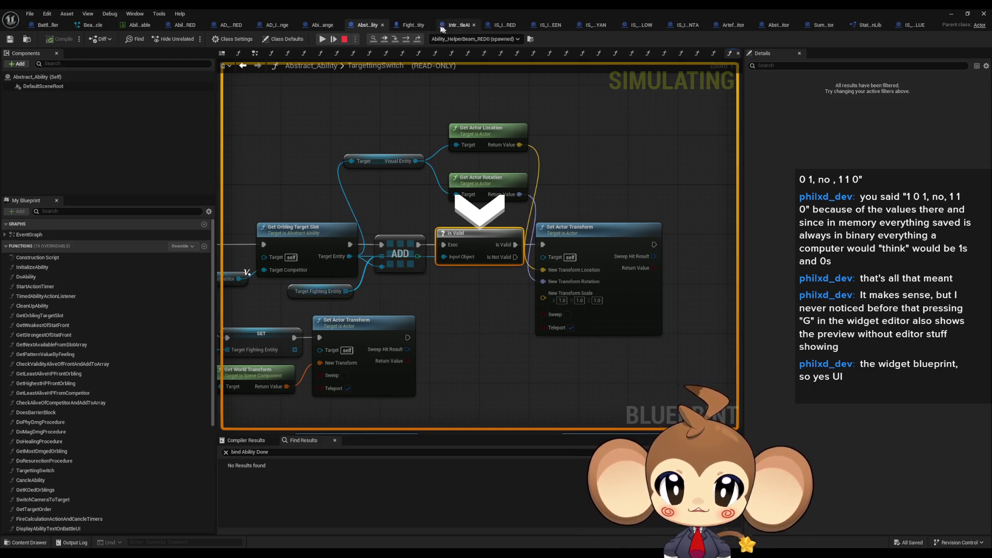
pyautogui.click(418, 39)
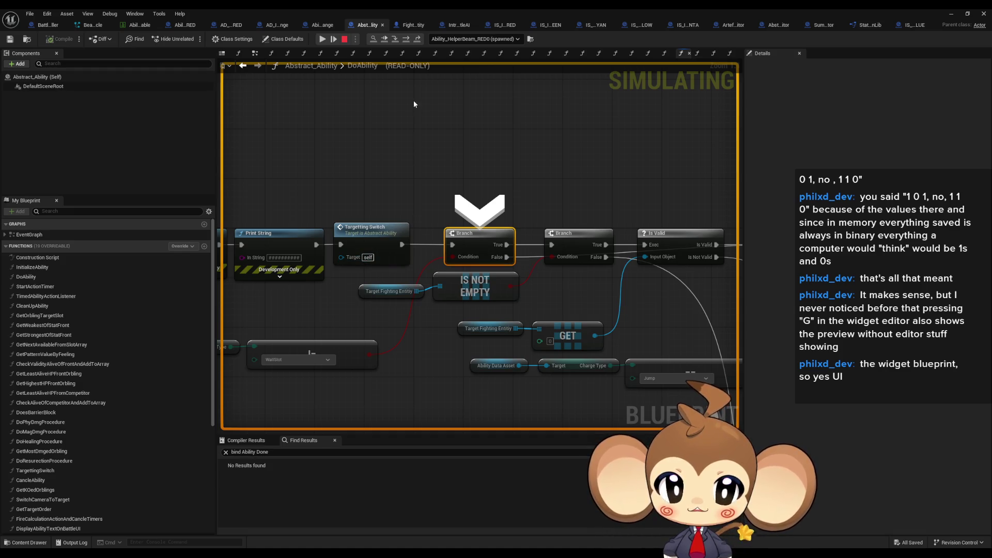
pyautogui.click(406, 41)
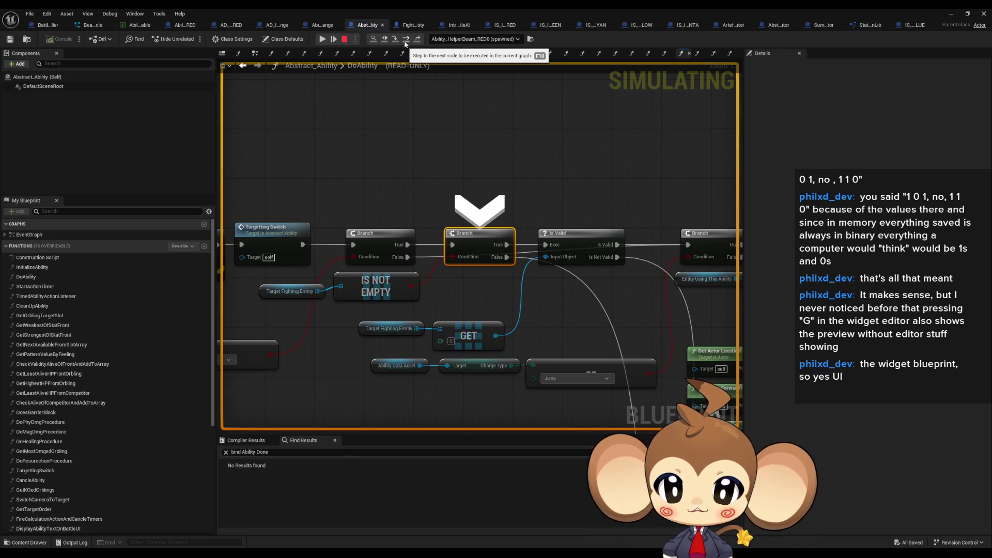
pyautogui.click(406, 42)
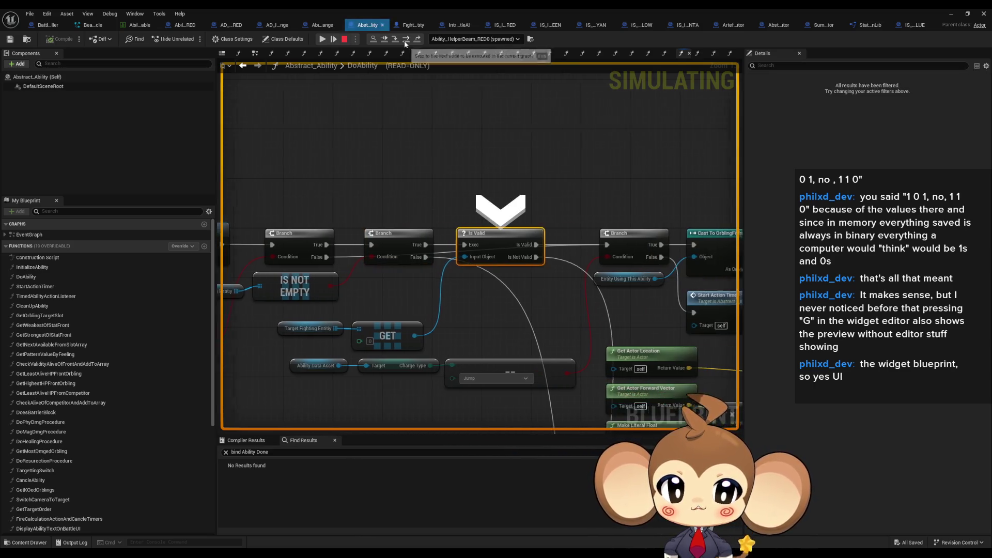
pyautogui.click(405, 41)
pyautogui.click(406, 41)
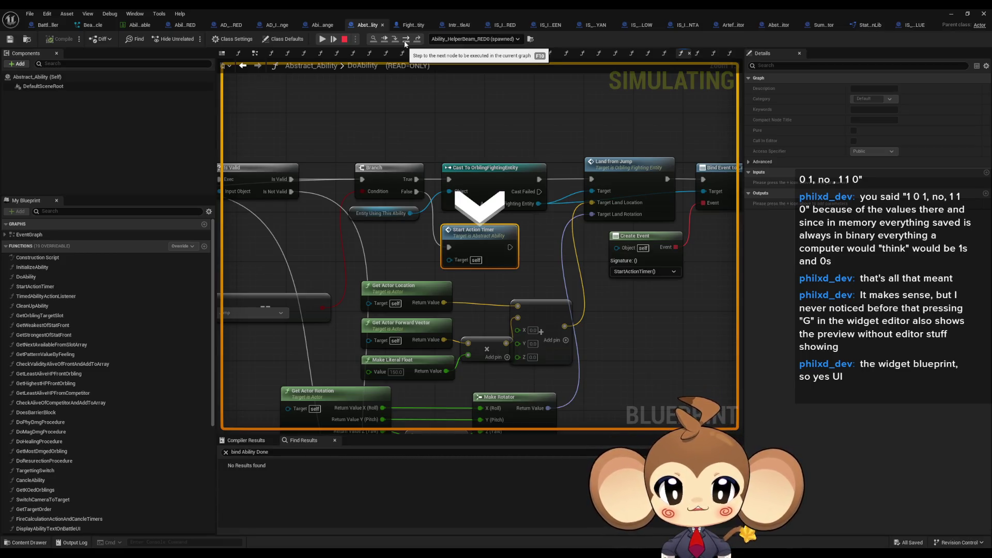
# Step into StartActionTimer through Cast To OrblingFightingEntity, Unbind Event and For Each Loop to SpawnActor Timer
pyautogui.click(406, 40)
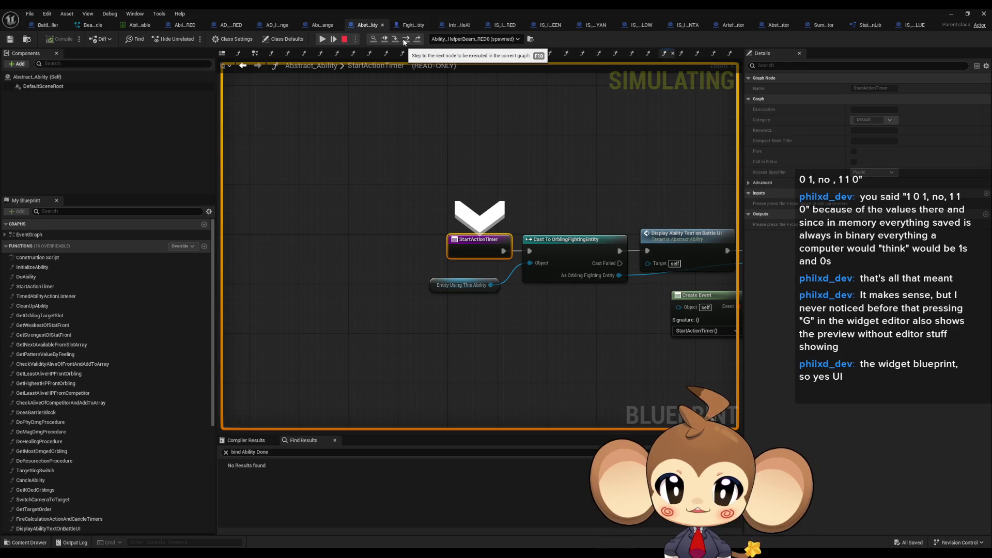
pyautogui.click(406, 42)
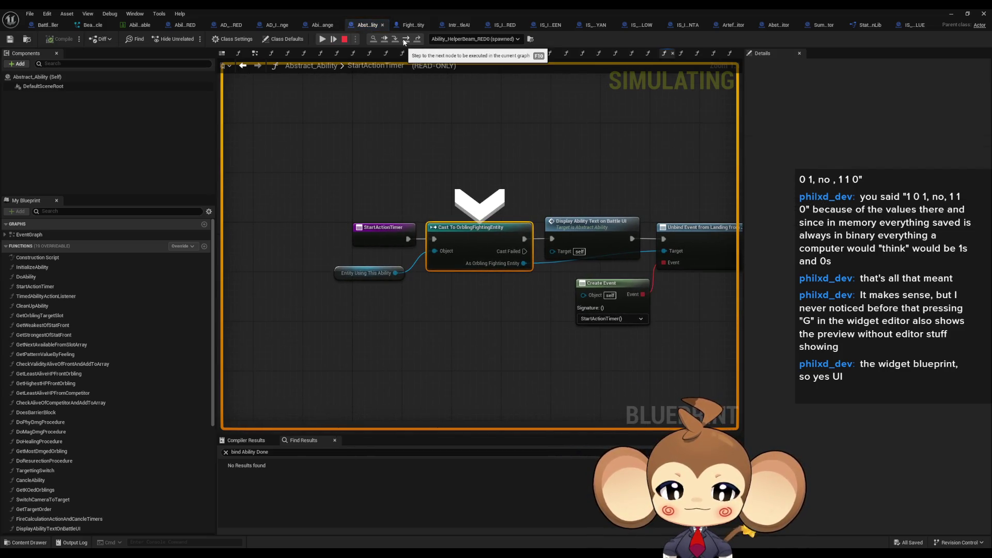
pyautogui.click(405, 41)
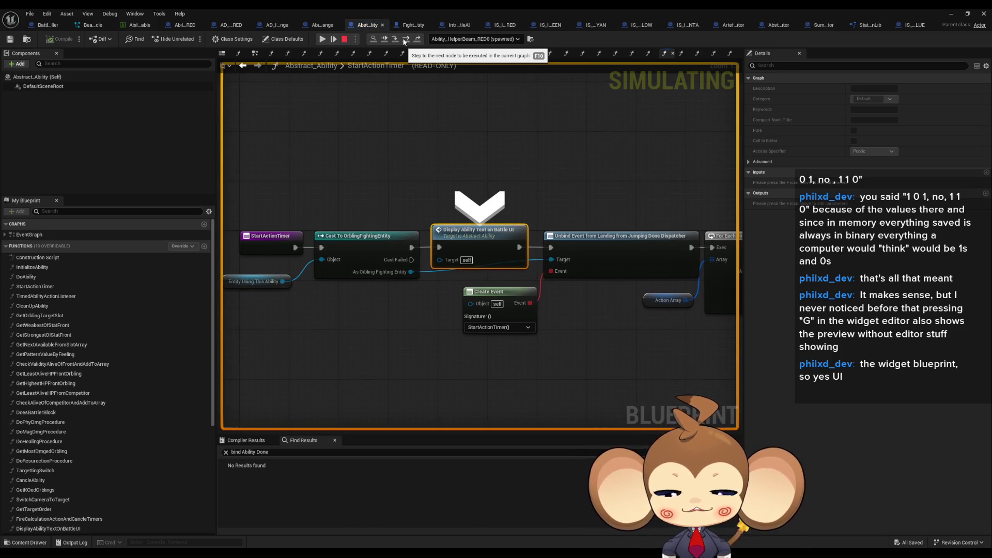
pyautogui.click(404, 40)
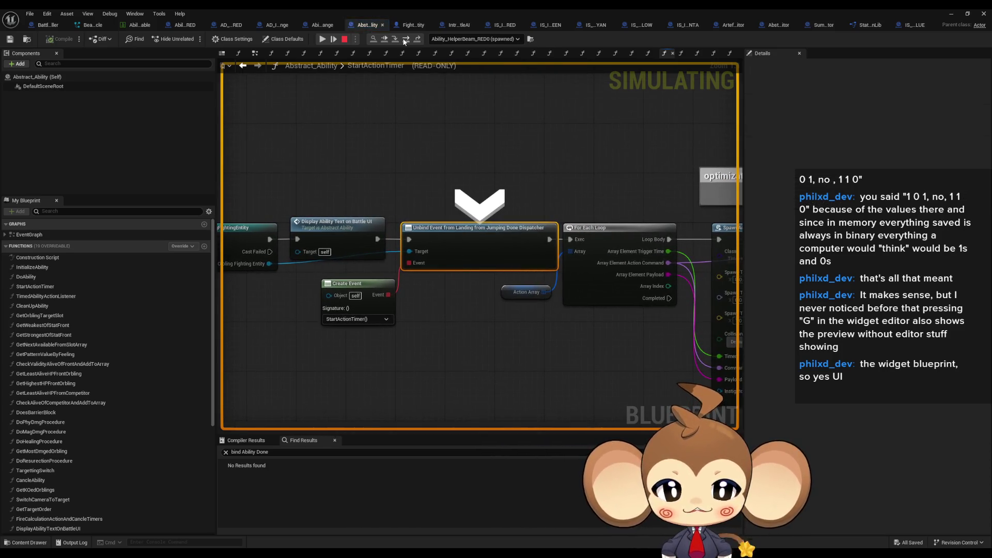
pyautogui.click(404, 40)
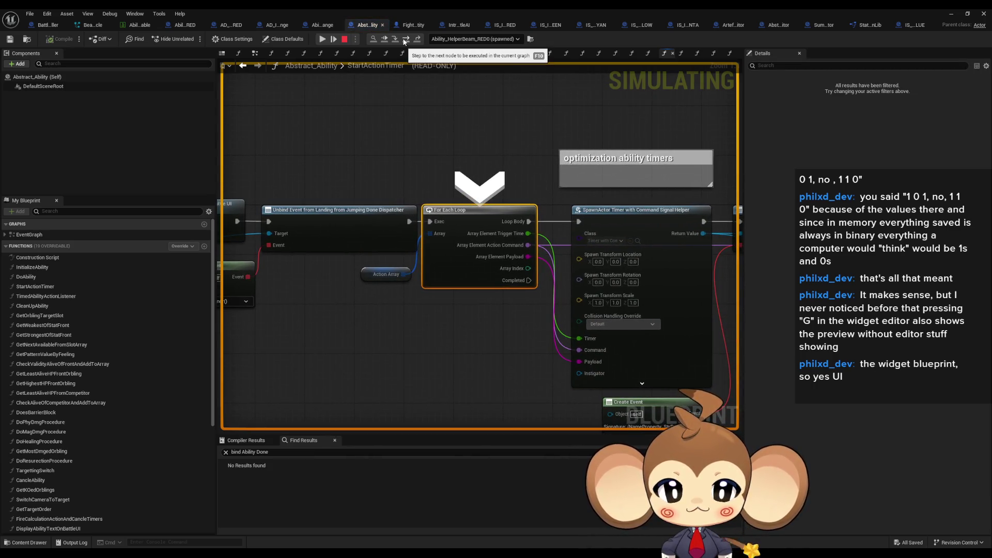
pyautogui.click(405, 39)
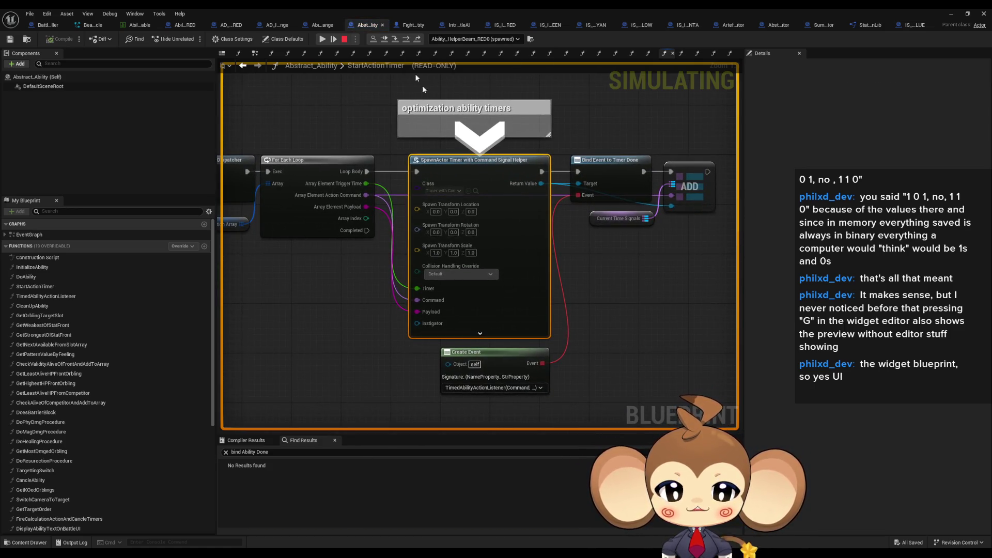
# Check which function the Create Event binds, then switch to the IS_IntroHelper_RED blueprint
pyautogui.click(478, 390)
pyautogui.click(478, 389)
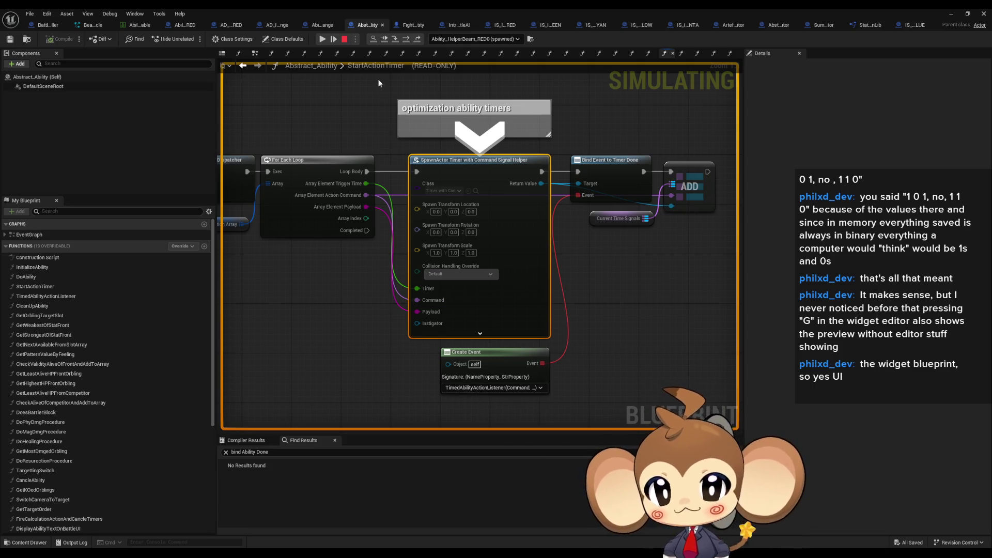
pyautogui.click(495, 25)
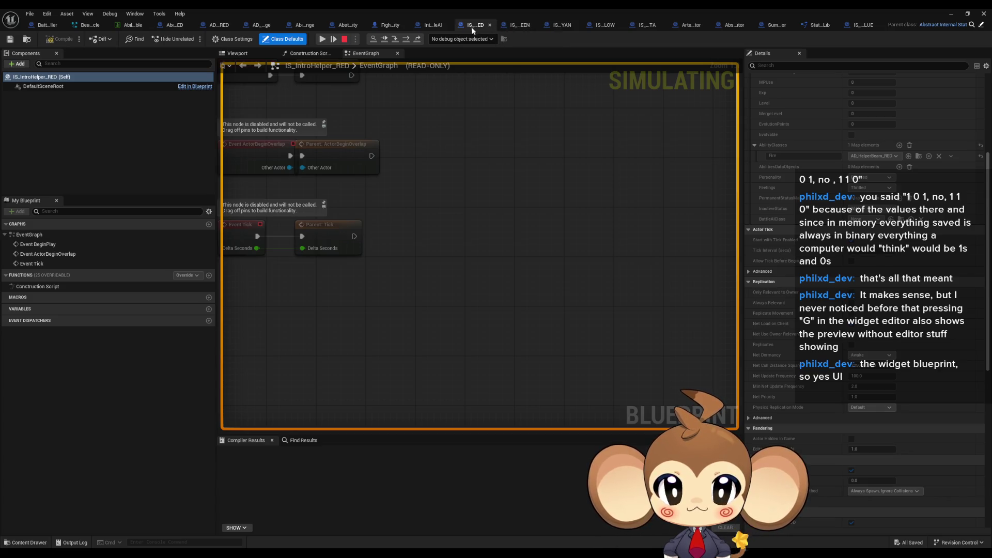
# Center IS_IntroHelper_RED's graph, then open Abstract_Ability's TargettingSwitch and TimedAbilityActionListener graphs
pyautogui.press('Home')
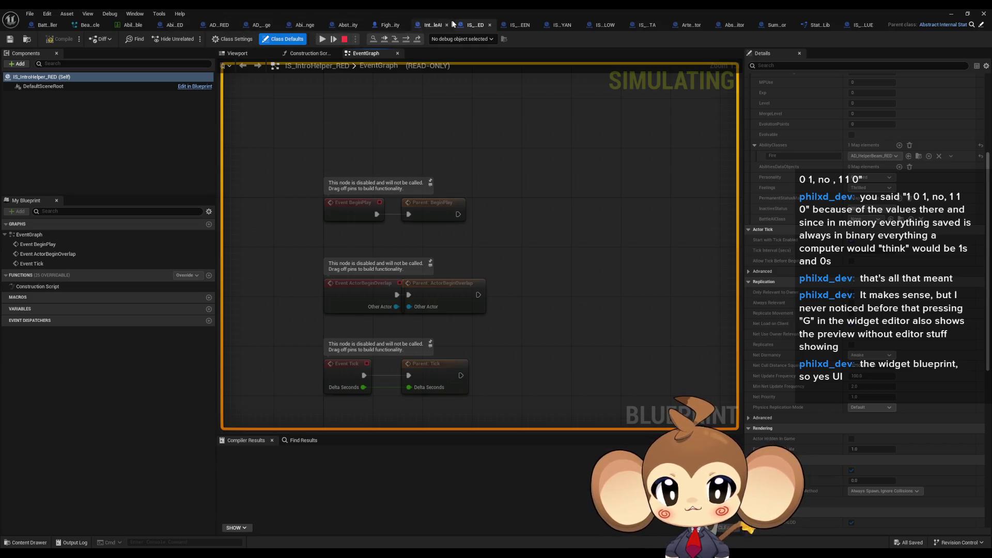
pyautogui.click(349, 25)
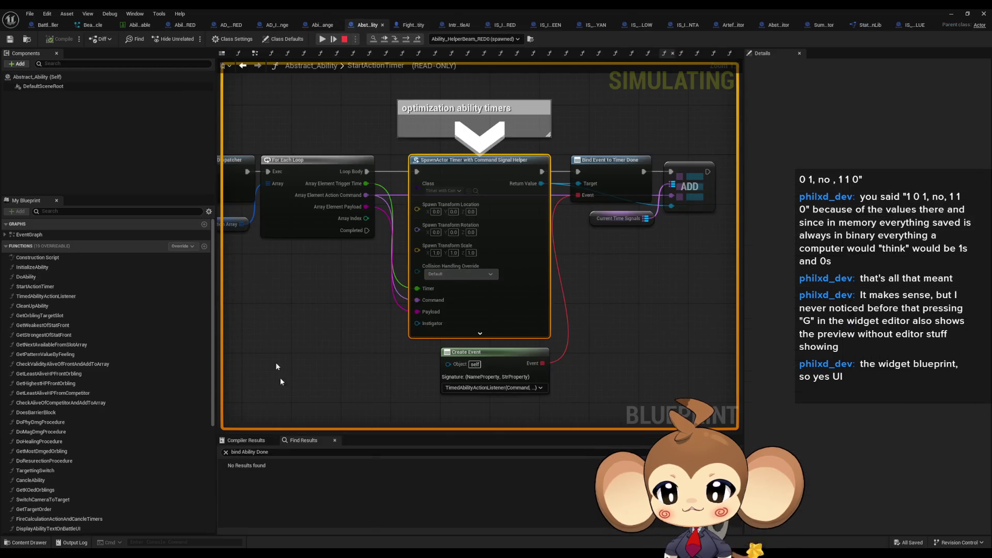
pyautogui.doubleClick(61, 469)
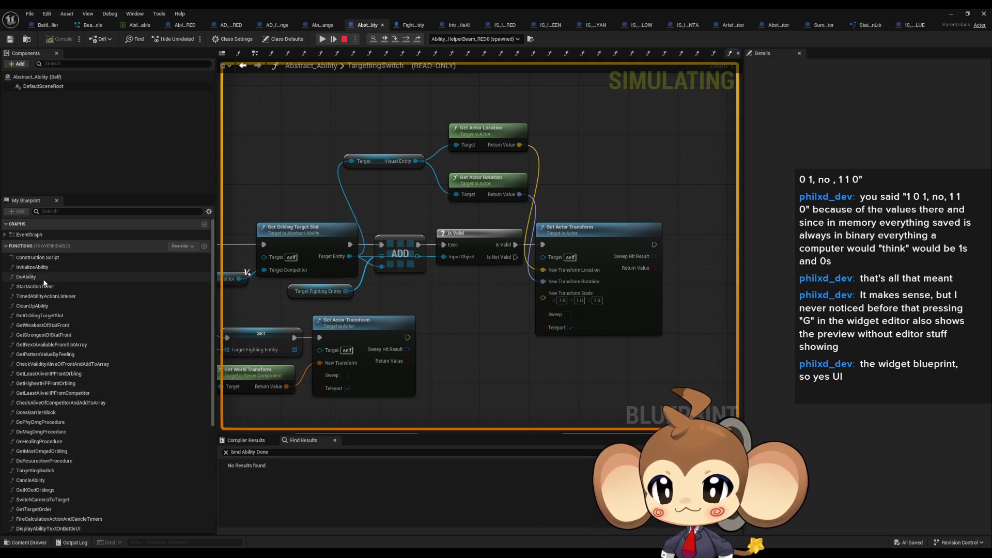
pyautogui.scroll(-1, 39, 385)
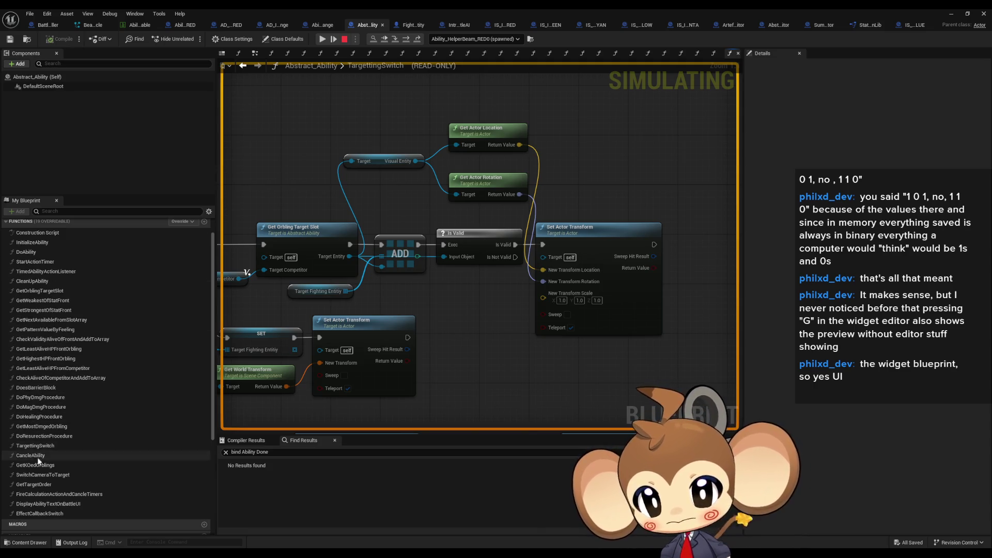
pyautogui.scroll(1, 33, 505)
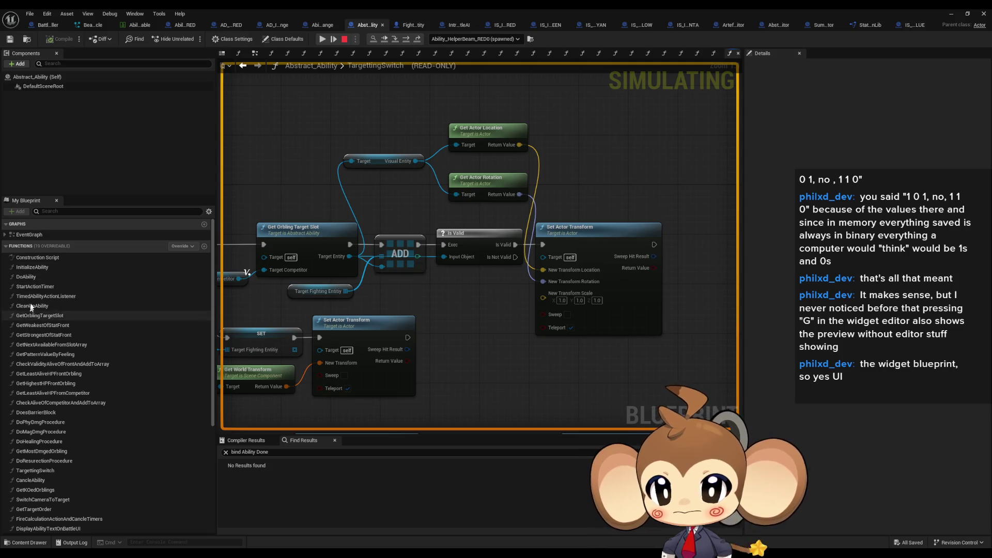
pyautogui.doubleClick(32, 297)
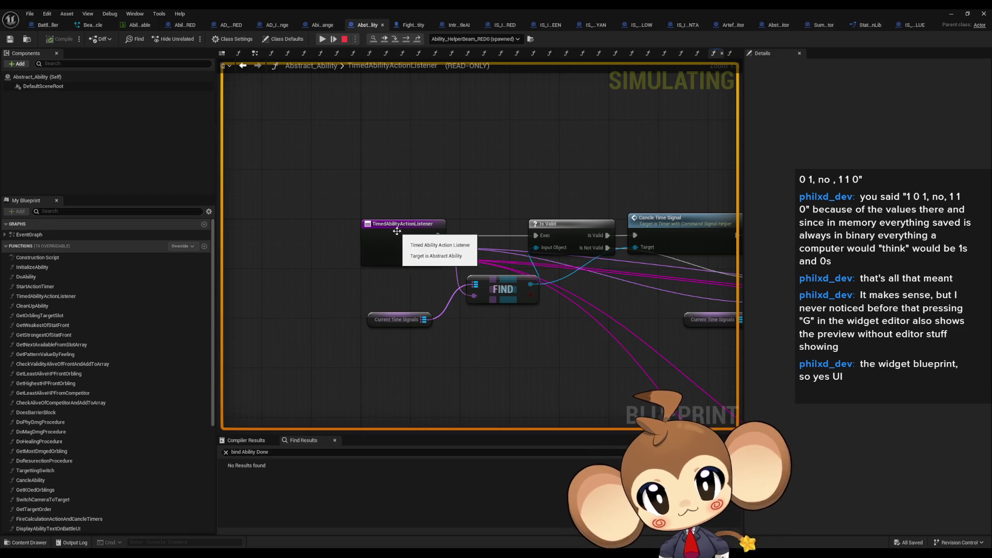
# Add a breakpoint on the TimedAbilityActionListener node, resume until it hits, and step to Is Valid
pyautogui.rightClick(395, 231)
pyautogui.click(442, 300)
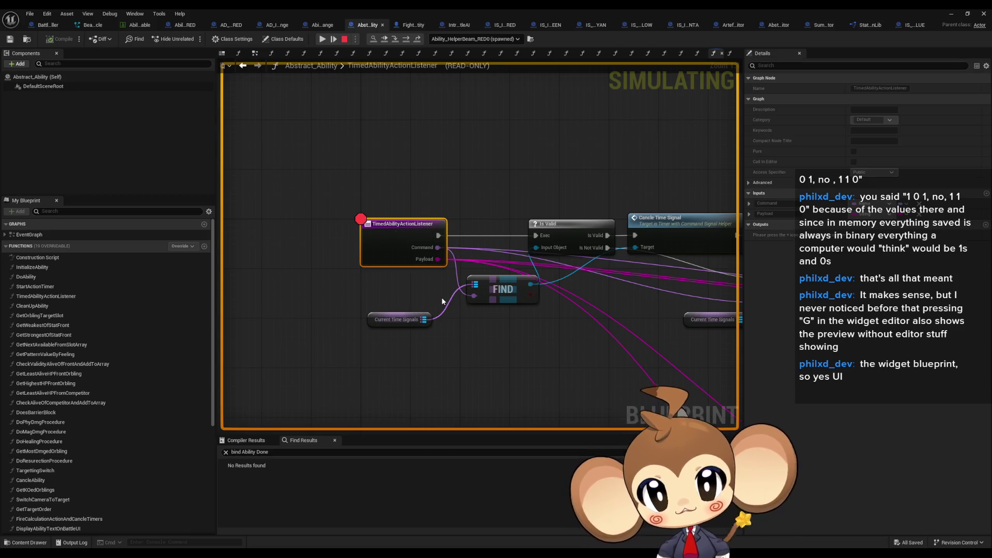
pyautogui.click(323, 39)
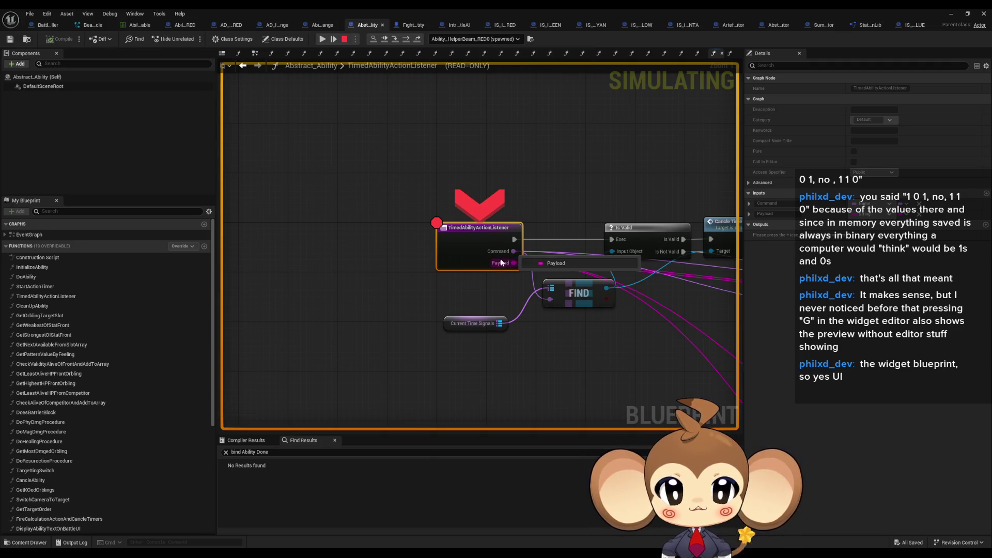
pyautogui.moveTo(502, 264)
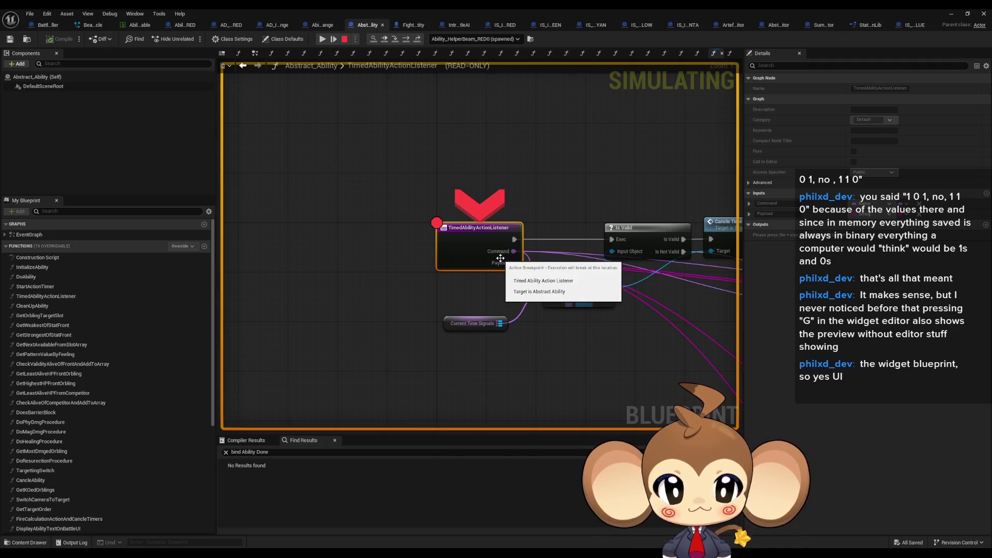
pyautogui.click(398, 39)
# Remove the listener breakpoint and step through Cancel Time Signal, REMOVE, SET and Switch on Name into BeamStart
pyautogui.rightClick(302, 254)
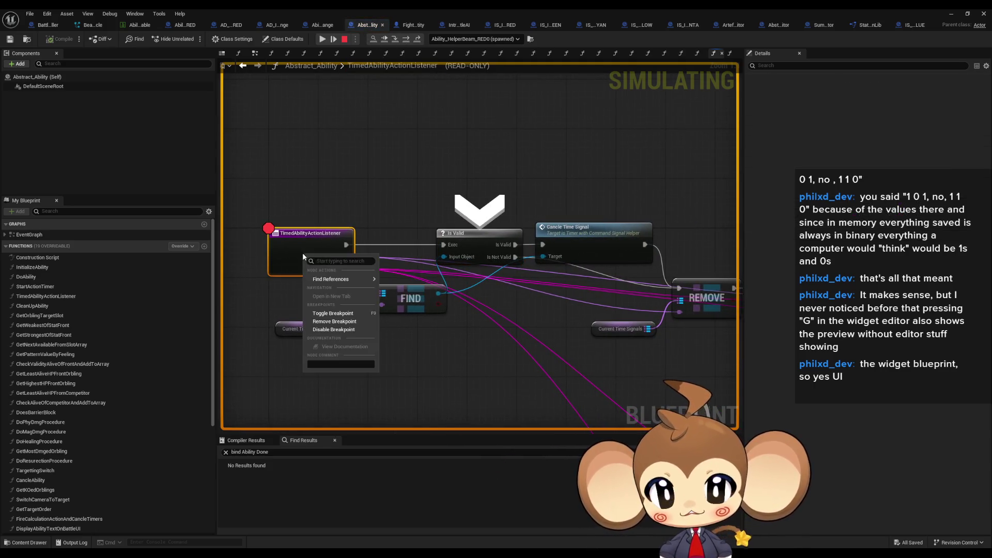
pyautogui.click(336, 324)
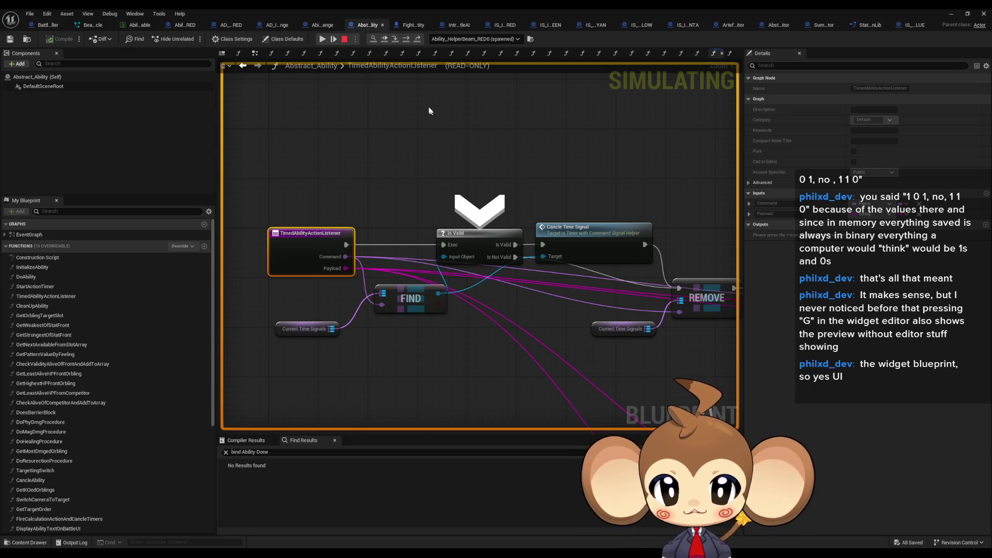
pyautogui.click(406, 40)
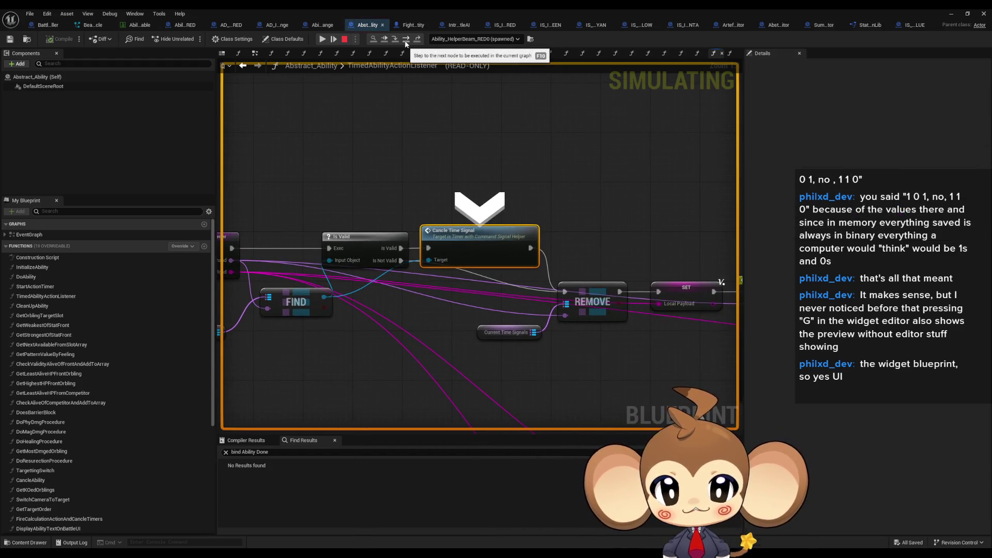
pyautogui.click(406, 41)
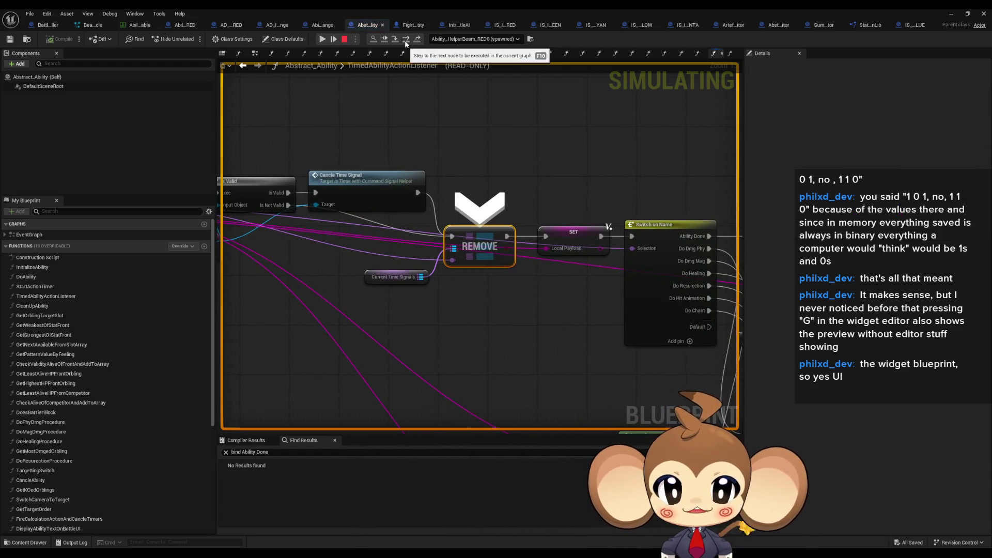
pyautogui.click(407, 41)
pyautogui.click(406, 41)
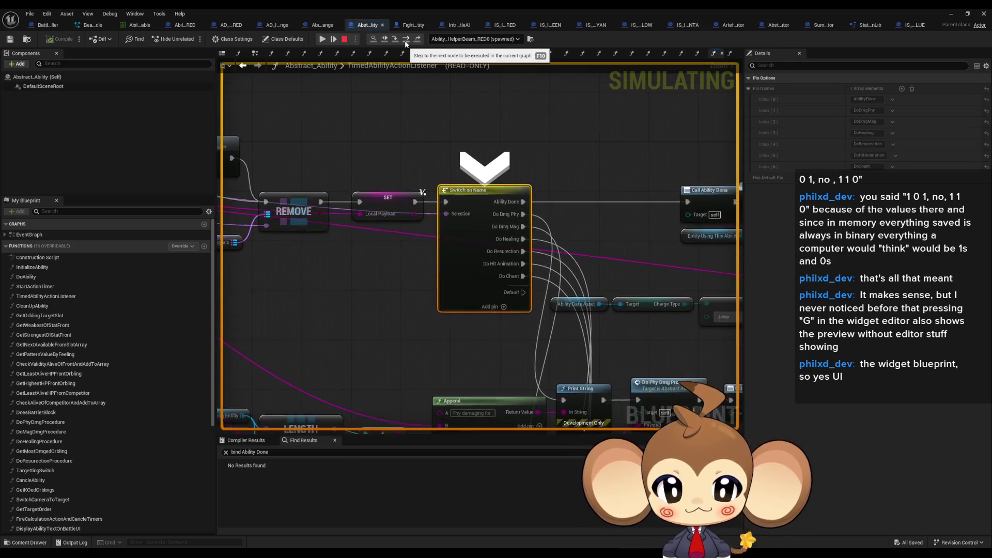
pyautogui.click(406, 41)
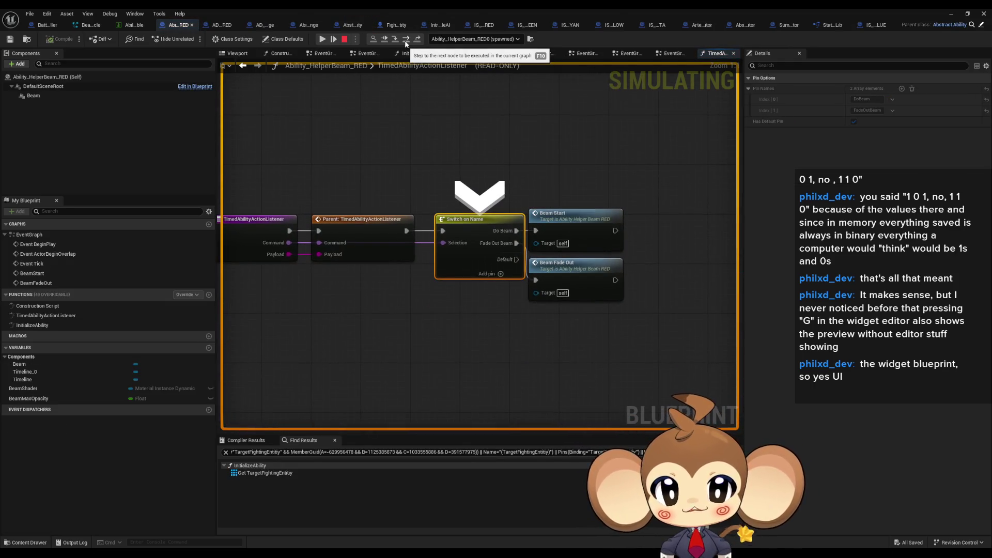
pyautogui.click(406, 42)
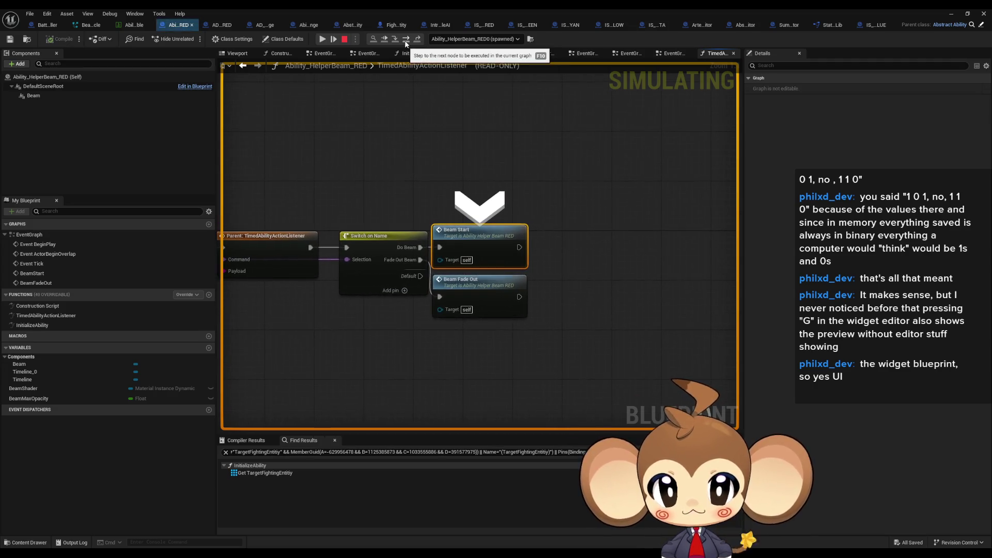
pyautogui.click(396, 41)
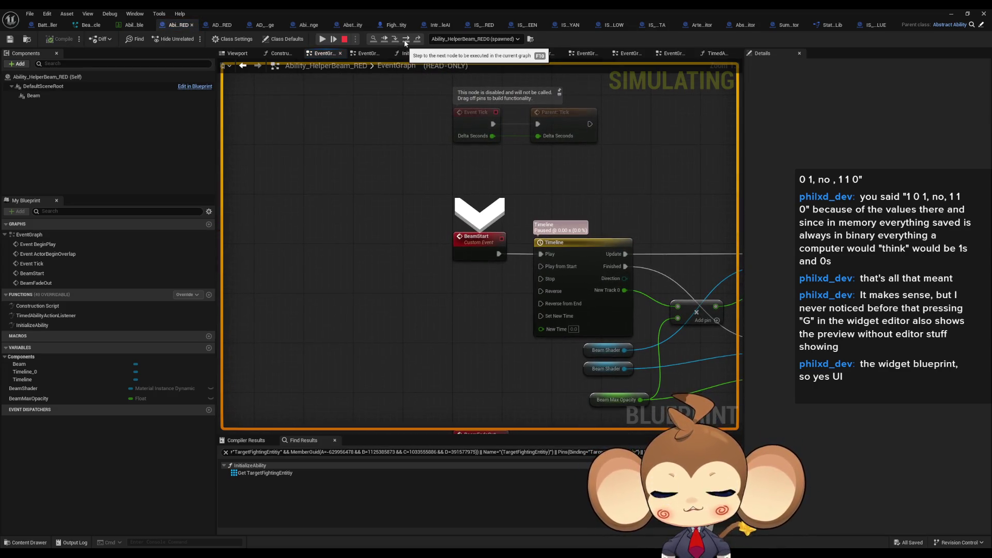
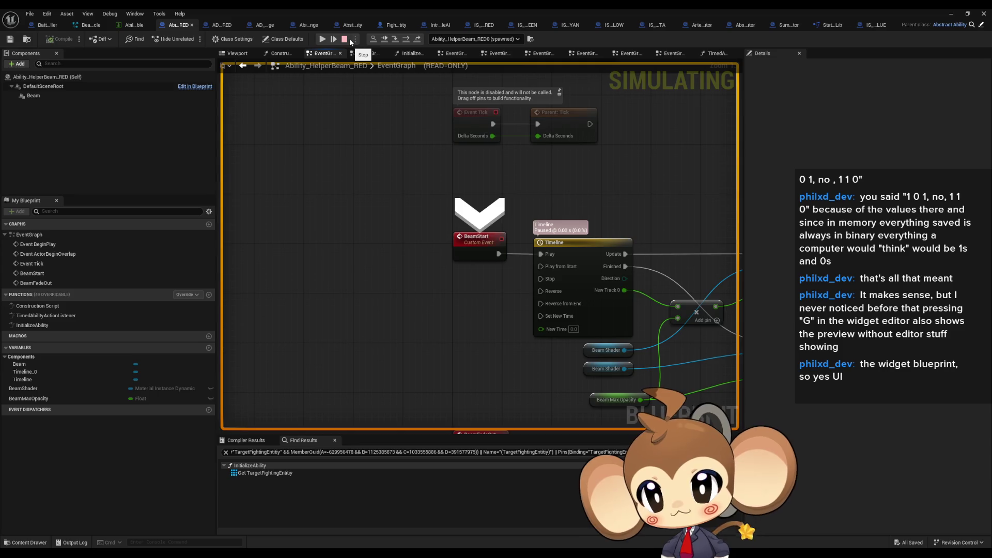
# Stop the simulation, maximize the Ability_HelperBeam_RED blueprint editor, and open the Abstract_Ability parent
pyautogui.click(349, 38)
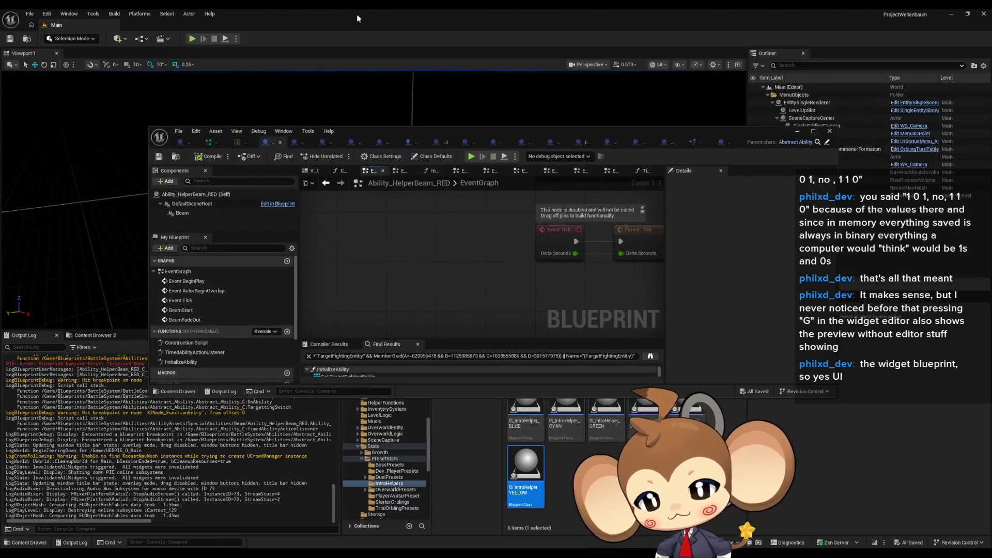
pyautogui.doubleClick(418, 129)
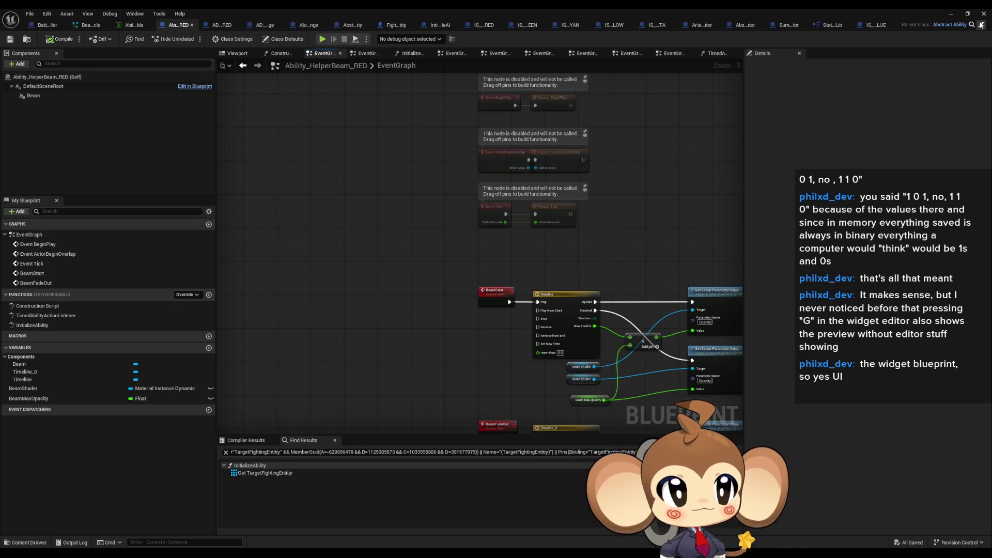
pyautogui.doubleClick(46, 316)
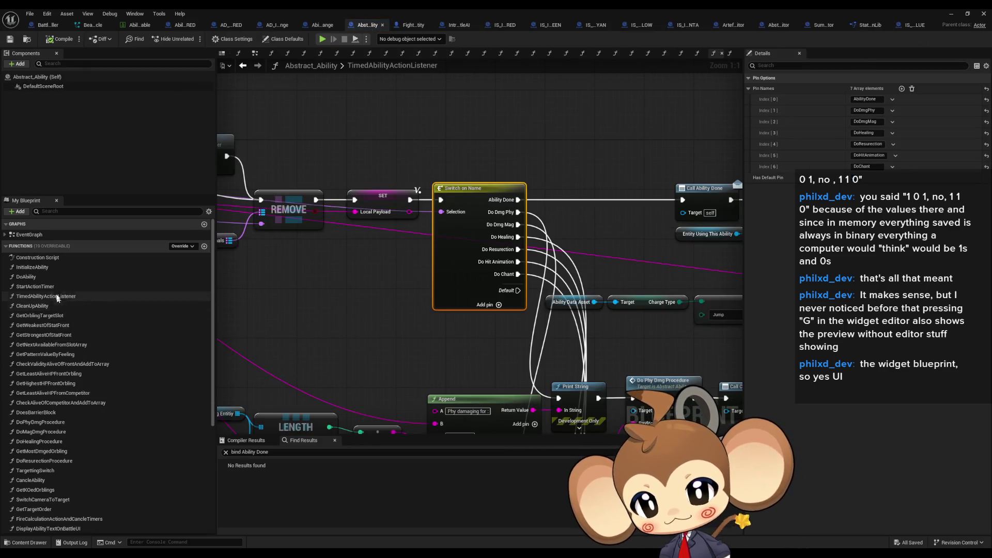
# In Abstract_Ability's TargettingSwitch graph, remove the breakpoint on Switch Camera to Target
pyautogui.doubleClick(35, 470)
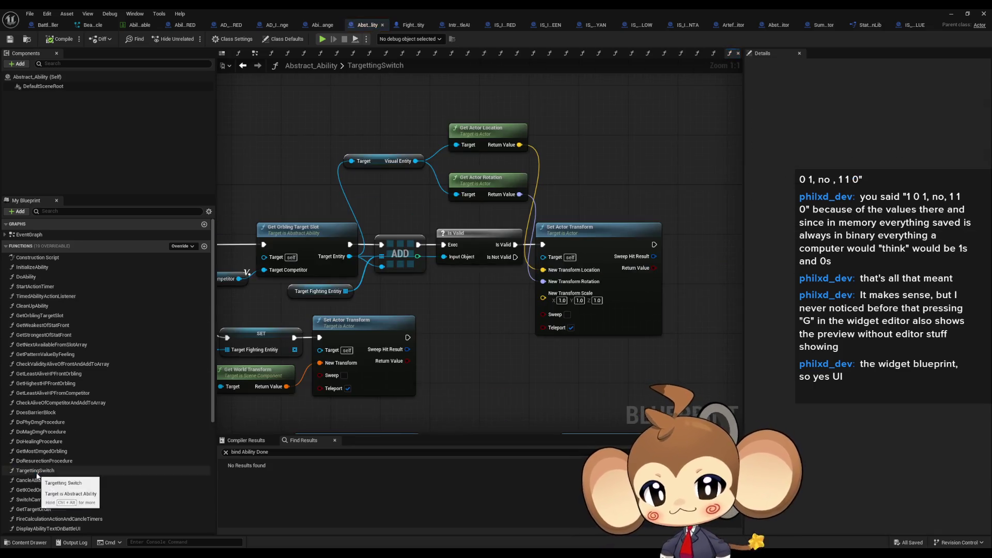
pyautogui.scroll(-3, 521, 334)
pyautogui.scroll(2, 521, 333)
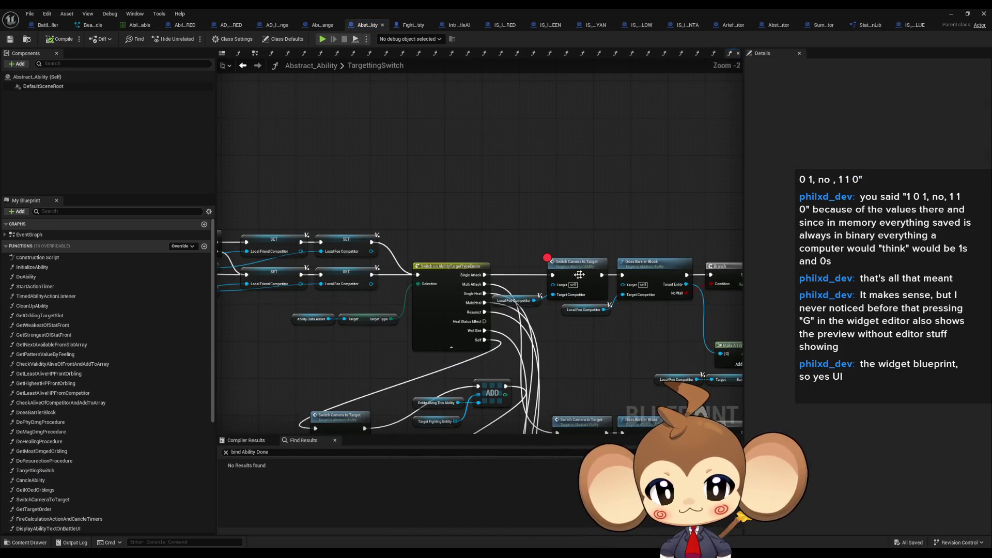
pyautogui.scroll(1, 542, 286)
pyautogui.moveTo(541, 285); pyautogui.dragTo(734, 276)
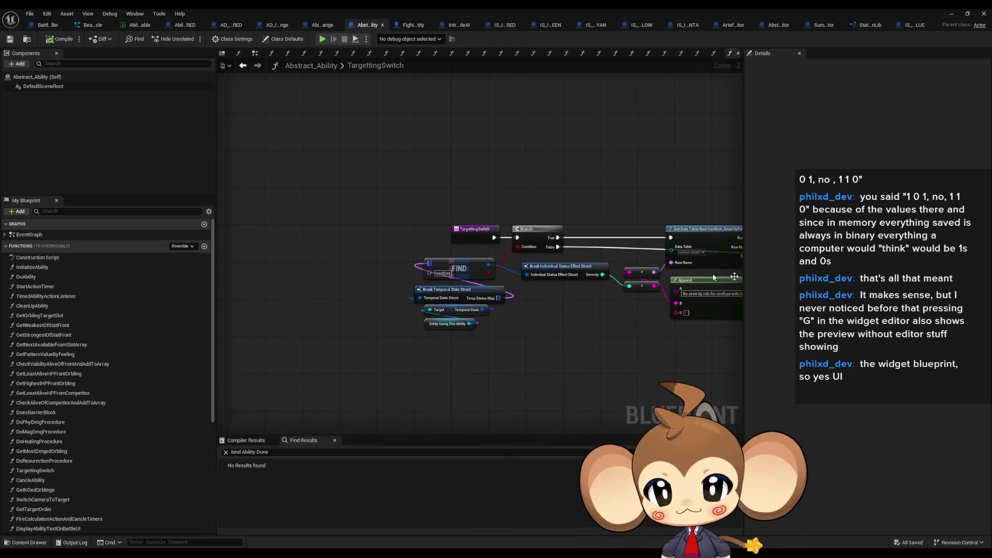
pyautogui.moveTo(465, 242); pyautogui.dragTo(452, 258)
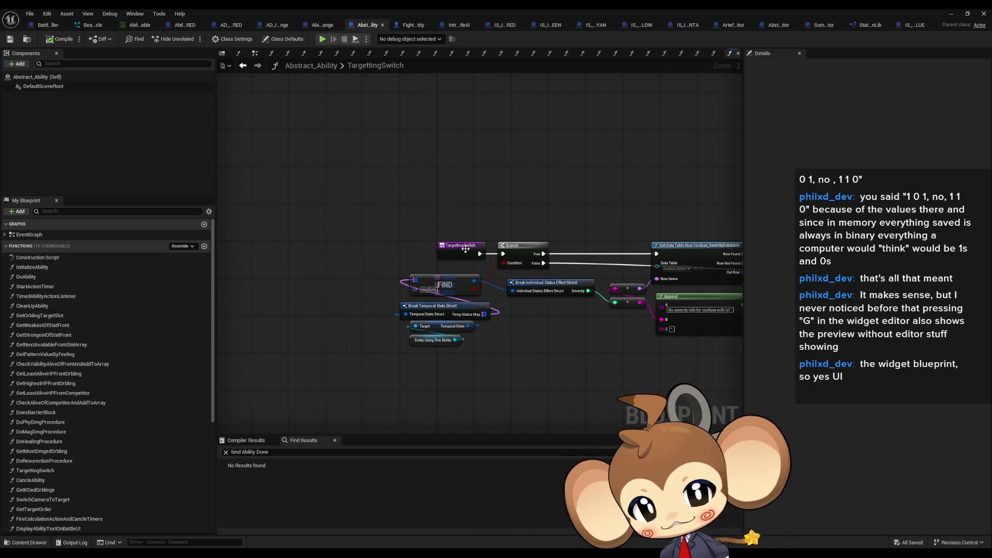
pyautogui.rightClick(467, 251)
pyautogui.moveTo(508, 334)
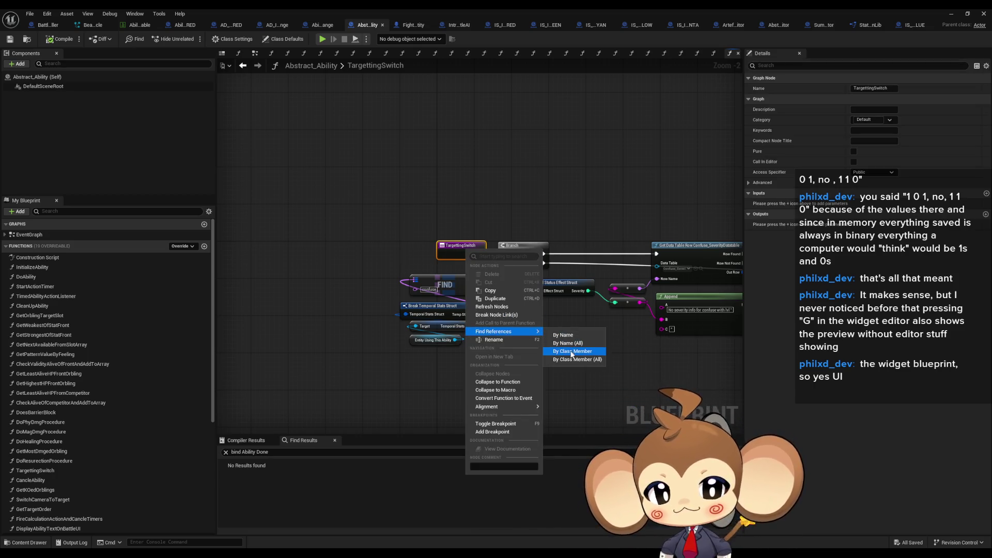
pyautogui.moveTo(373, 253); pyautogui.dragTo(302, 263)
pyautogui.scroll(-3, 581, 328)
pyautogui.scroll(6, 516, 209)
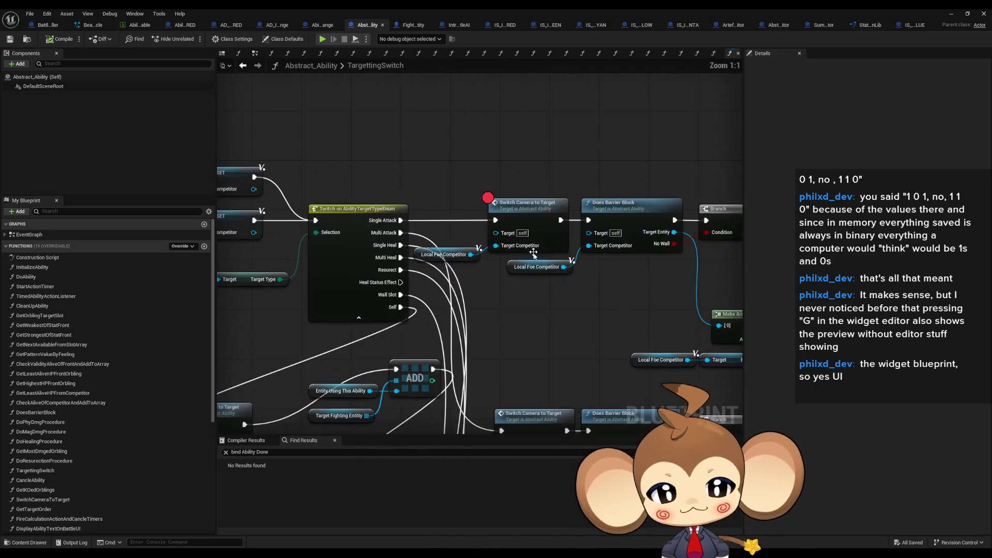
pyautogui.rightClick(516, 209)
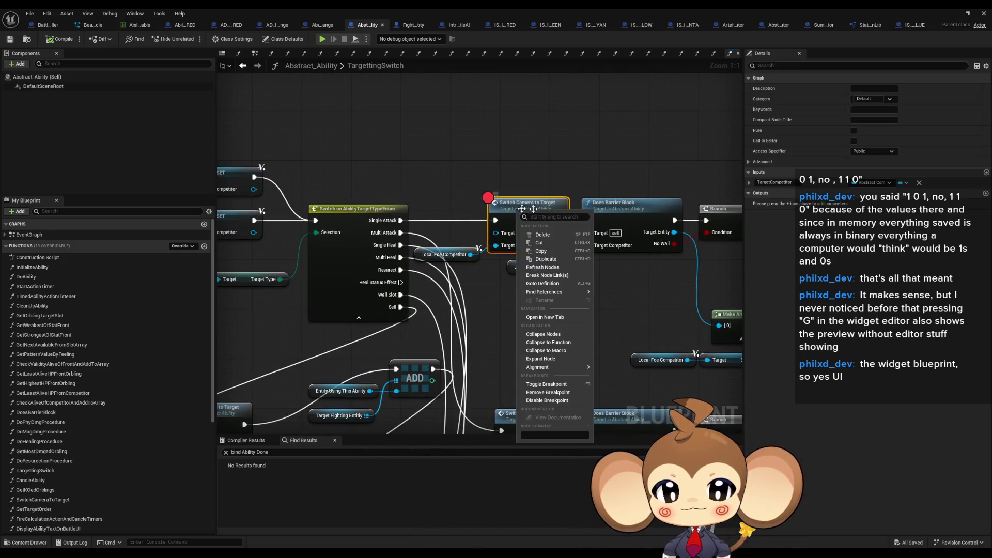
pyautogui.click(529, 379)
pyautogui.scroll(-4, 530, 376)
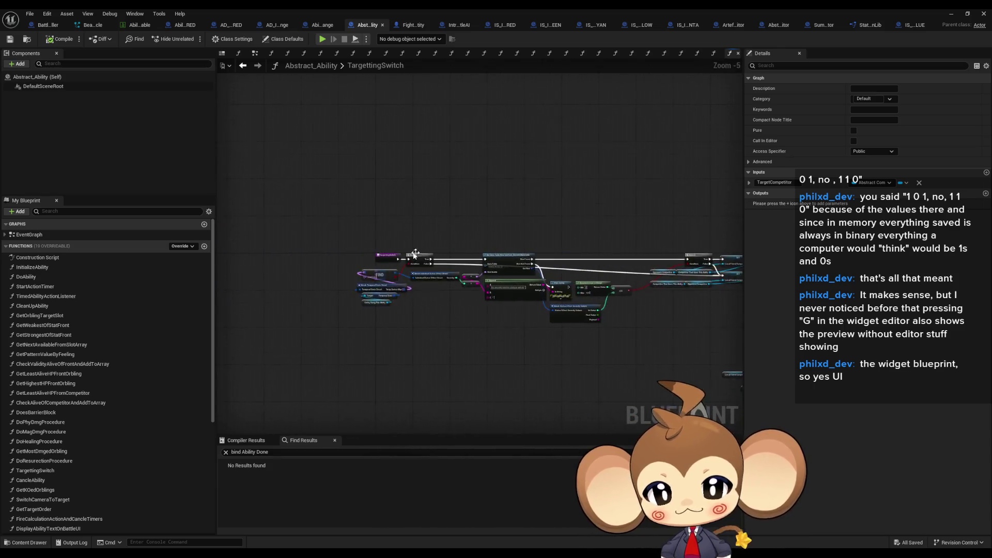
pyautogui.scroll(5, 451, 285)
# Find references to TargettingSwitch and inspect its call inside DoAbility
pyautogui.rightClick(344, 268)
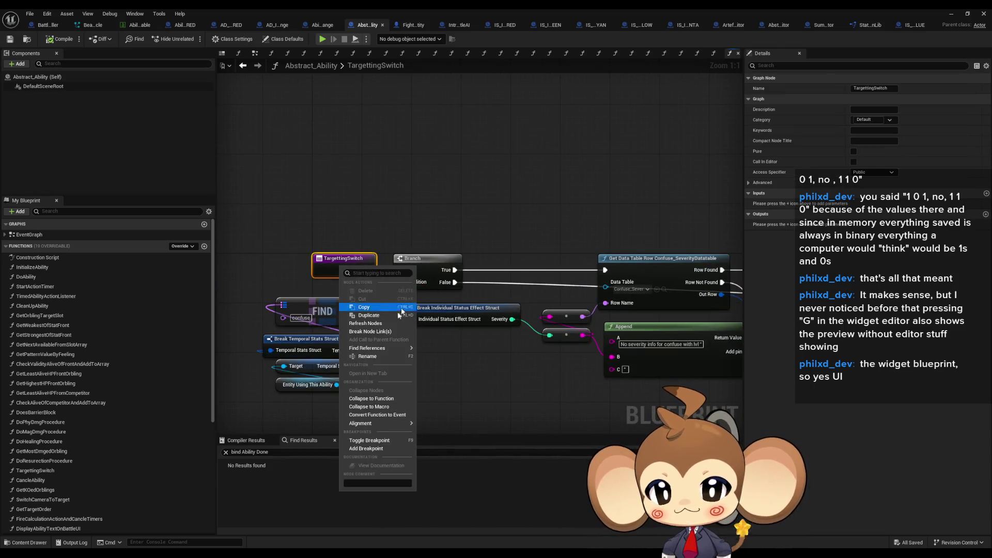
pyautogui.moveTo(382, 348)
pyautogui.click(464, 368)
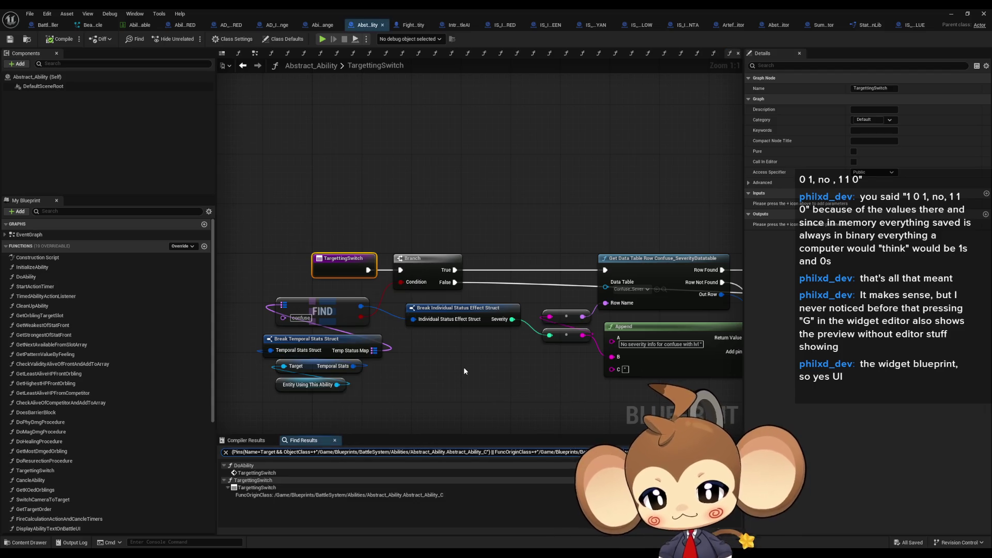
pyautogui.click(277, 473)
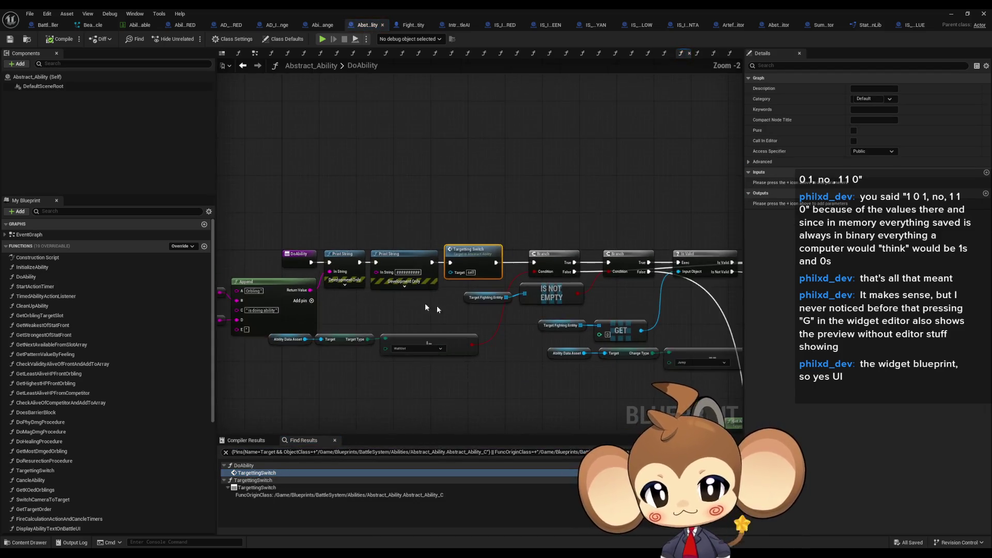
pyautogui.click(424, 250)
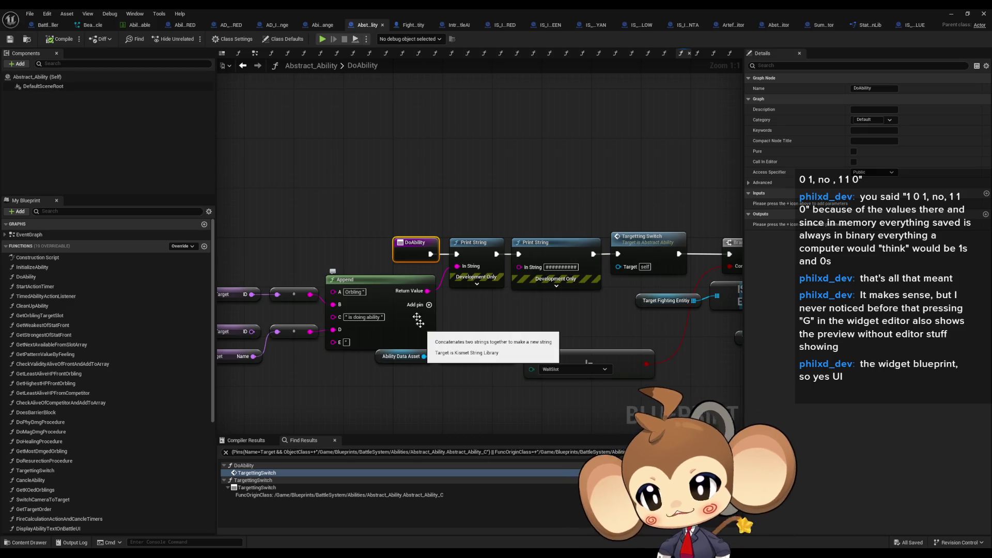
pyautogui.click(517, 191)
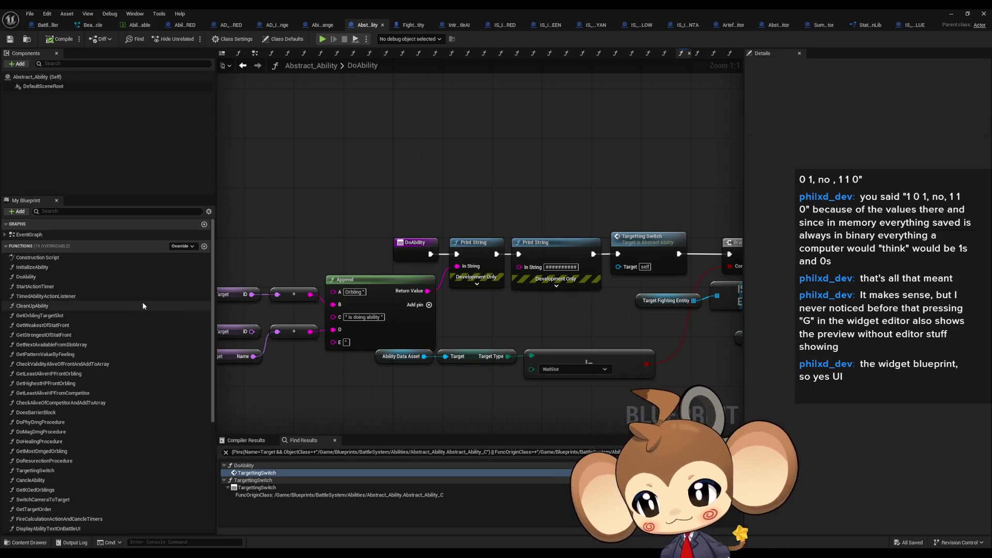
pyautogui.click(181, 26)
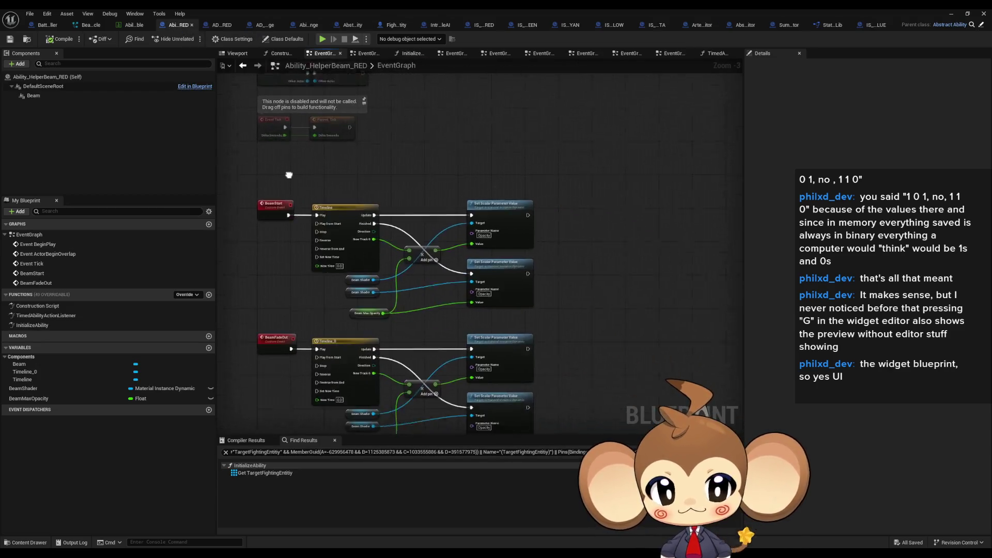
# Review the helper beam's Beam Start and Beam Fade Out logic in TimedAbilityActionListener
pyautogui.moveTo(244, 197); pyautogui.dragTo(302, 195)
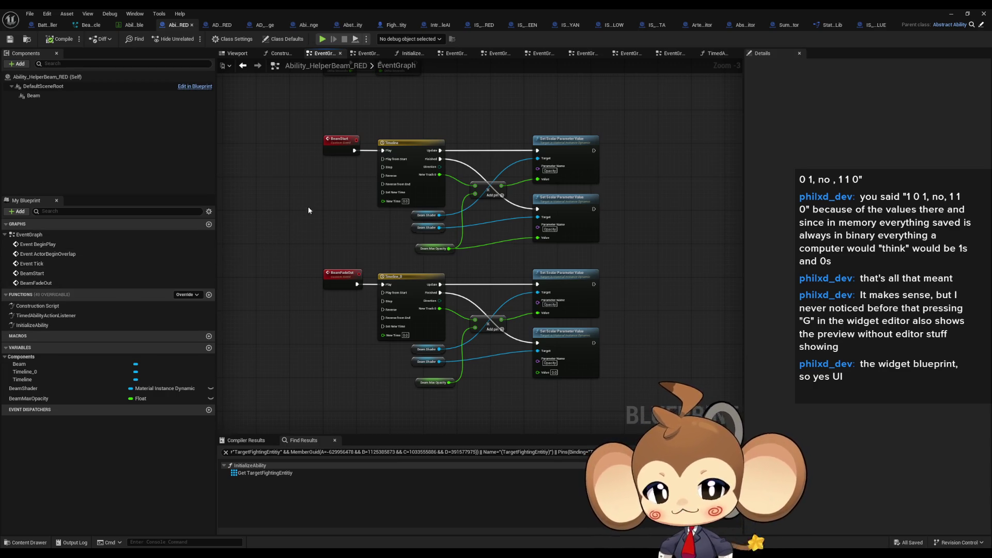
pyautogui.scroll(3, 308, 207)
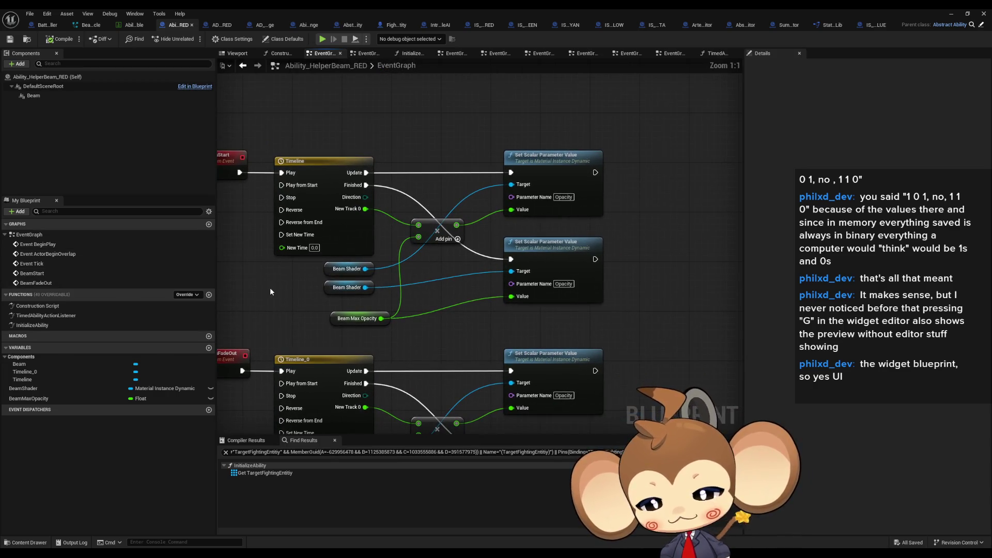
pyautogui.doubleClick(55, 316)
pyautogui.moveTo(392, 321); pyautogui.dragTo(501, 326)
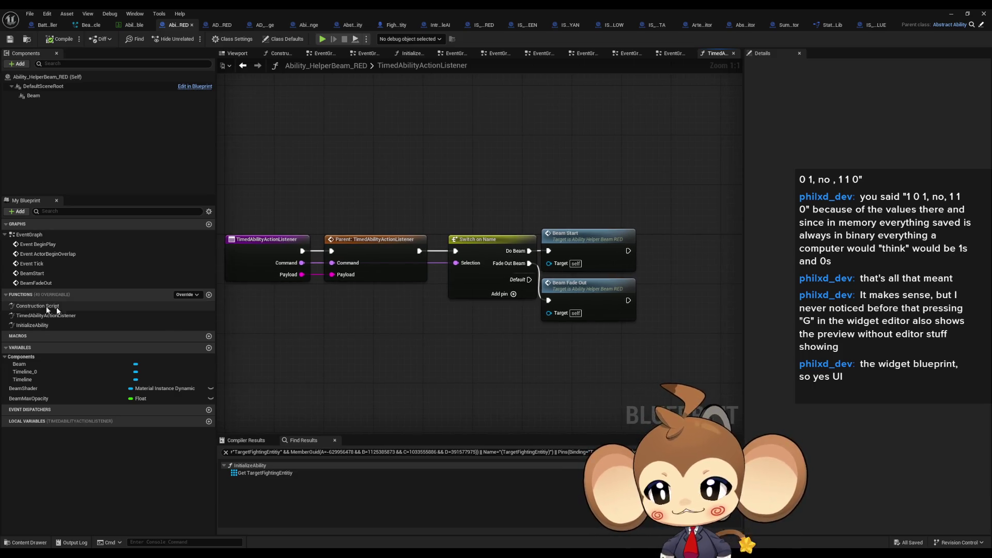
# Select InitializeAbility's beam-end Set Niagara Variable nodes and reconnect the exec flow without them
pyautogui.doubleClick(38, 325)
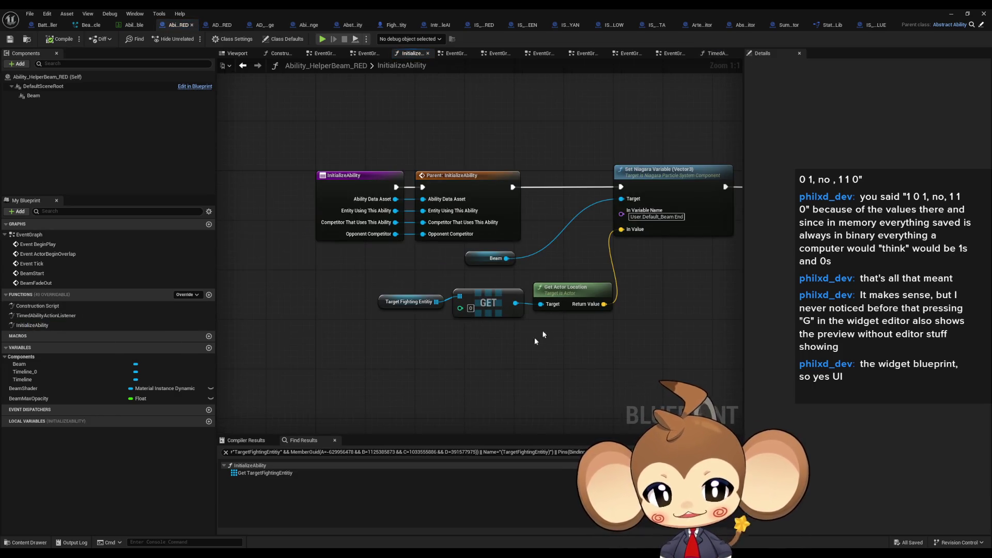
pyautogui.moveTo(534, 337); pyautogui.dragTo(494, 341)
pyautogui.moveTo(368, 265); pyautogui.dragTo(576, 323)
pyautogui.moveTo(589, 146); pyautogui.dragTo(463, 150)
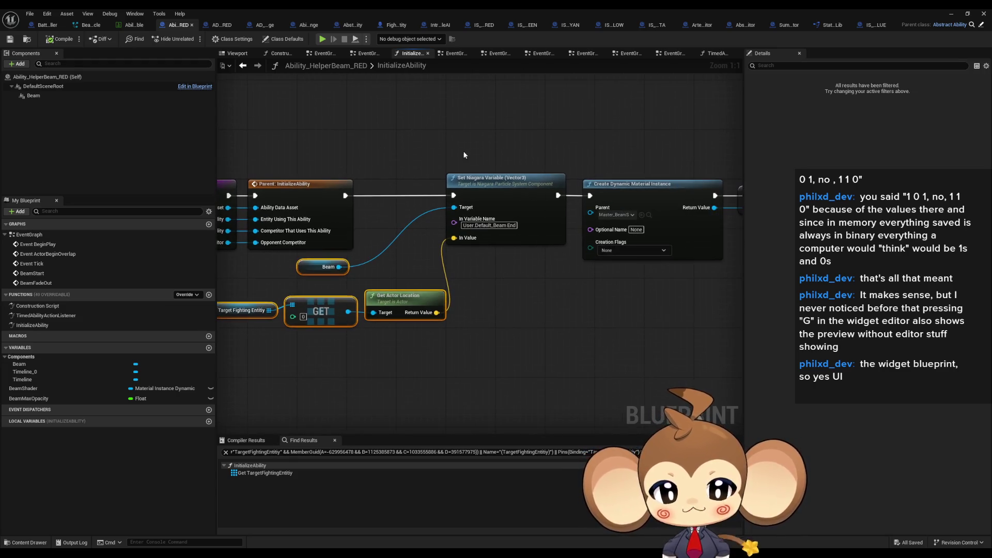
pyautogui.keyDown('ctrl'); pyautogui.click(506, 207); pyautogui.keyUp('ctrl')
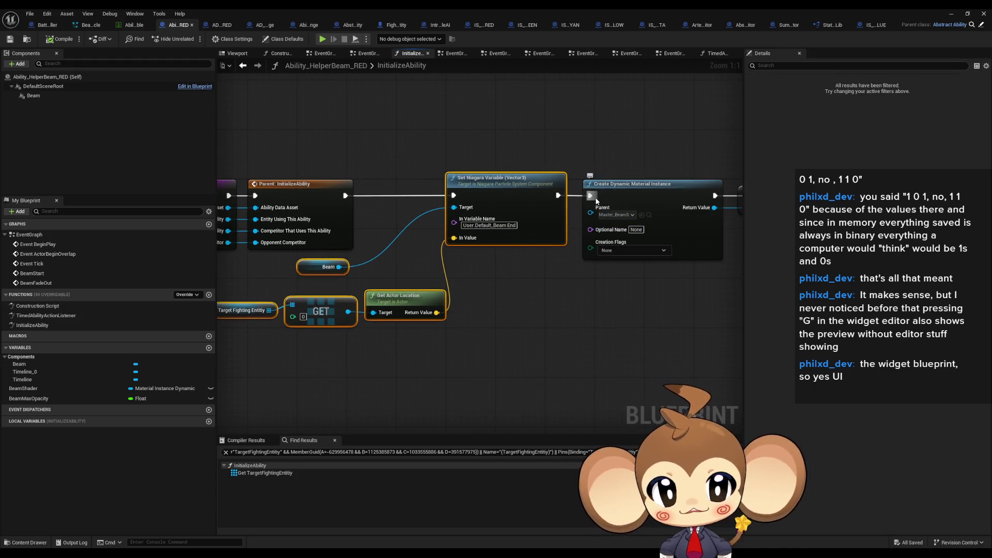
pyautogui.moveTo(590, 195); pyautogui.dragTo(345, 199)
pyautogui.moveTo(632, 299); pyautogui.dragTo(486, 304)
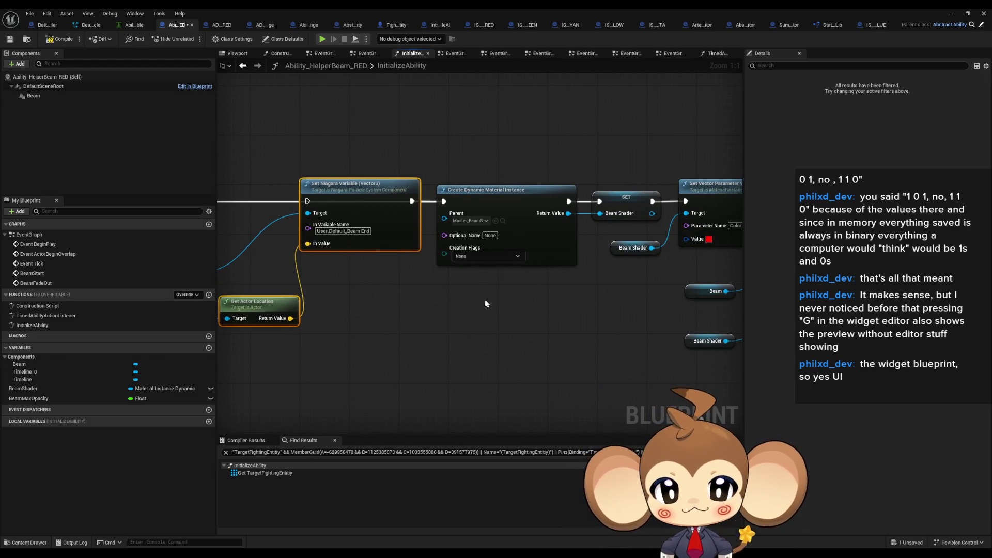
pyautogui.doubleClick(36, 316)
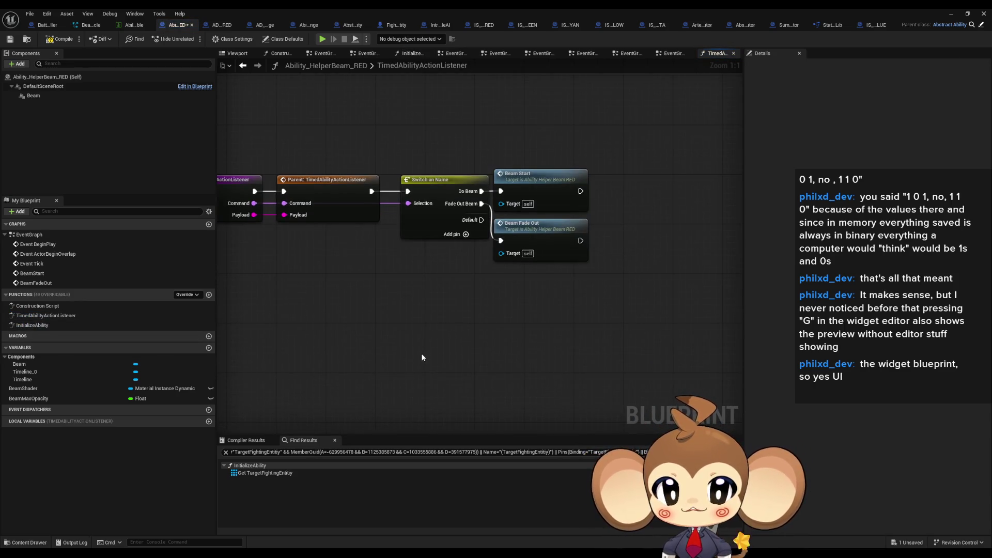
# Paste the beam-end nodes and add a third Switch on Name pin named SetTargetForHelperBeam
pyautogui.hotkey('ctrl', 'v')
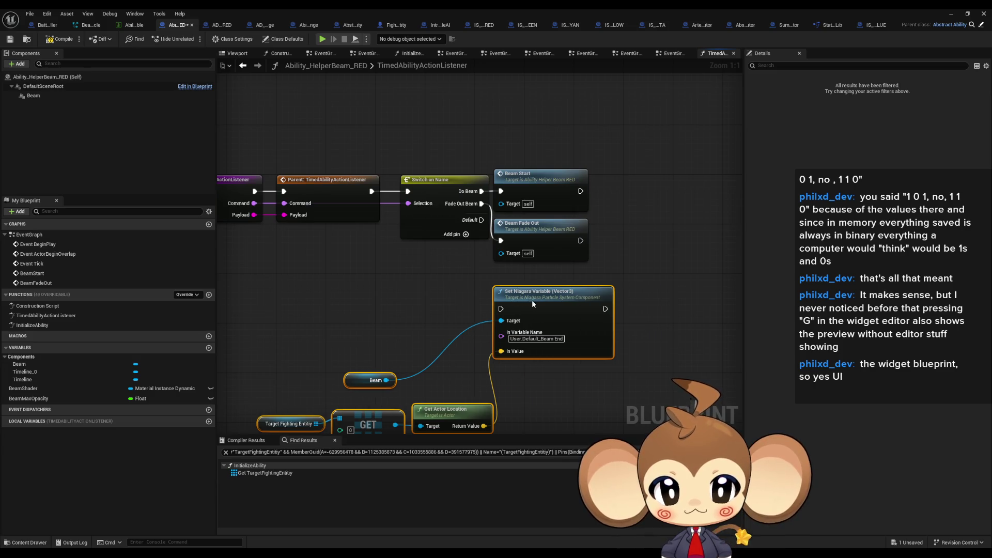
pyautogui.click(430, 268)
pyautogui.click(444, 194)
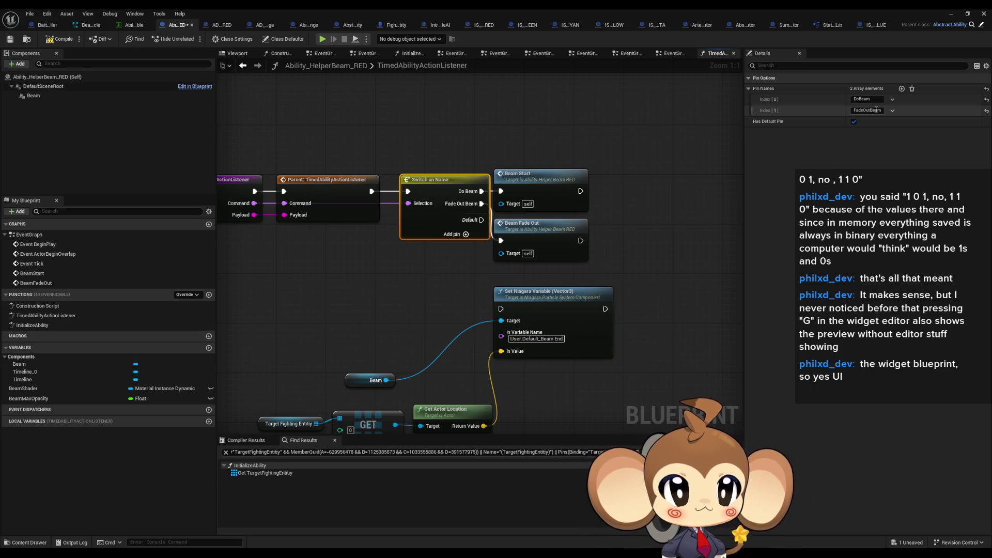
pyautogui.click(902, 89)
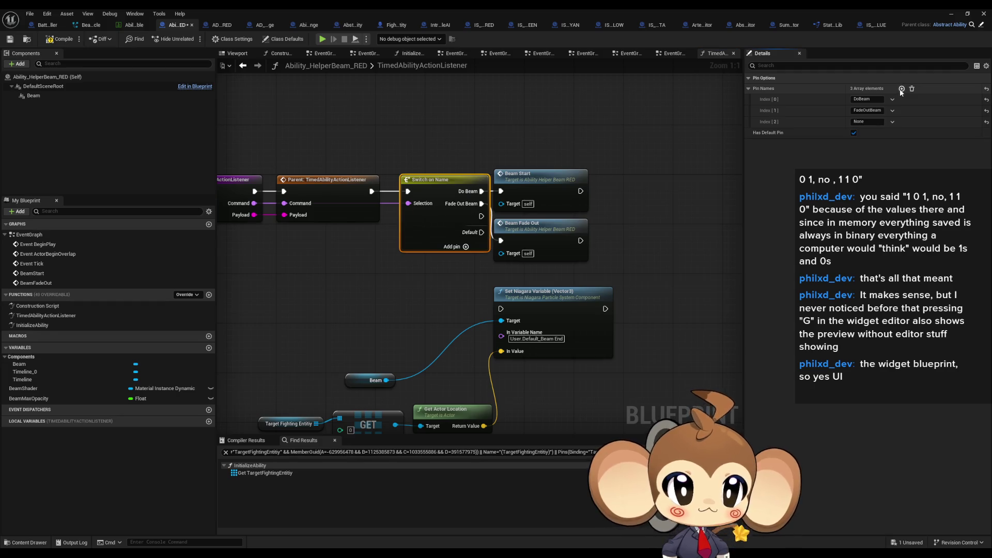
pyautogui.click(864, 121)
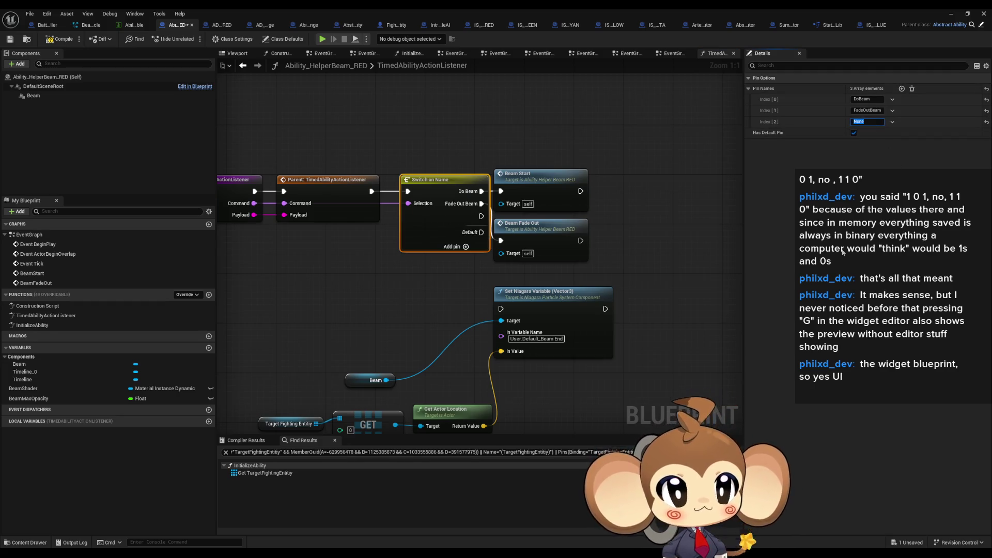
pyautogui.write('SetTarget')
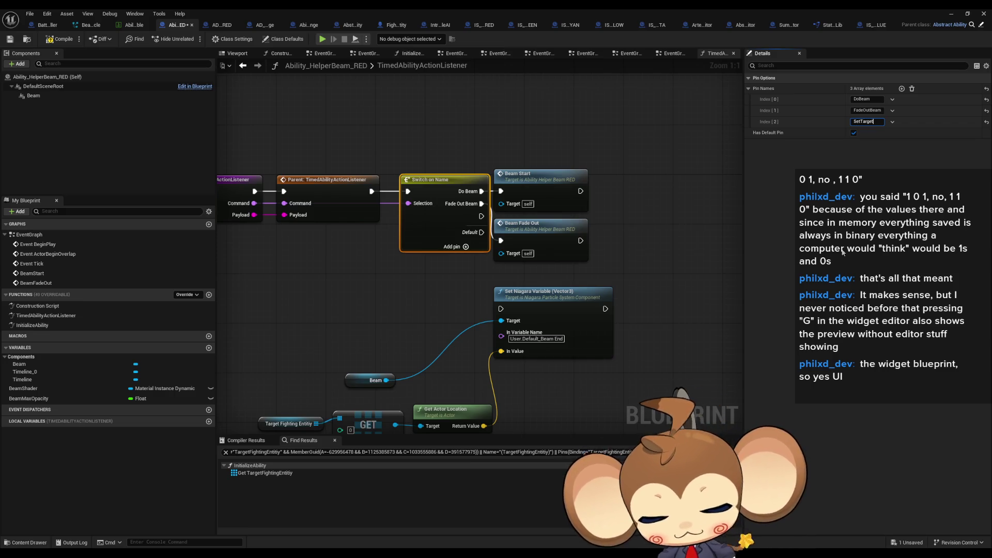
pyautogui.write('ForHelpe')
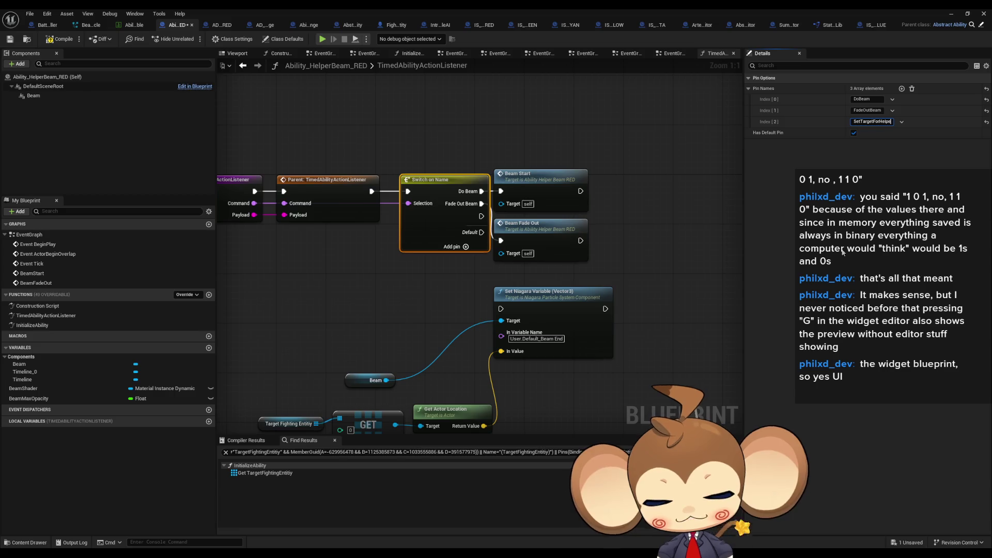
pyautogui.write('rBeam')
pyautogui.press('Return')
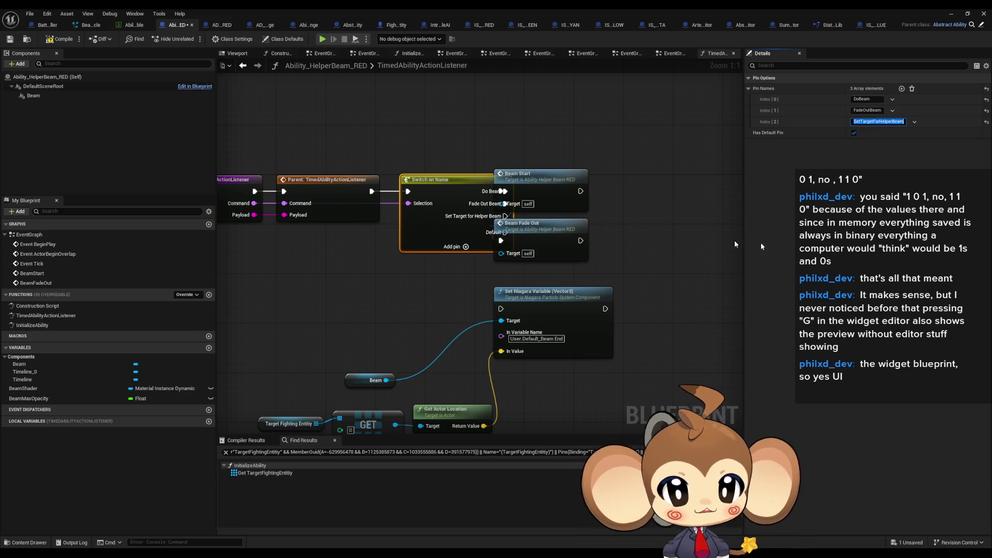
# Move the Beam Start and Beam Fade Out nodes further right of the switch
pyautogui.moveTo(610, 160); pyautogui.dragTo(517, 269)
pyautogui.moveTo(550, 194); pyautogui.dragTo(591, 192)
pyautogui.click(460, 185)
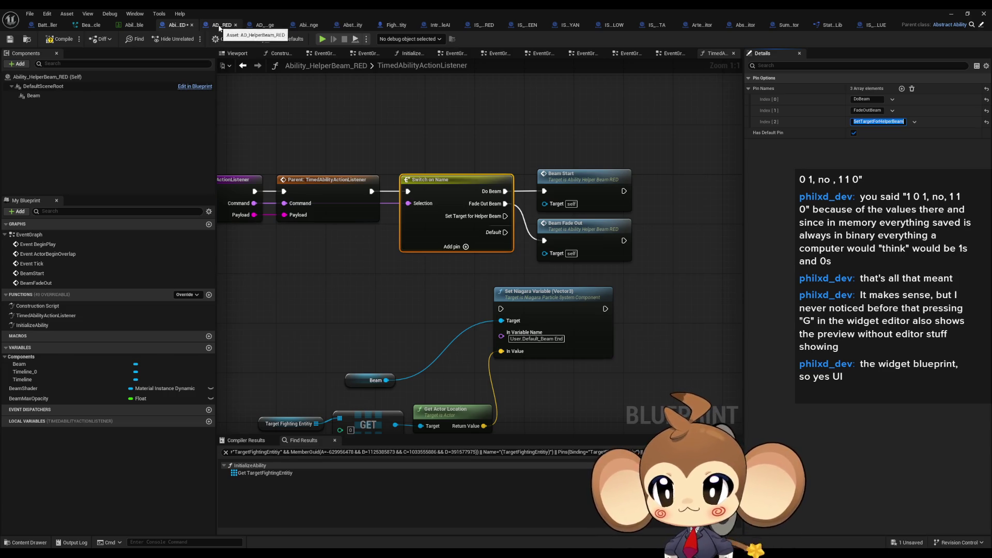
# Close the leftover asset tabs, including ArtefactCompetitor and Abstract_Competitor, and restore the editor window
pyautogui.middleClick(491, 26)
pyautogui.middleClick(491, 26)
pyautogui.middleClick(491, 26)
pyautogui.middleClick(491, 26)
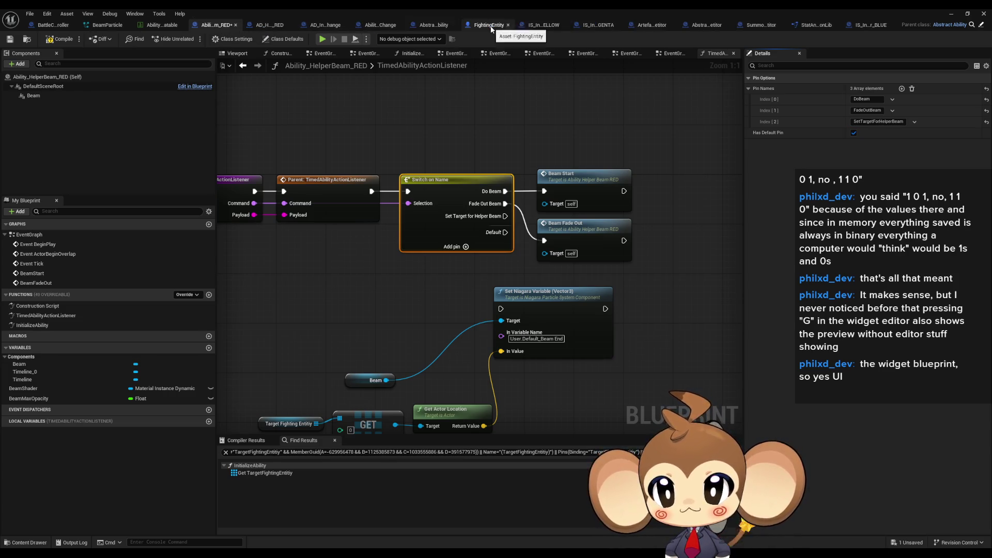
pyautogui.middleClick(490, 26)
pyautogui.middleClick(491, 26)
pyautogui.middleClick(491, 26)
pyautogui.middleClick(517, 25)
pyautogui.middleClick(529, 24)
pyautogui.middleClick(541, 28)
pyautogui.middleClick(565, 28)
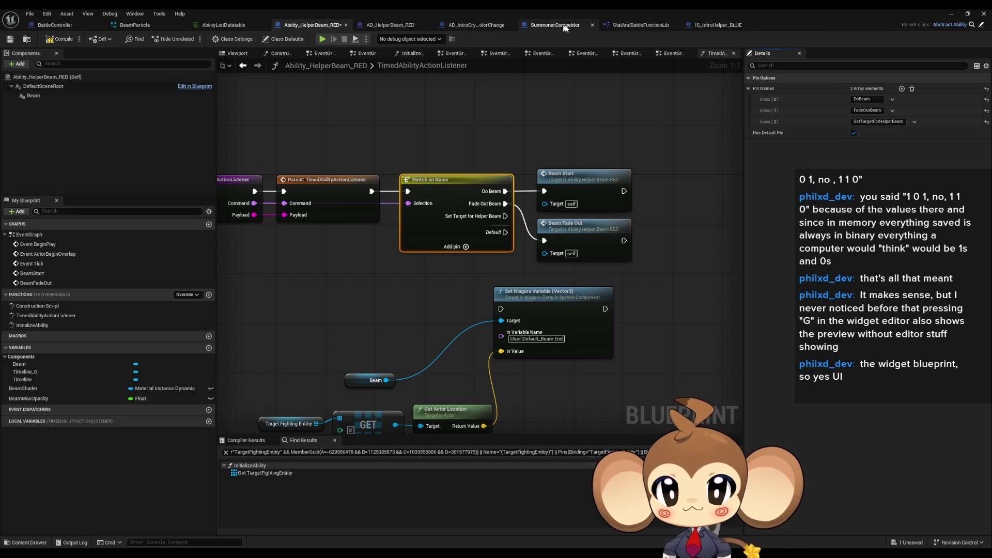
pyautogui.middleClick(580, 27)
pyautogui.middleClick(465, 25)
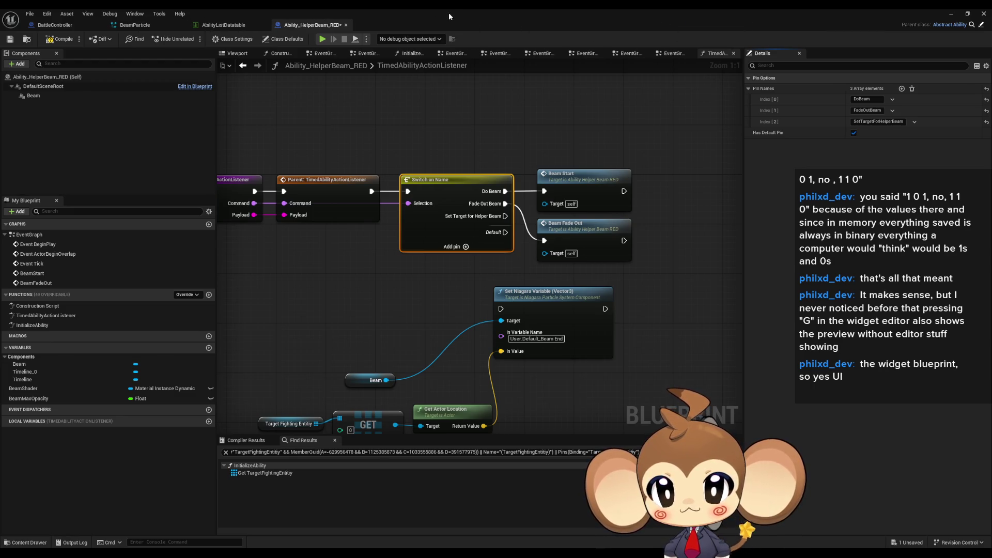
pyautogui.doubleClick(445, 14)
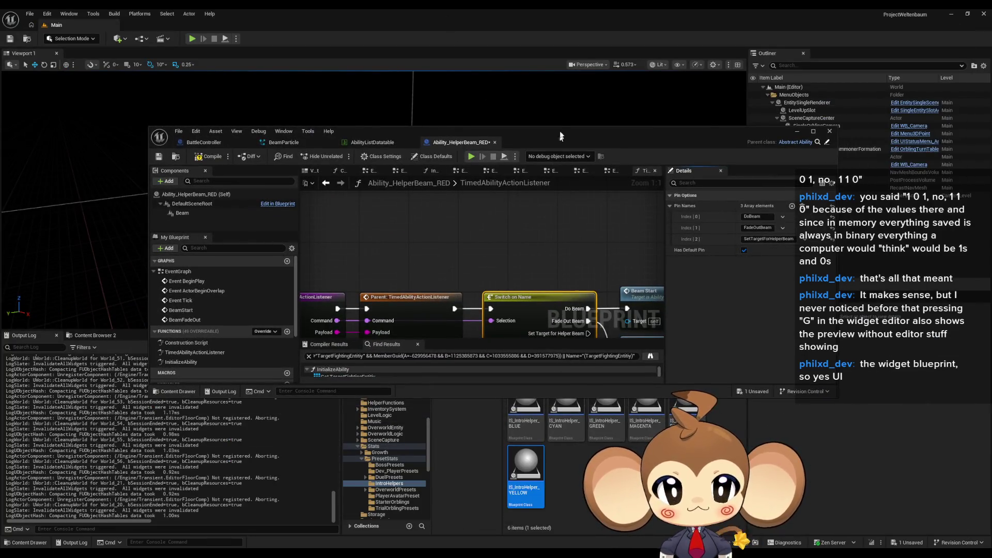
pyautogui.moveTo(556, 127); pyautogui.dragTo(555, 121)
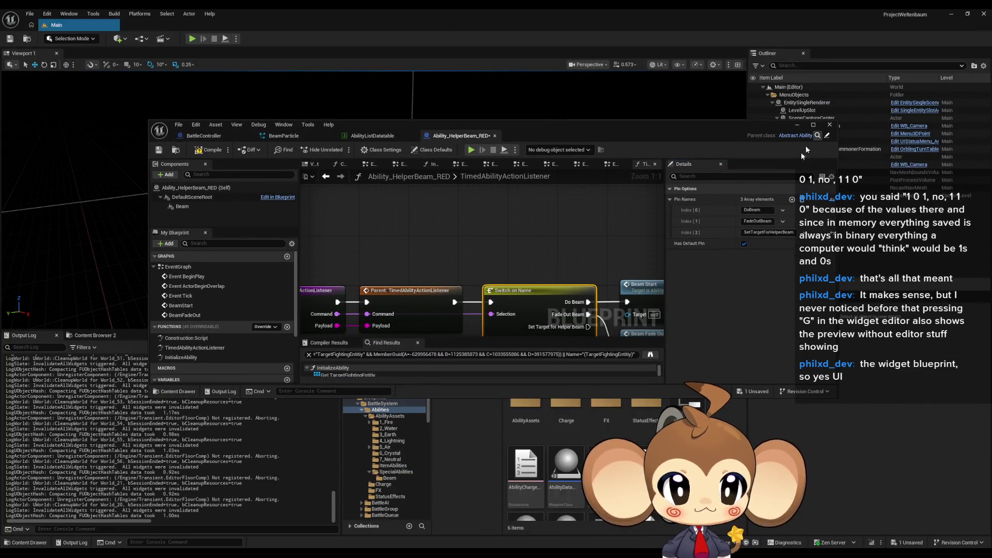
# From SpecialAbilities/Beam, open the BLUE, GREEN, CYAN, YELLOW and MAGENTA helper beam blueprints
pyautogui.hotkey('alt', 'Left')
pyautogui.doubleClick(647, 465)
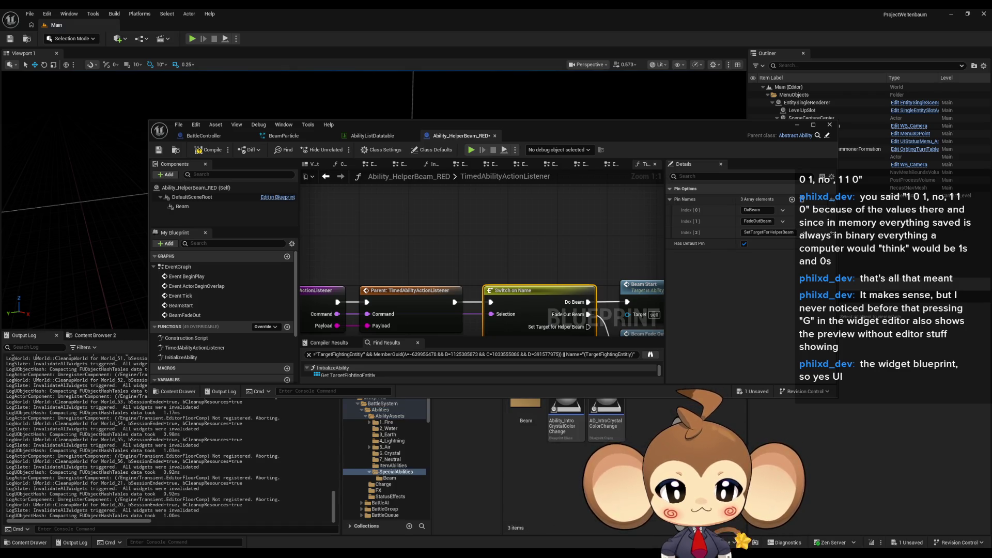
pyautogui.doubleClick(518, 412)
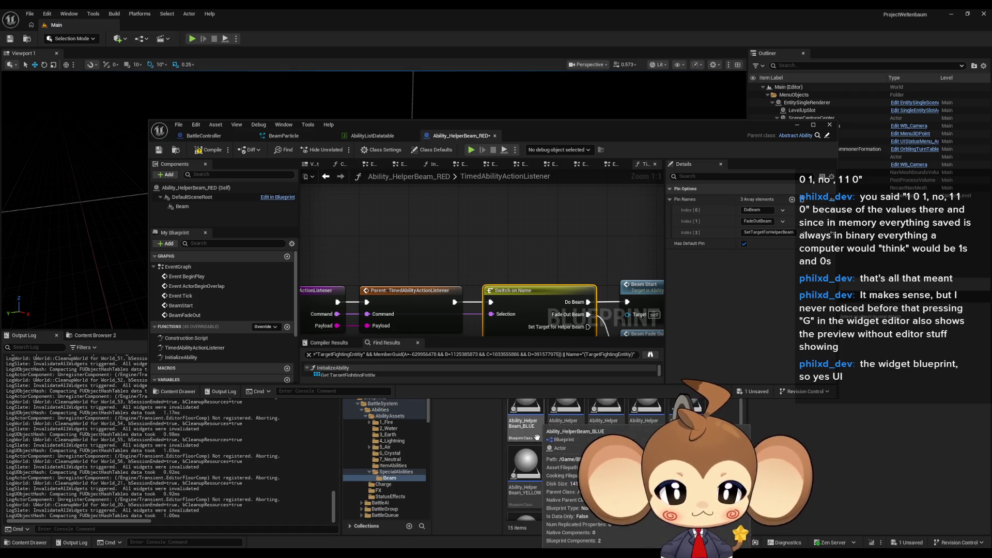
pyautogui.doubleClick(523, 416)
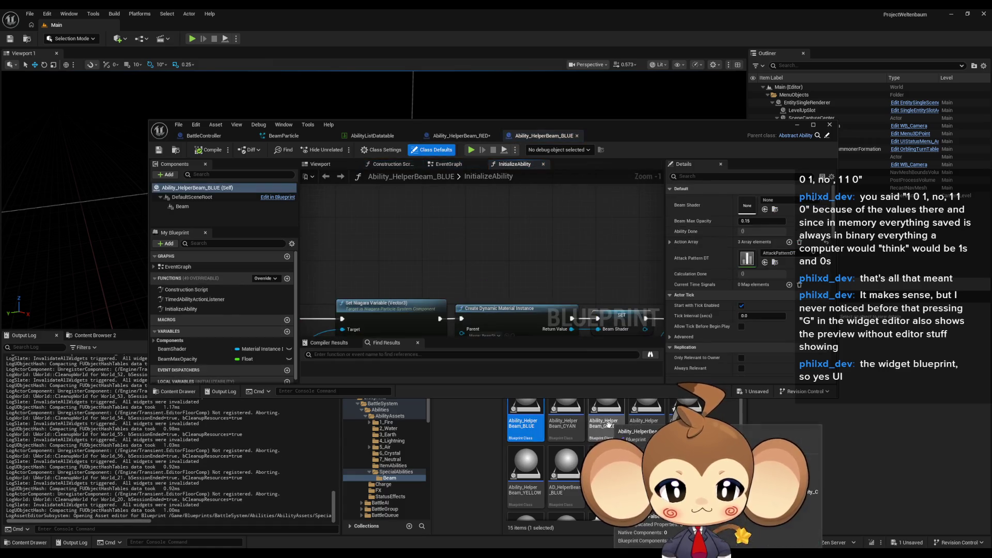
pyautogui.click(608, 427)
pyautogui.doubleClick(609, 429)
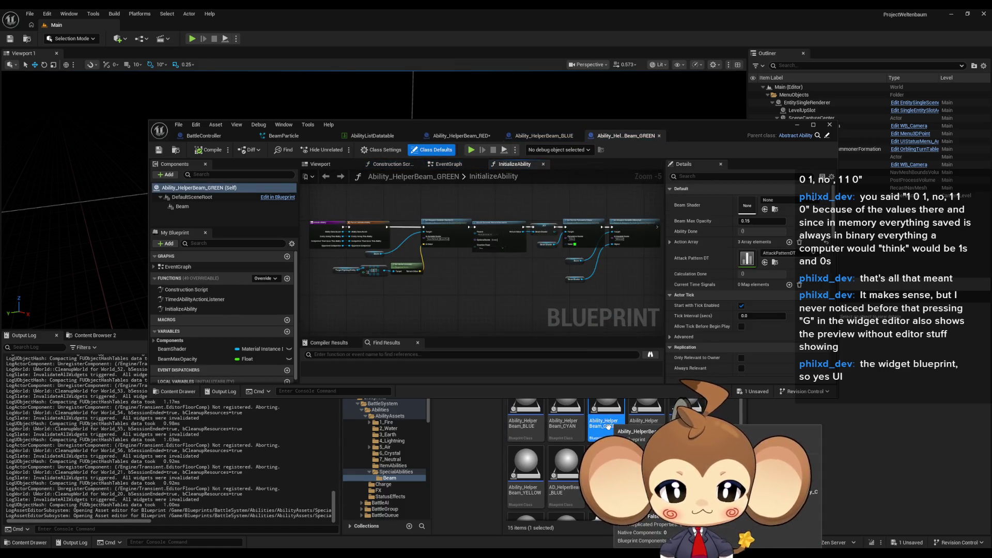
pyautogui.doubleClick(559, 423)
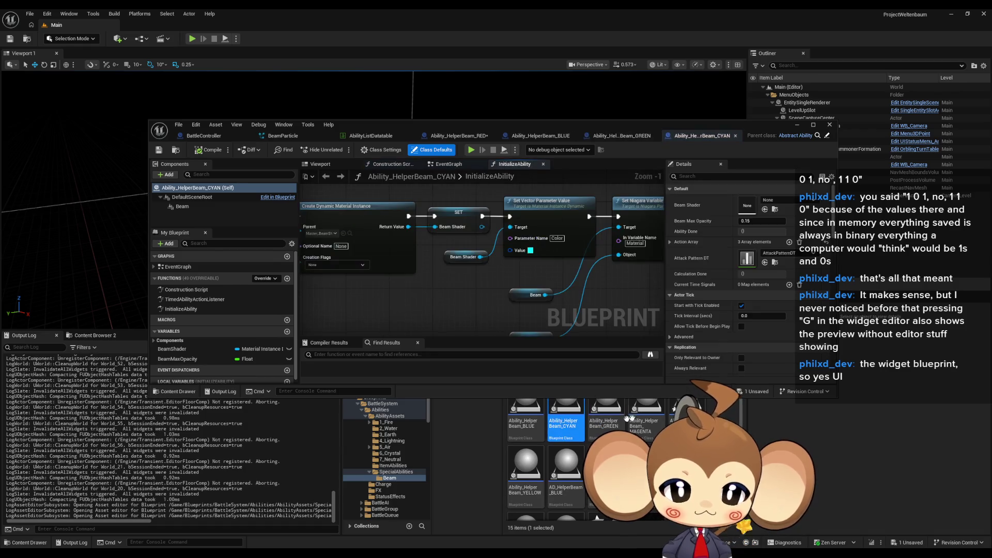
pyautogui.click(524, 476)
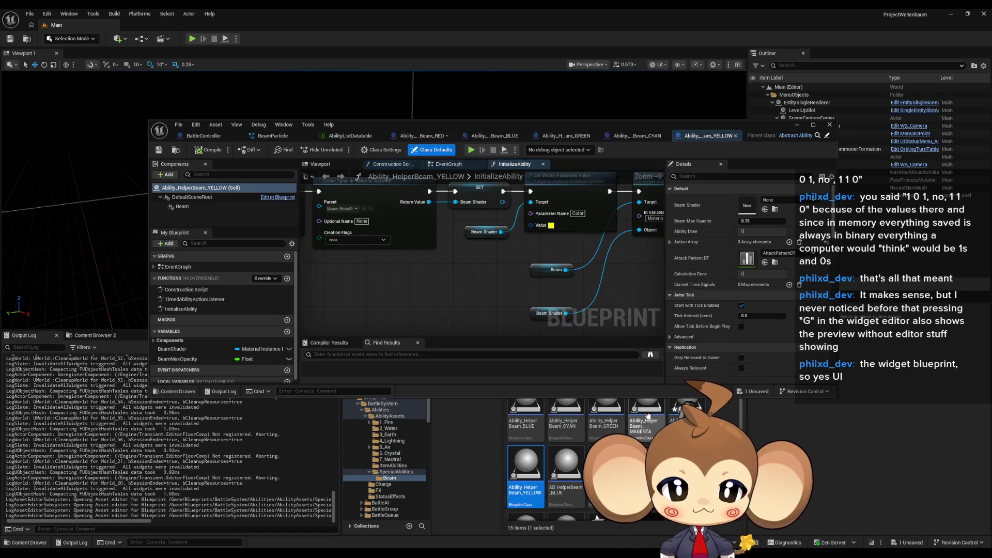
pyautogui.doubleClick(638, 427)
pyautogui.doubleClick(449, 123)
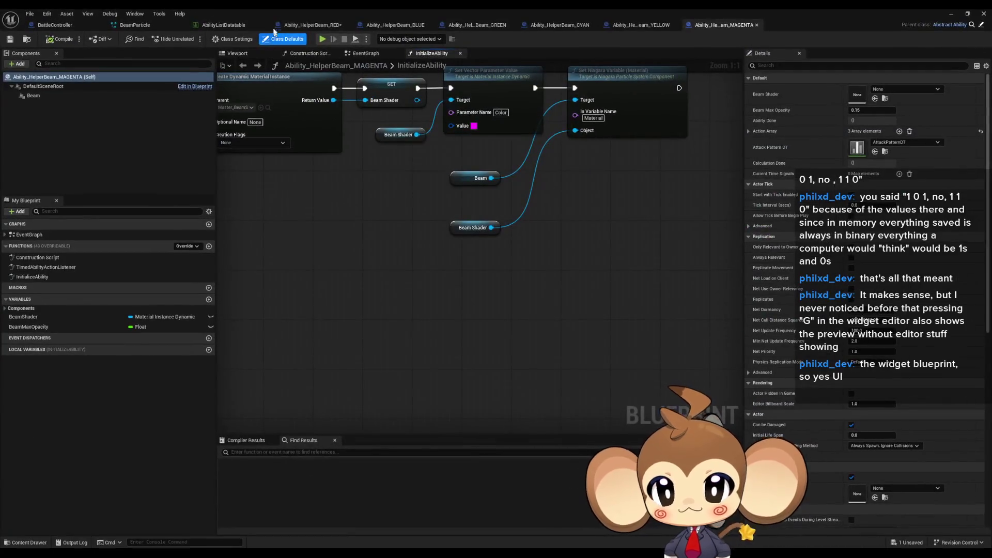
pyautogui.click(313, 25)
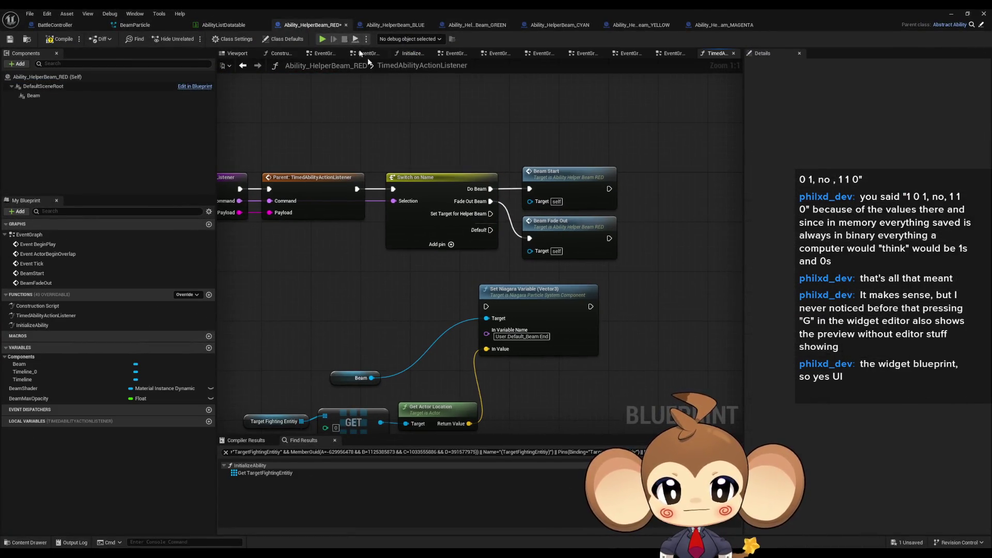
pyautogui.click(385, 25)
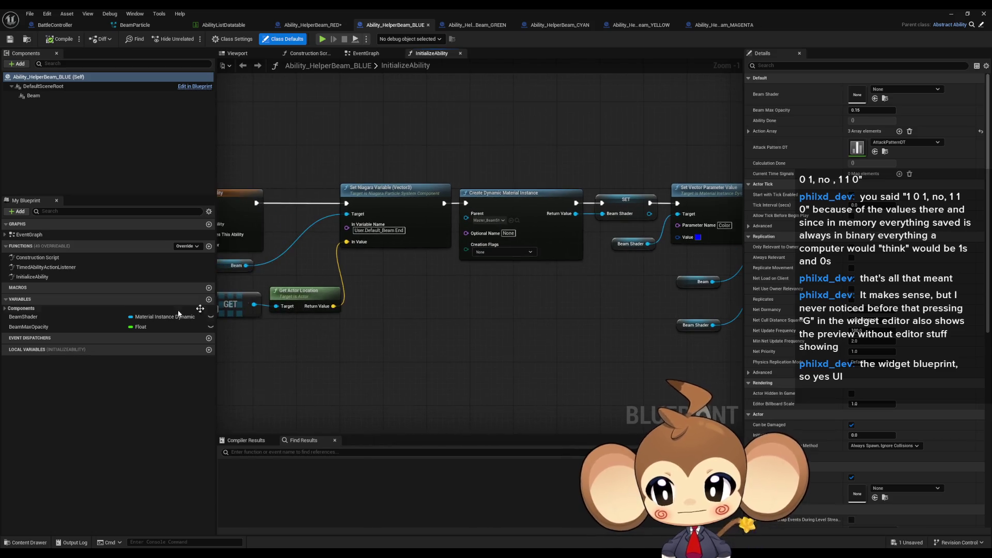
# Add a SetTargetForHelperBeam pin to the BLUE and GREEN Switch on Name nodes
pyautogui.doubleClick(46, 267)
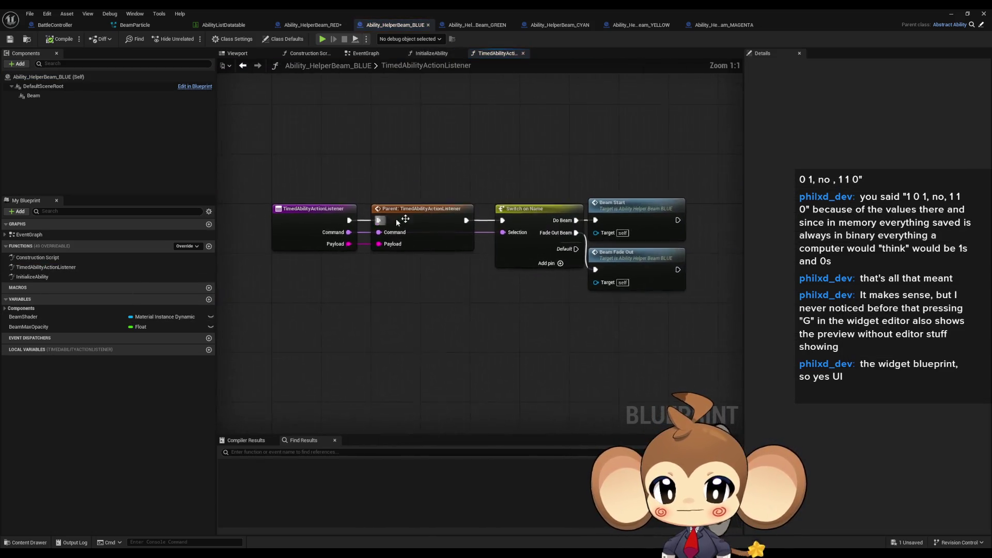
pyautogui.click(540, 243)
pyautogui.click(902, 89)
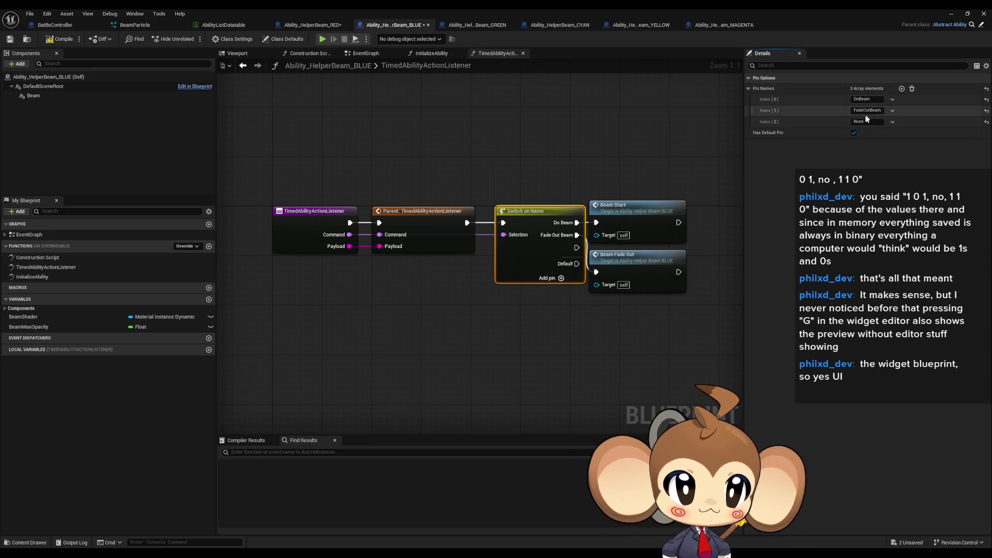
pyautogui.click(534, 143)
pyautogui.click(467, 26)
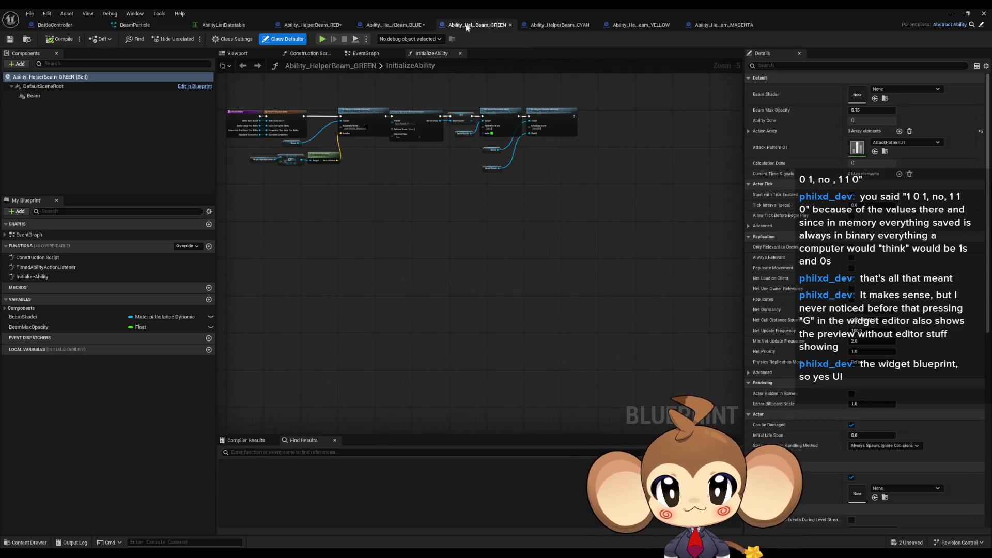
pyautogui.doubleClick(46, 267)
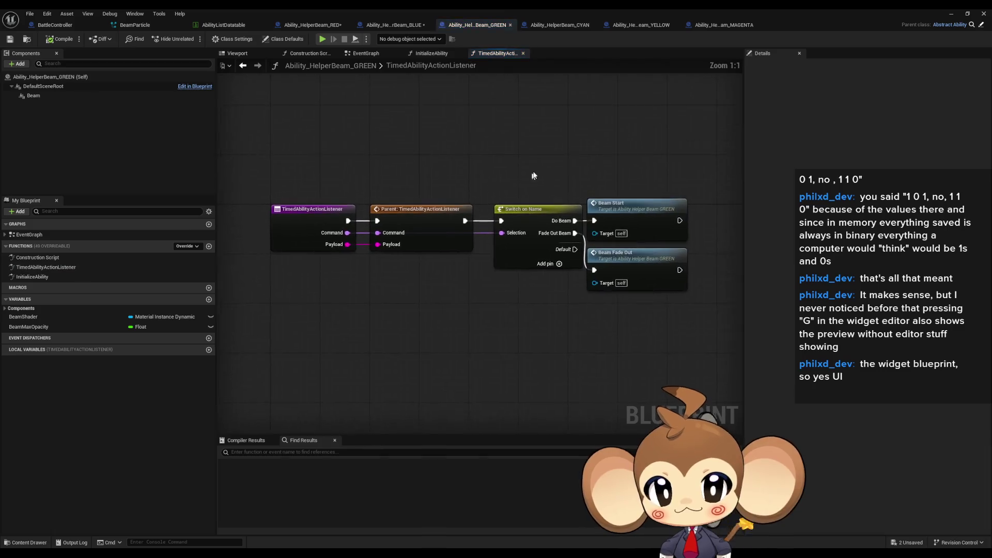
pyautogui.click(902, 88)
pyautogui.click(868, 122)
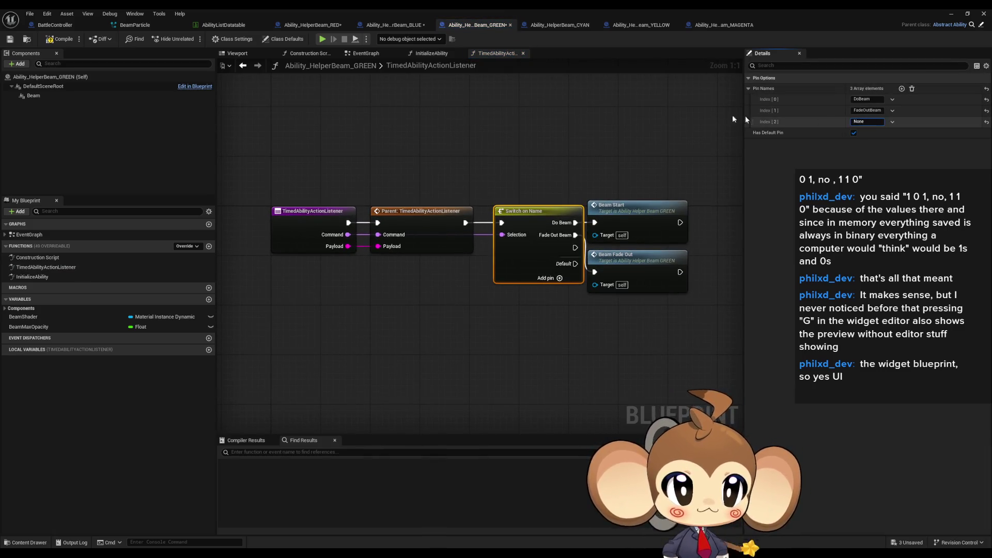
pyautogui.write('SetTargetForHelperBeam')
pyautogui.click(461, 125)
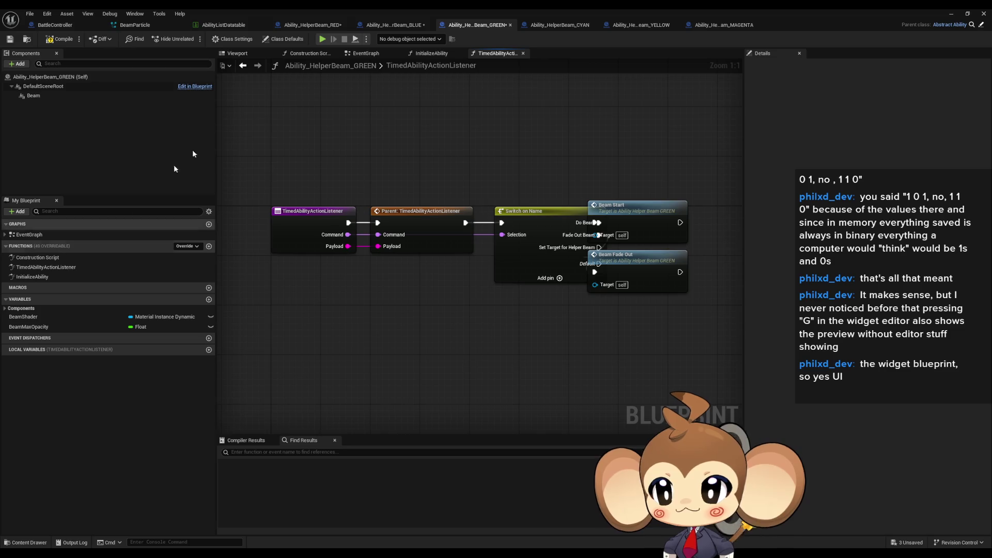
# Add the SetTargetForHelperBeam pin to CYAN's and YELLOW's Switch on Name nodes
pyautogui.click(560, 25)
pyautogui.doubleClick(46, 267)
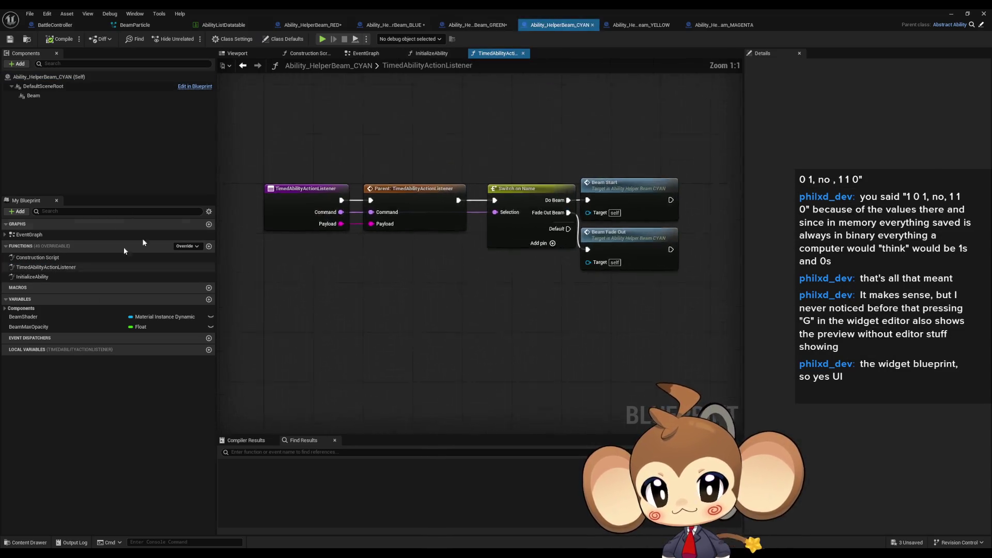
pyautogui.click(538, 211)
pyautogui.click(901, 89)
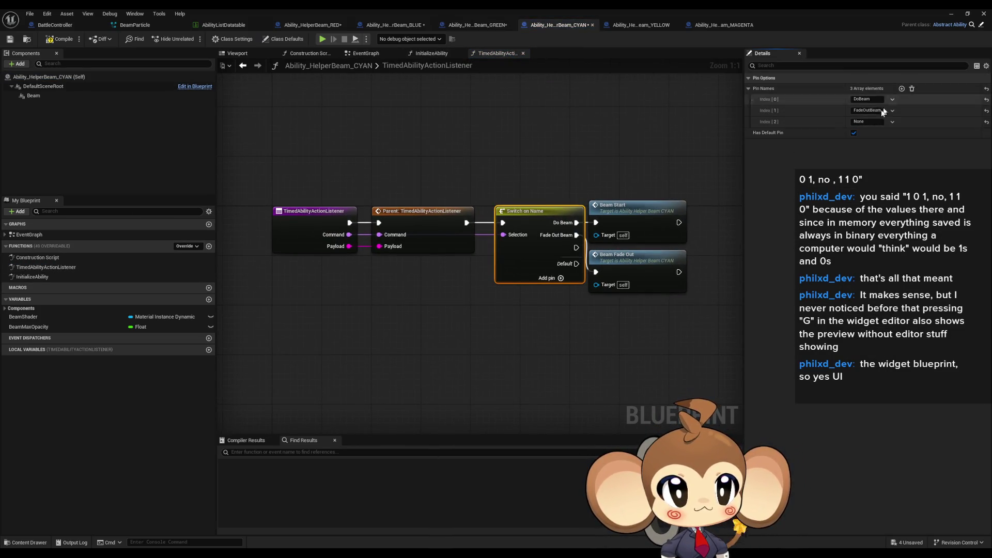
pyautogui.write('SetTargetForHelperBeam')
pyautogui.click(534, 146)
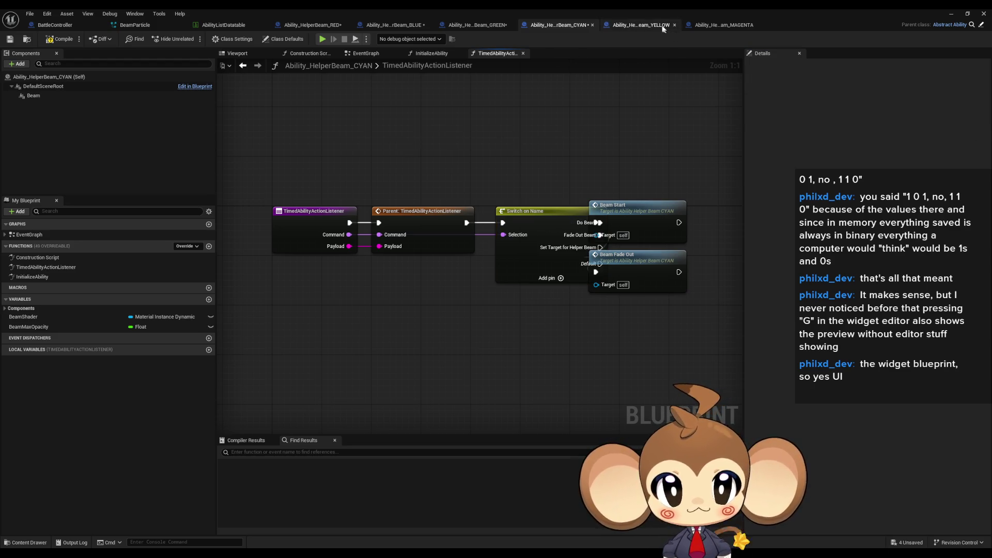
pyautogui.click(663, 26)
pyautogui.doubleClick(64, 267)
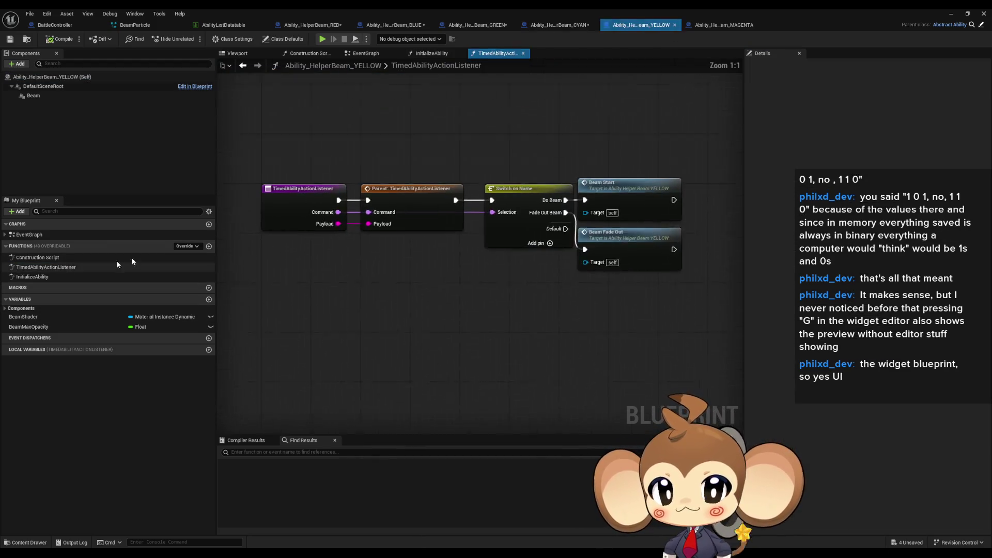
pyautogui.click(547, 221)
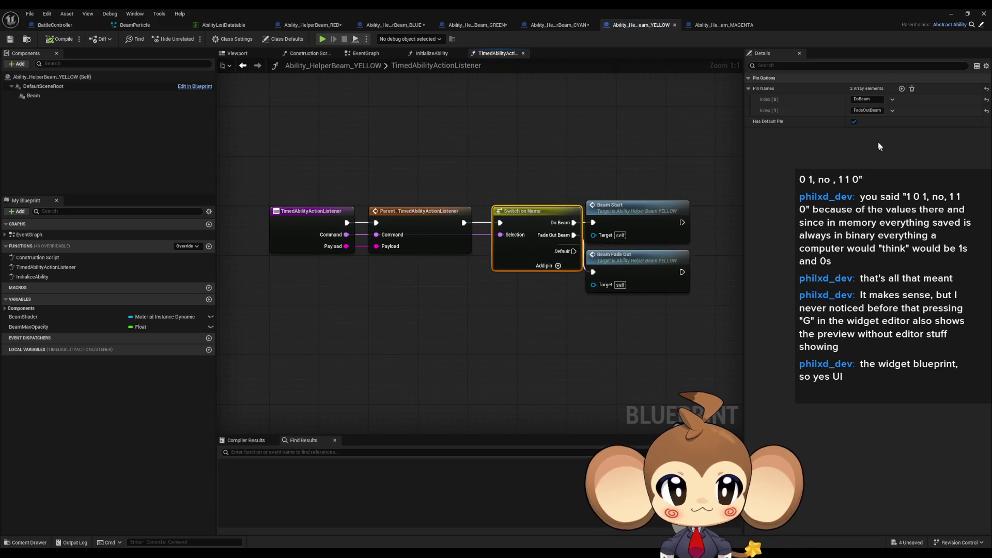
pyautogui.click(902, 89)
pyautogui.hotkey('ctrl', 'v')
pyautogui.click(564, 121)
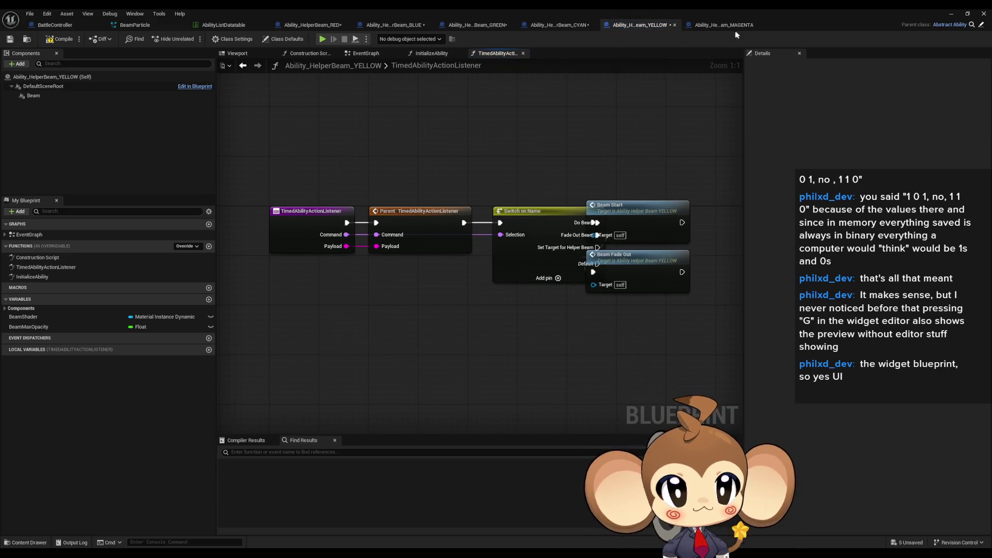
# Add the SetTargetForHelperBeam pin to MAGENTA's Switch on Name node
pyautogui.click(724, 25)
pyautogui.doubleClick(63, 267)
pyautogui.click(548, 221)
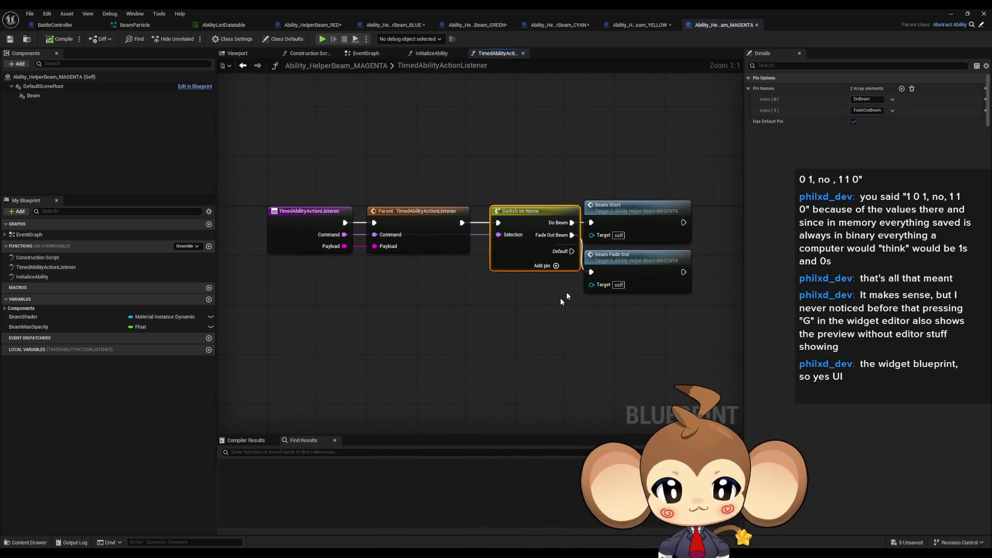
pyautogui.click(902, 88)
pyautogui.write('SetTargetForHelperBeam')
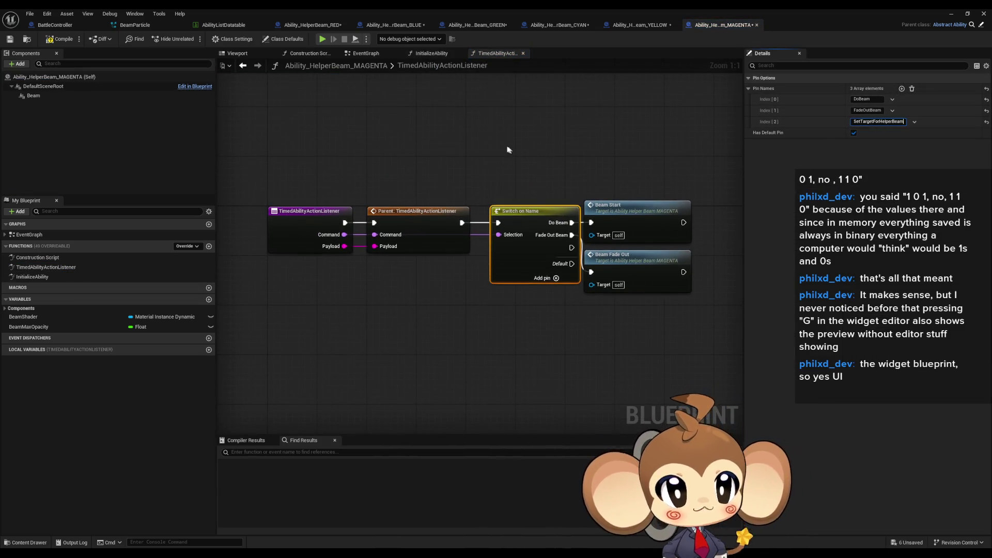
pyautogui.click(507, 149)
# Shift the Beam Start and Beam Fade Out nodes right in MAGENTA, YELLOW, CYAN, GREEN and BLUE
pyautogui.moveTo(579, 207); pyautogui.dragTo(642, 206)
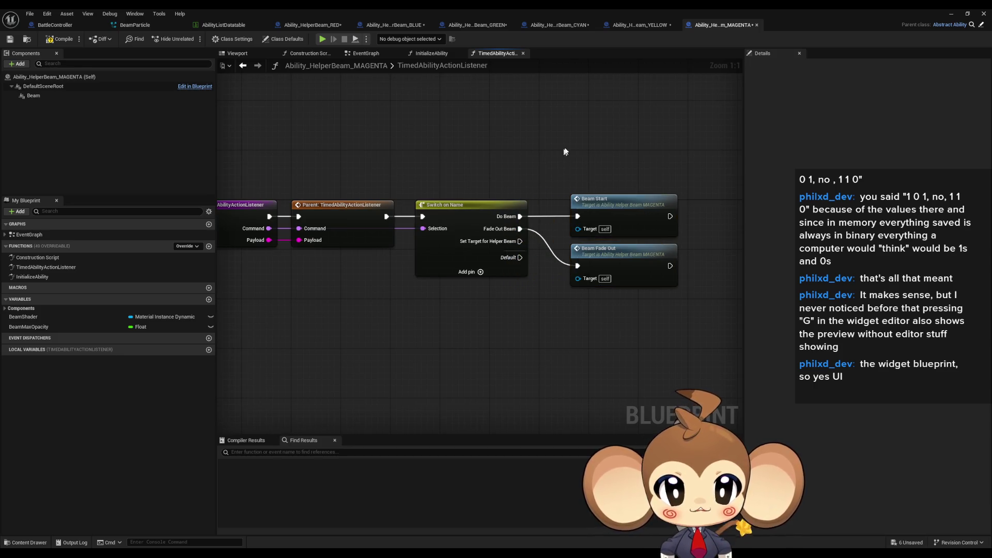
pyautogui.click(641, 25)
pyautogui.moveTo(542, 170); pyautogui.dragTo(437, 295)
pyautogui.moveTo(504, 227); pyautogui.dragTo(576, 227)
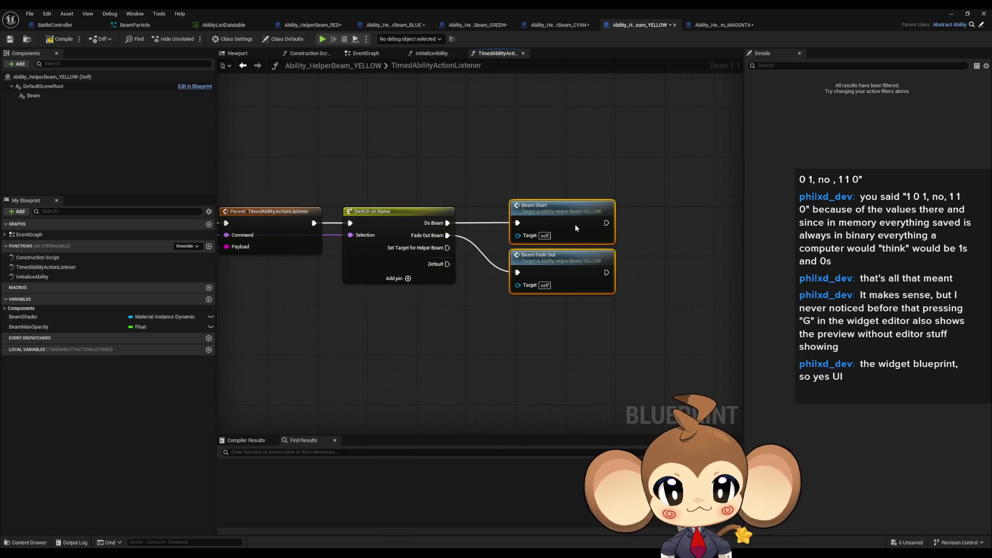
pyautogui.click(559, 25)
pyautogui.moveTo(615, 166); pyautogui.dragTo(690, 294)
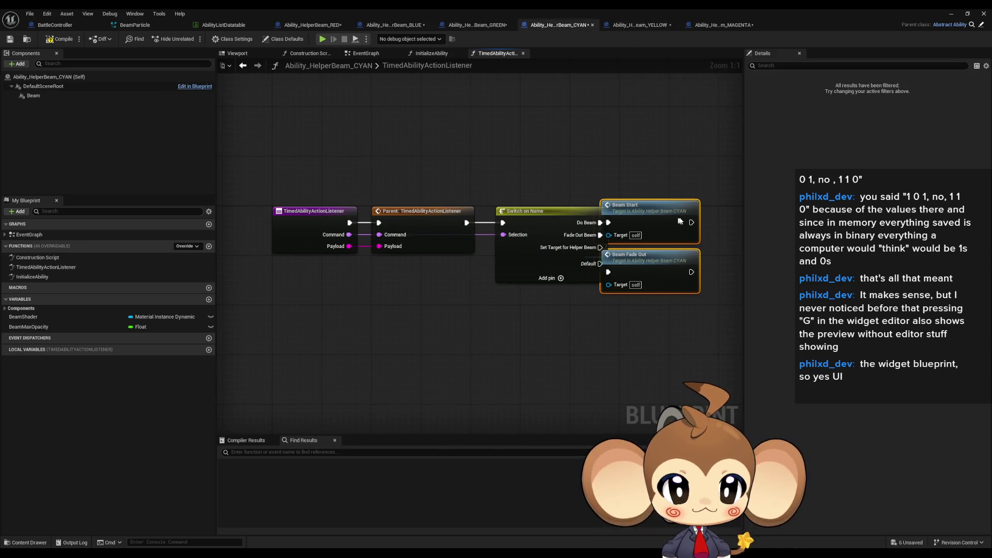
pyautogui.moveTo(662, 212); pyautogui.dragTo(711, 212)
pyautogui.click(478, 25)
pyautogui.moveTo(574, 170); pyautogui.dragTo(690, 294)
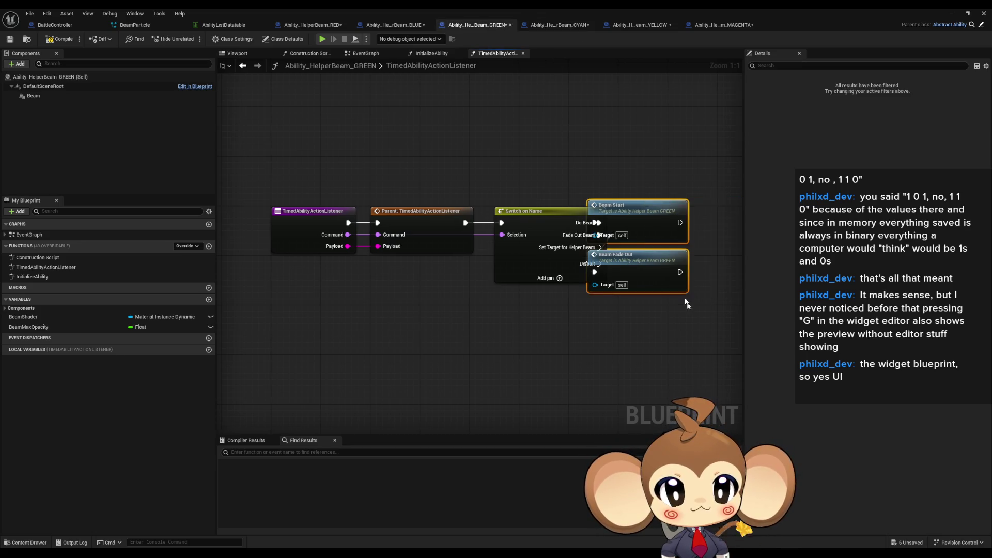
pyautogui.moveTo(658, 225); pyautogui.dragTo(713, 226)
pyautogui.click(393, 25)
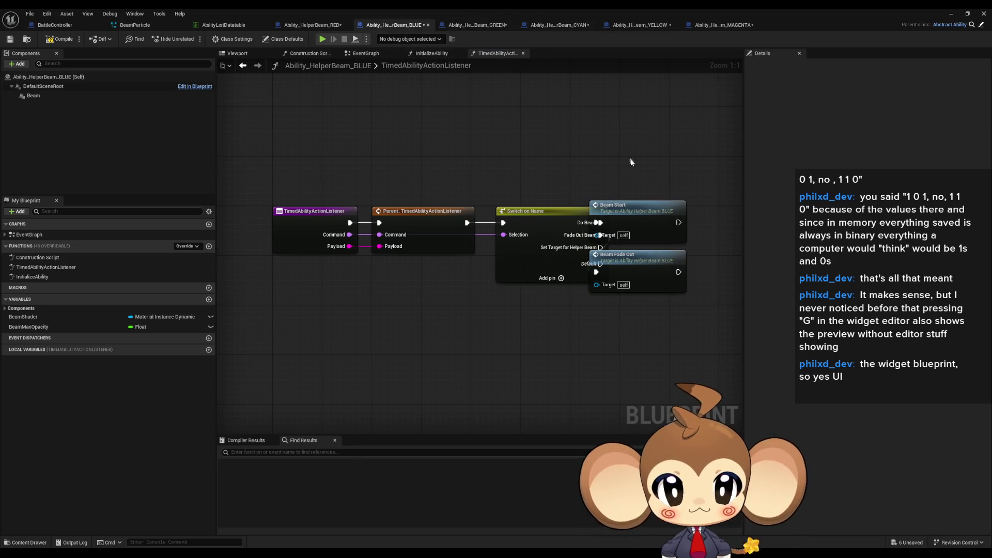
pyautogui.moveTo(589, 170); pyautogui.dragTo(689, 297)
pyautogui.moveTo(691, 206)
pyautogui.mouseDown()
pyautogui.moveTo(705, 206)
pyautogui.moveTo(699, 200)
pyautogui.mouseUp()
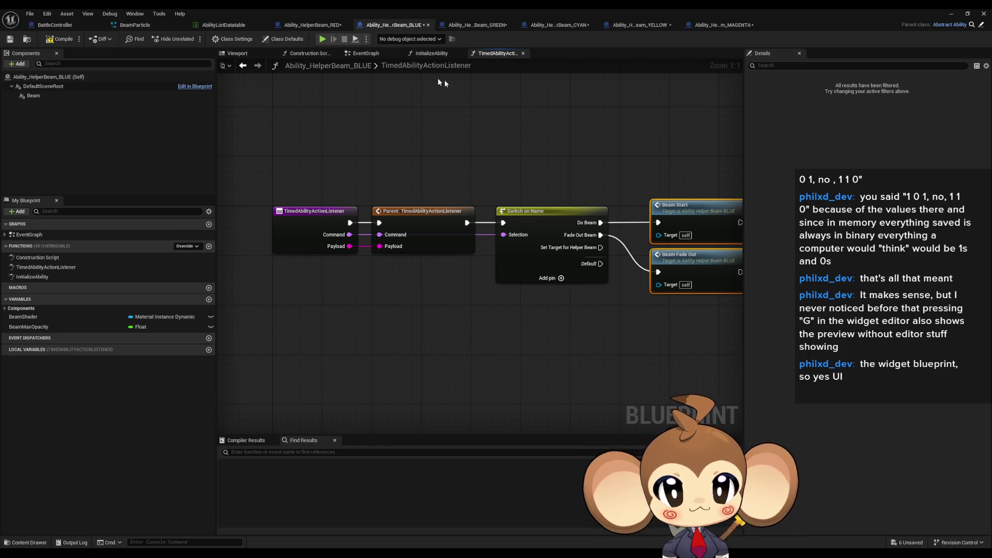
# In RED, wire Set Target for Helper Beam into Set Niagara Variable and select the beam-end nodes
pyautogui.click(313, 24)
pyautogui.moveTo(501, 141); pyautogui.dragTo(560, 241)
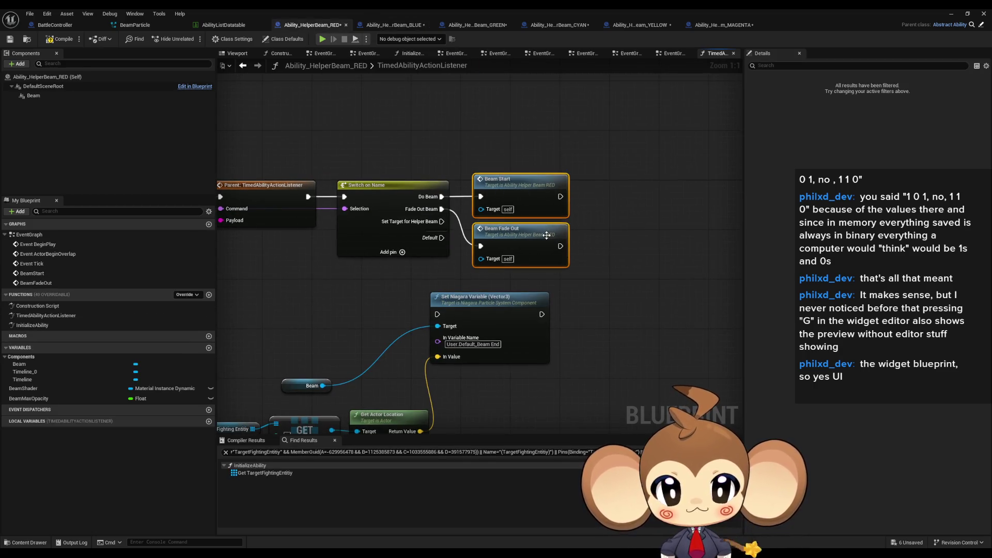
pyautogui.moveTo(485, 294); pyautogui.dragTo(527, 279)
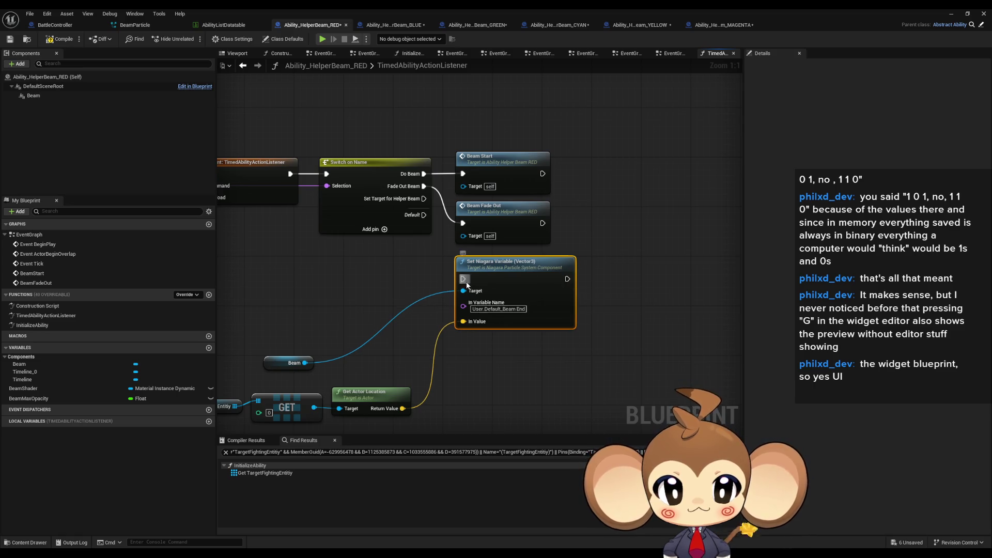
pyautogui.moveTo(463, 279); pyautogui.dragTo(423, 198)
pyautogui.moveTo(287, 263)
pyautogui.mouseDown()
pyautogui.moveTo(504, 361)
pyautogui.moveTo(563, 267)
pyautogui.mouseUp()
pyautogui.moveTo(592, 297); pyautogui.dragTo(599, 290)
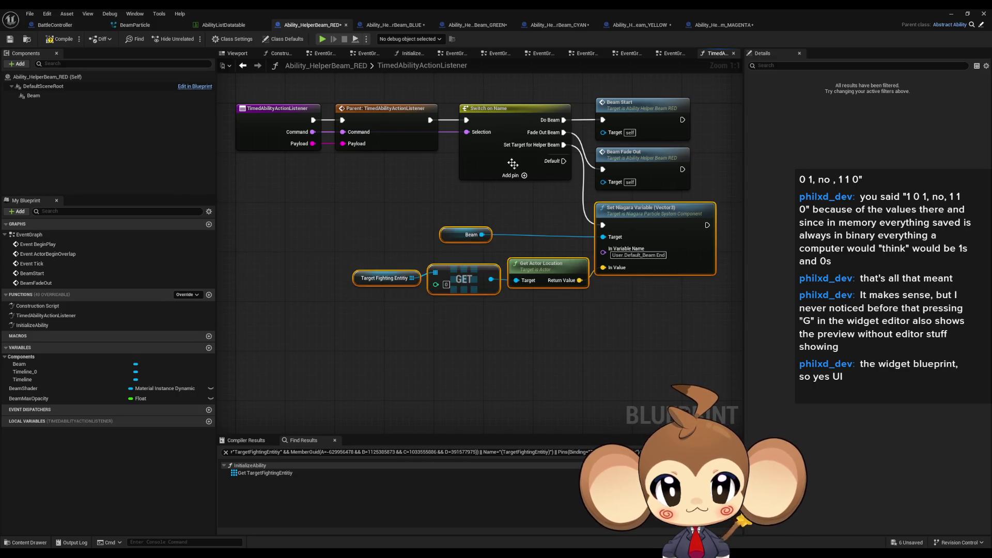
# Paste the beam-end nodes into BLUE and GREEN, wiring Set Target for Helper Beam to Set Niagara Variable
pyautogui.click(398, 29)
pyautogui.hotkey('ctrl', 'v')
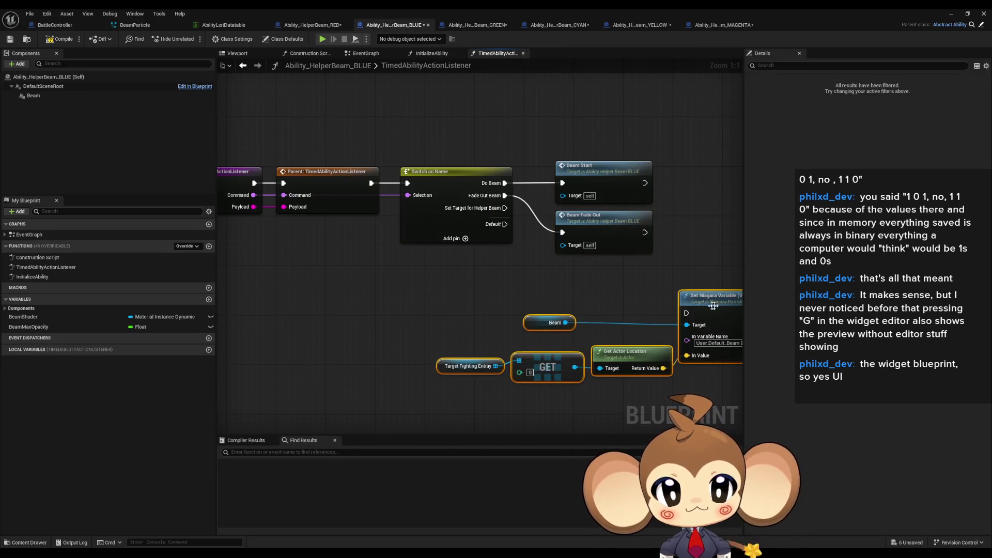
pyautogui.moveTo(718, 328); pyautogui.dragTo(594, 284)
pyautogui.moveTo(505, 208); pyautogui.dragTo(563, 282)
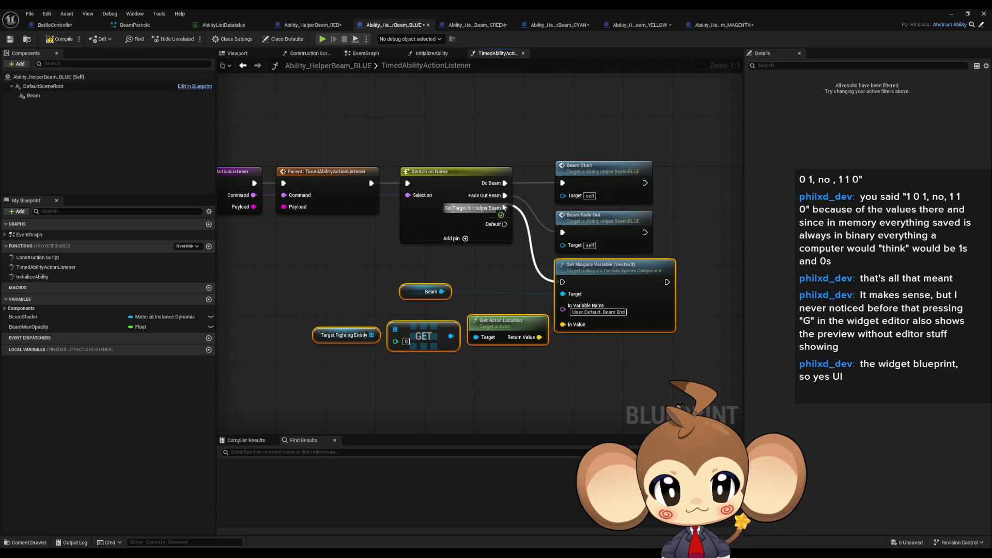
pyautogui.click(478, 25)
pyautogui.hotkey('ctrl', 'v')
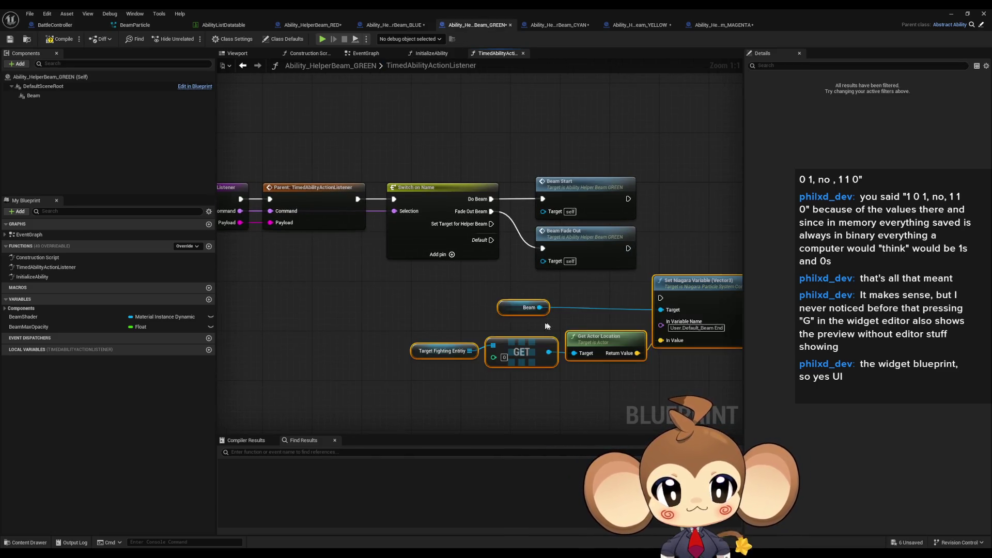
pyautogui.moveTo(650, 292); pyautogui.dragTo(532, 298)
pyautogui.moveTo(491, 223); pyautogui.dragTo(542, 298)
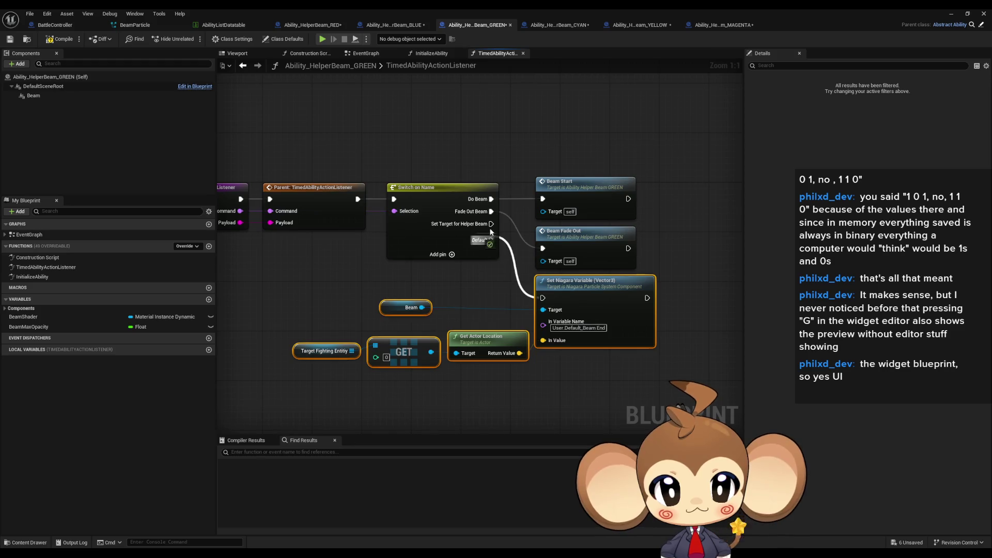
# Paste and wire the beam-end targeting nodes in CYAN, YELLOW and MAGENTA
pyautogui.click(542, 23)
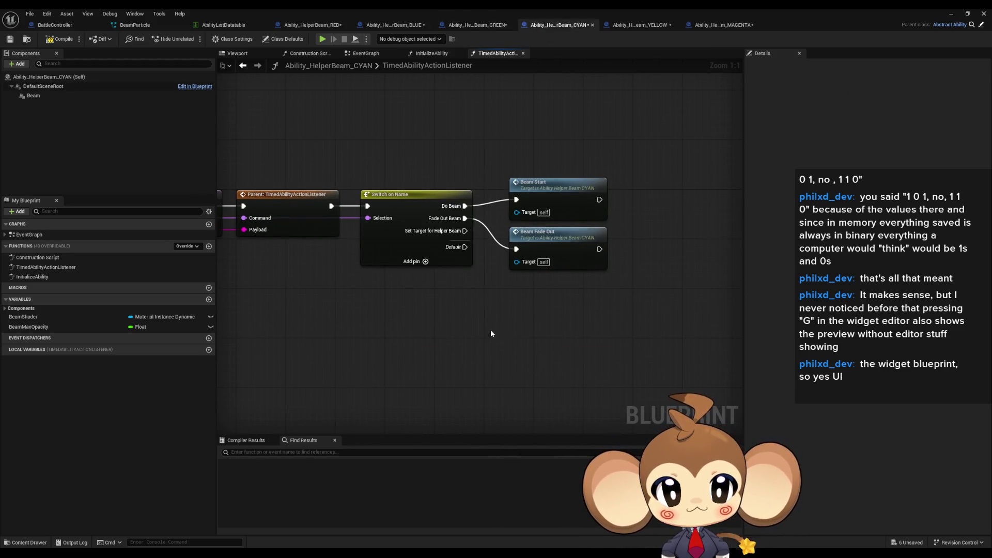
pyautogui.hotkey('ctrl', 'v')
pyautogui.moveTo(662, 300)
pyautogui.mouseDown()
pyautogui.moveTo(551, 294)
pyautogui.moveTo(465, 231)
pyautogui.mouseUp()
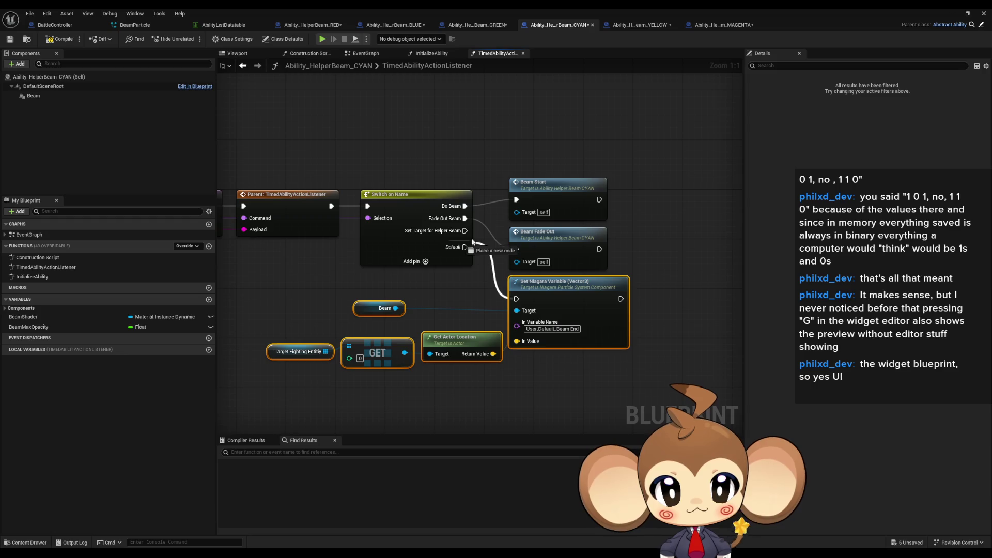
pyautogui.click(652, 30)
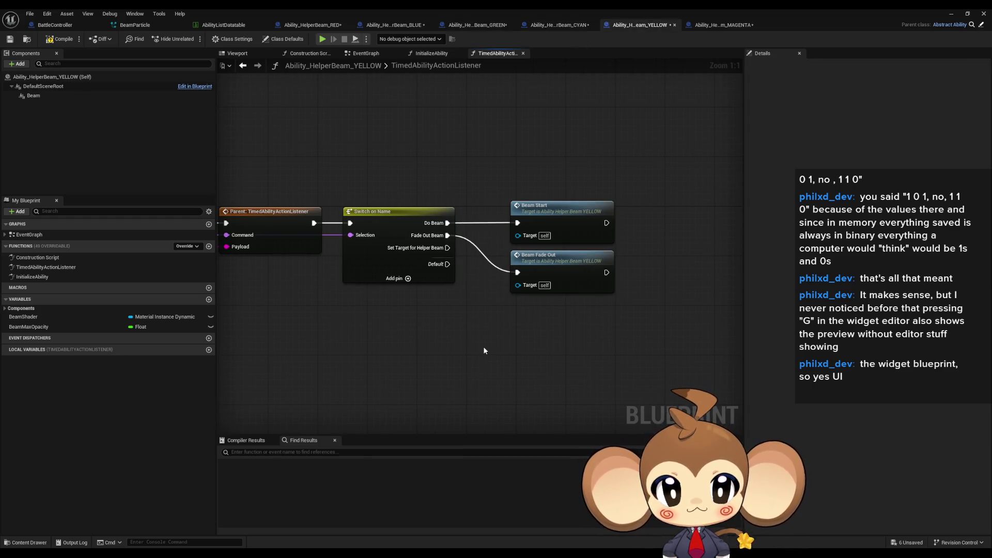
pyautogui.hotkey('ctrl', 'v')
pyautogui.moveTo(567, 324); pyautogui.dragTo(449, 250)
pyautogui.click(723, 25)
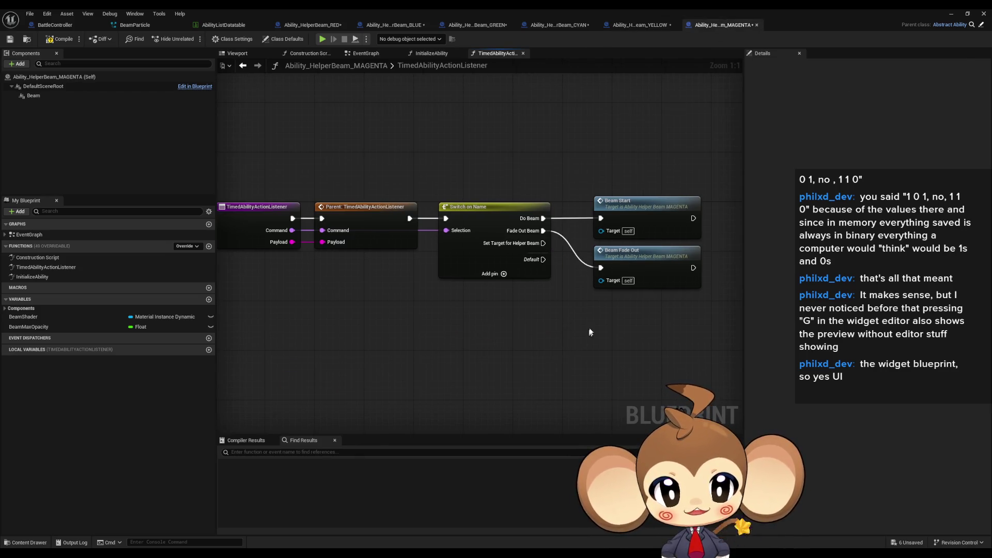
pyautogui.hotkey('ctrl', 'v')
pyautogui.moveTo(720, 293)
pyautogui.mouseDown()
pyautogui.moveTo(600, 306)
pyautogui.moveTo(543, 245)
pyautogui.mouseUp()
pyautogui.click(449, 259)
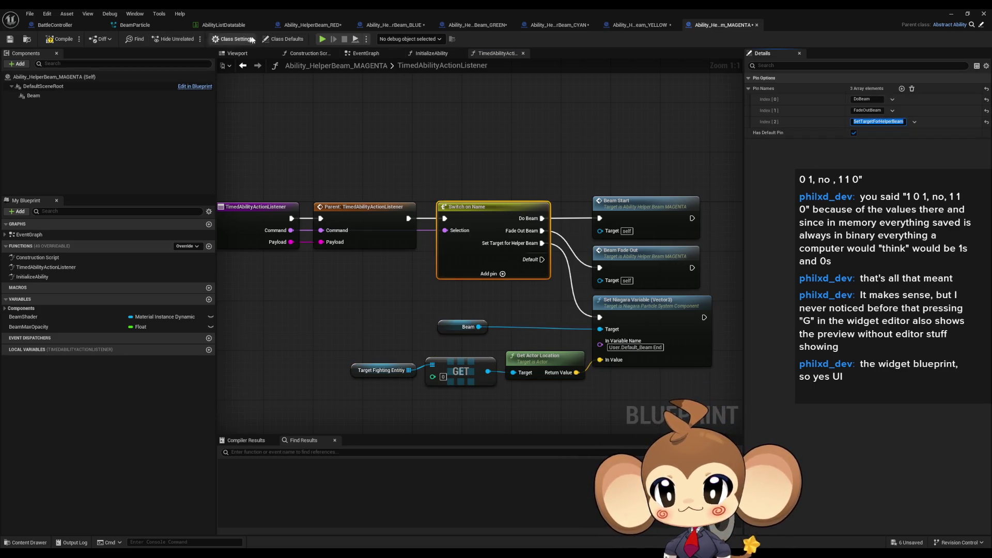
# Add a fourth entry to the MAGENTA helper beam's Action Array and try moving it to the top
pyautogui.click(283, 40)
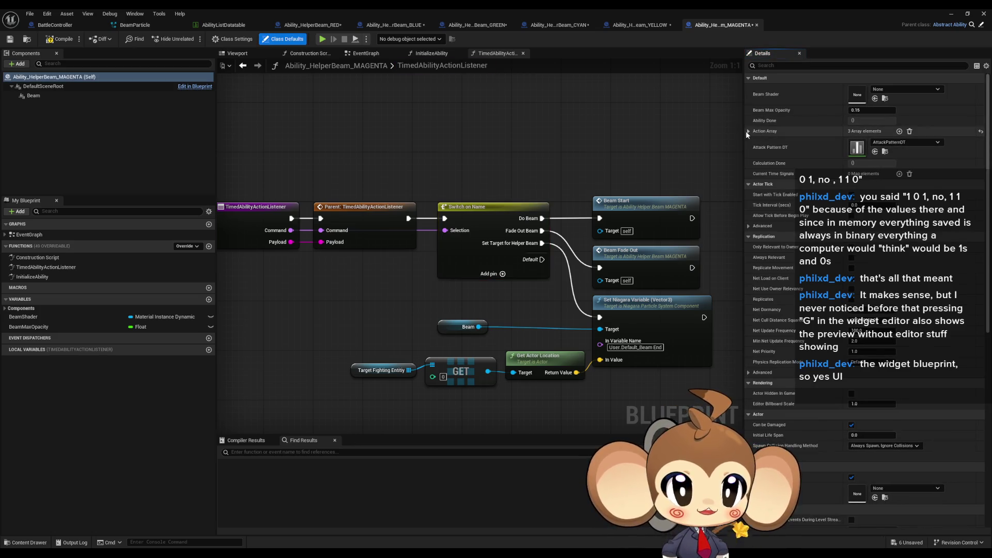
pyautogui.keyDown('shift'); pyautogui.click(749, 132); pyautogui.keyUp('shift')
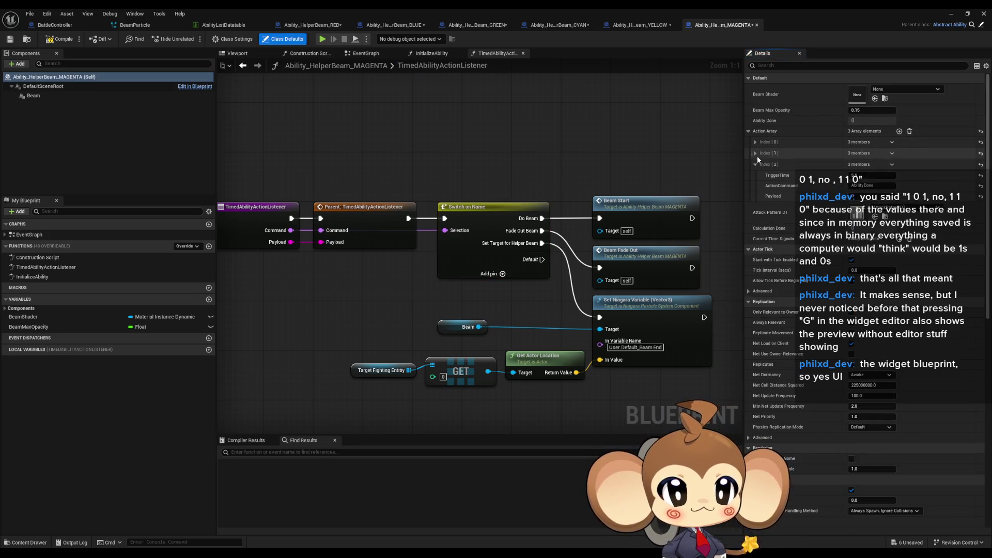
pyautogui.click(899, 132)
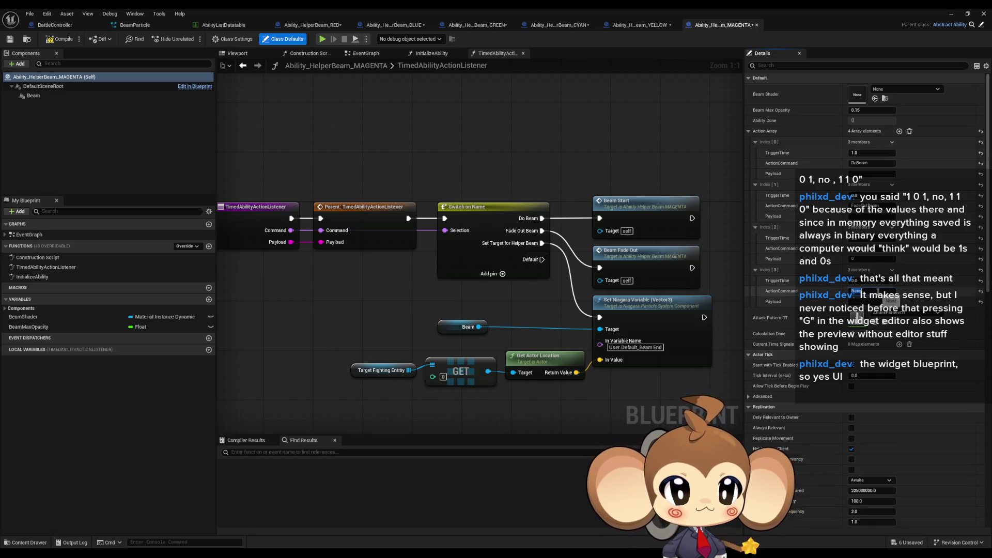
pyautogui.click(754, 270)
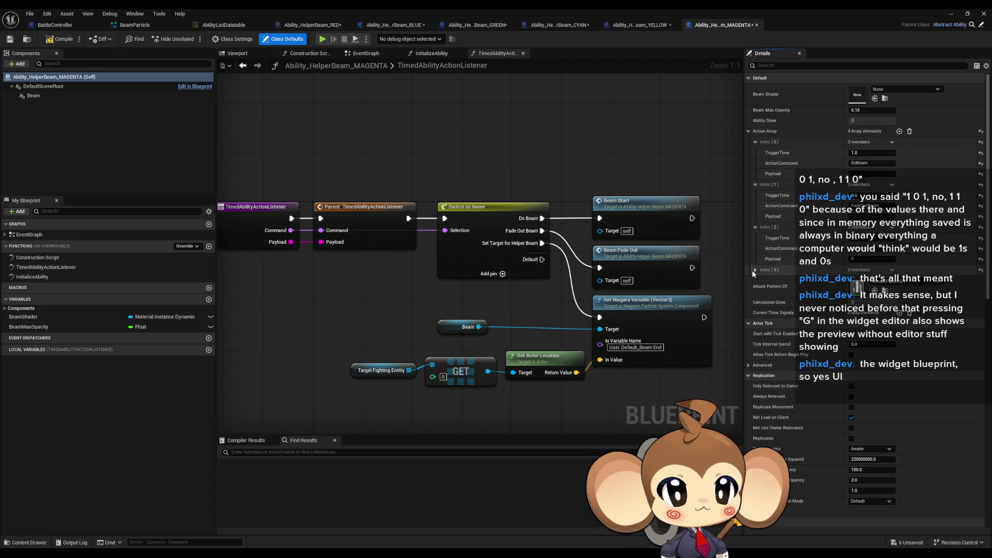
pyautogui.moveTo(751, 271); pyautogui.dragTo(751, 138)
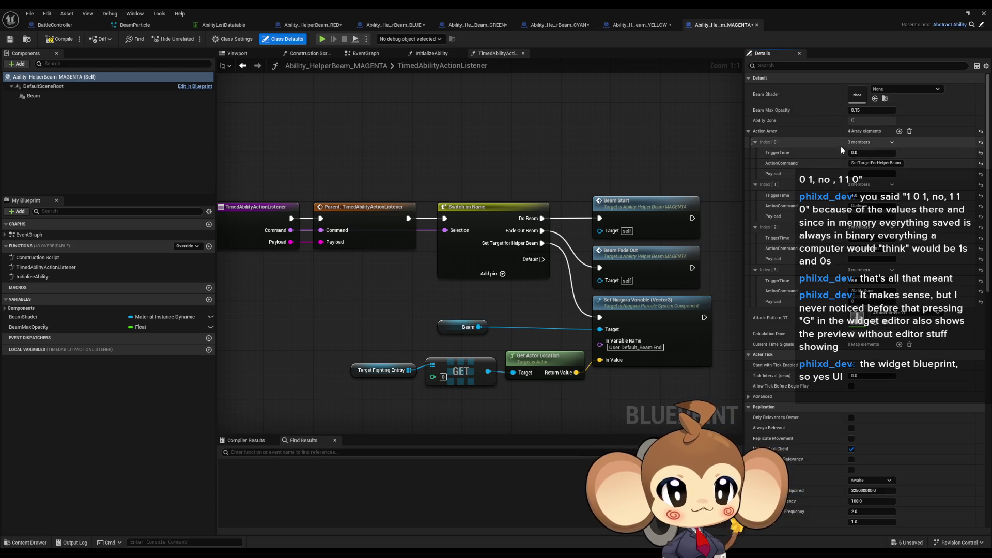
pyautogui.rightClick(812, 141)
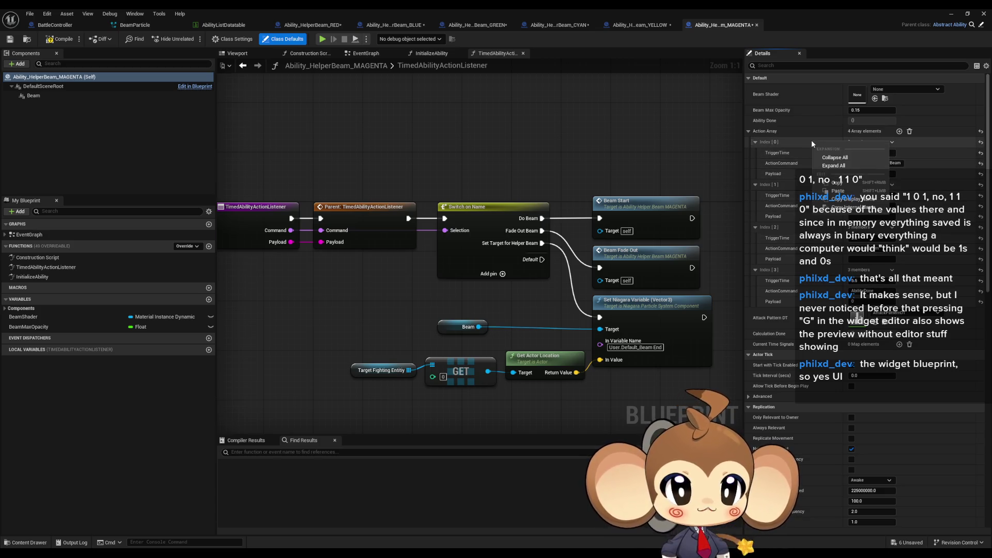
pyautogui.rightClick(789, 138)
pyautogui.click(780, 138)
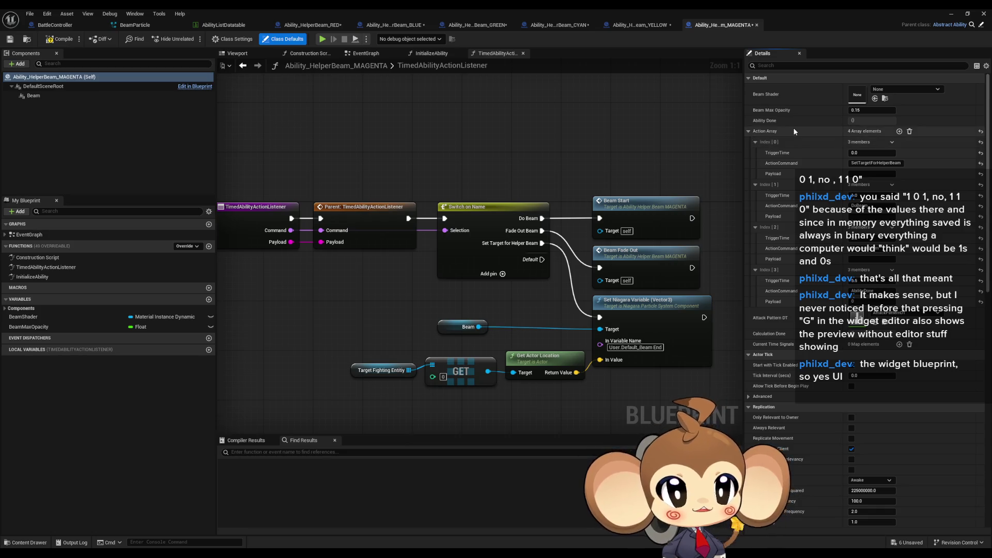
# Inspect the YELLOW beam's Action Array entries 0 and 3, then the CYAN beam's Class Defaults
pyautogui.click(636, 26)
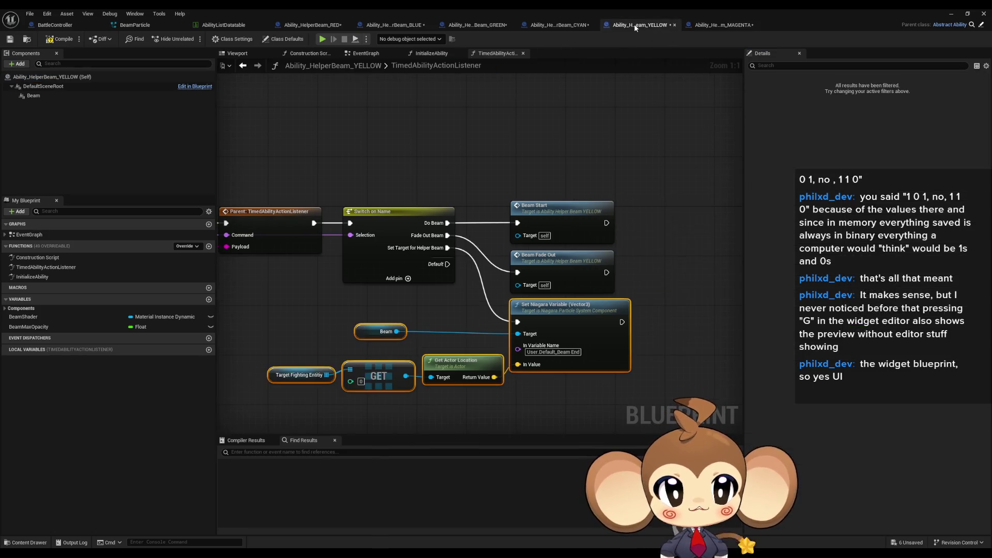
pyautogui.click(283, 38)
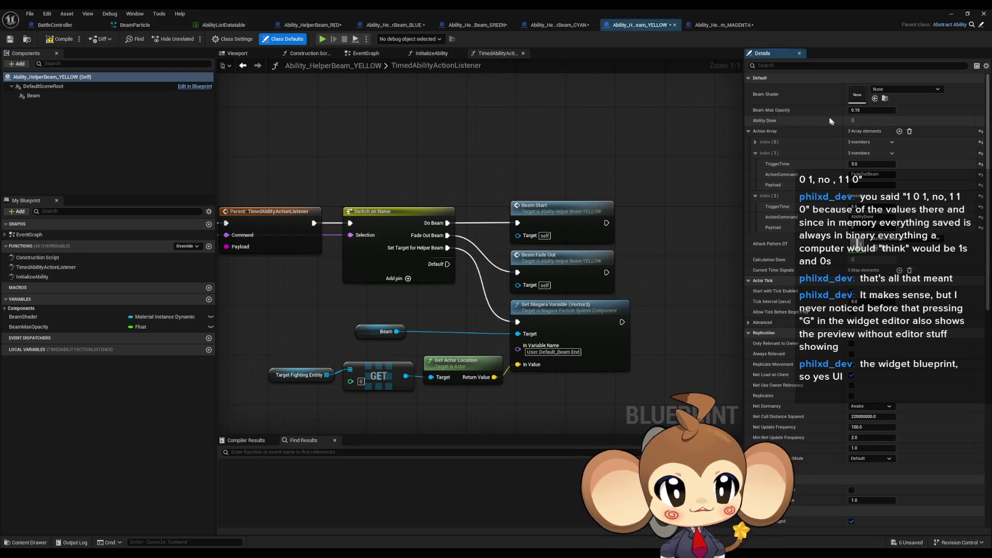
pyautogui.click(755, 141)
pyautogui.click(755, 270)
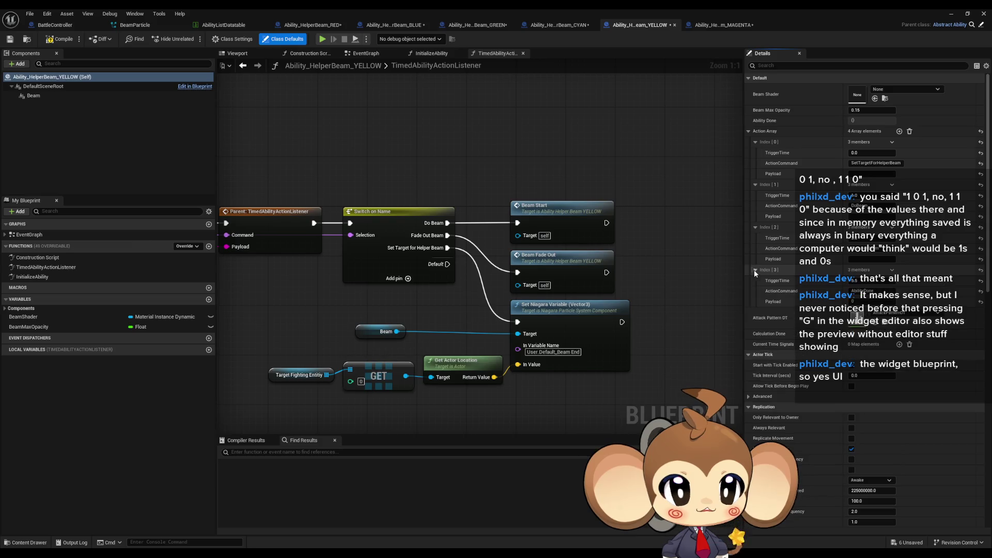
pyautogui.click(558, 24)
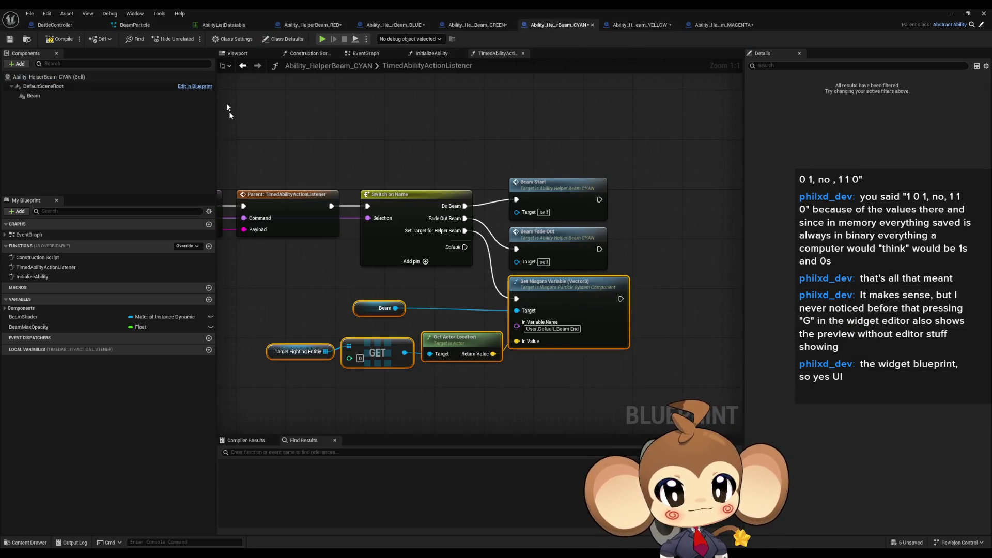
pyautogui.click(299, 41)
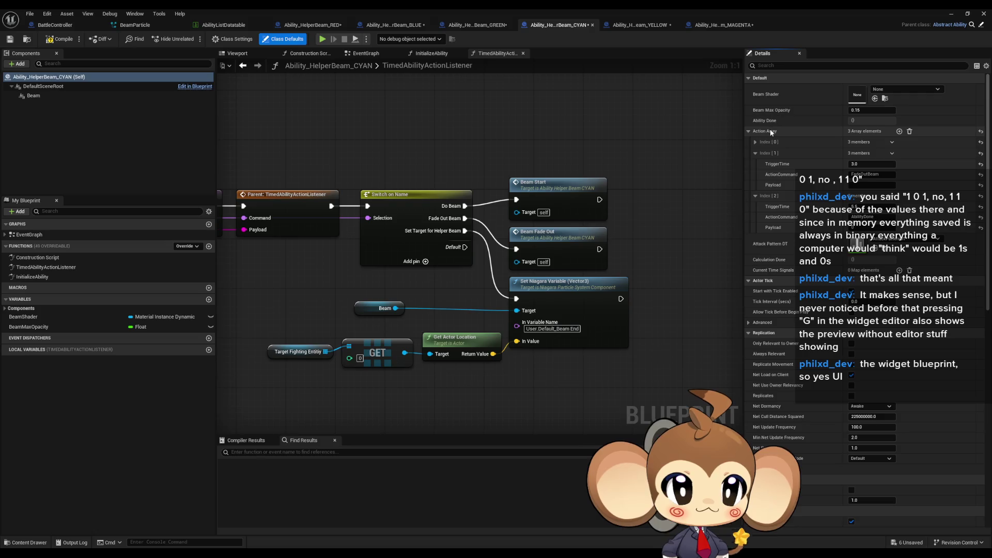
# Check the GREEN, BLUE and RED beams' Class Defaults, then minimize the Blueprint editor
pyautogui.click(490, 26)
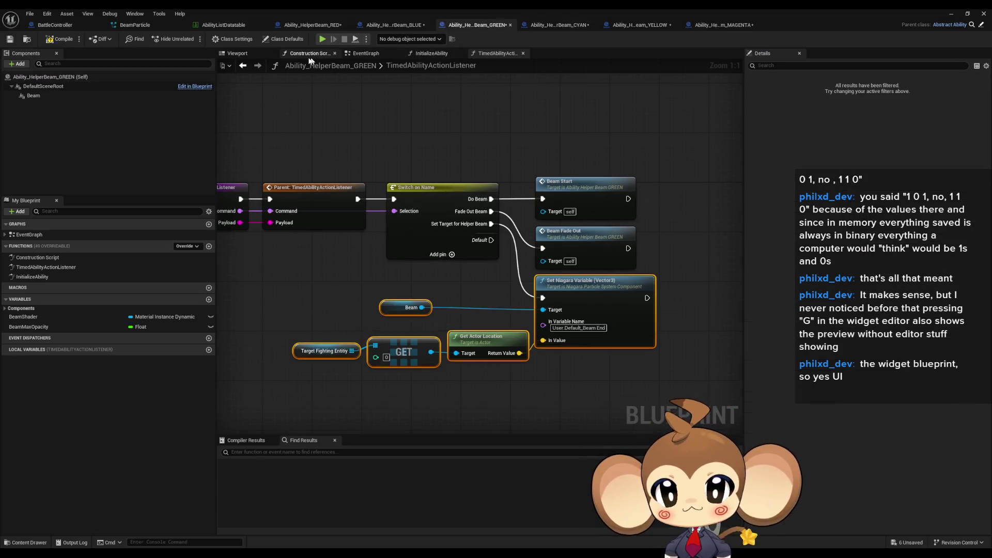
pyautogui.click(266, 40)
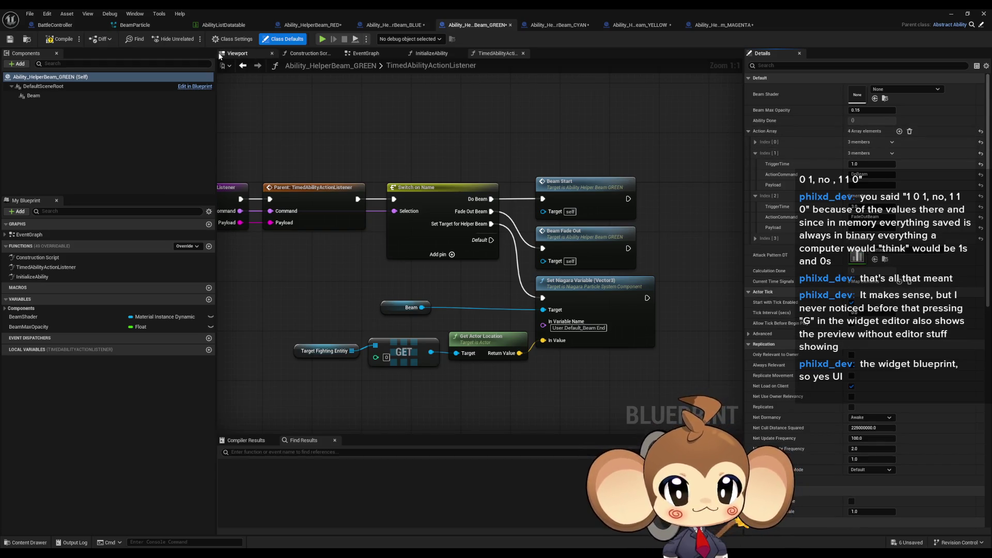
pyautogui.click(396, 26)
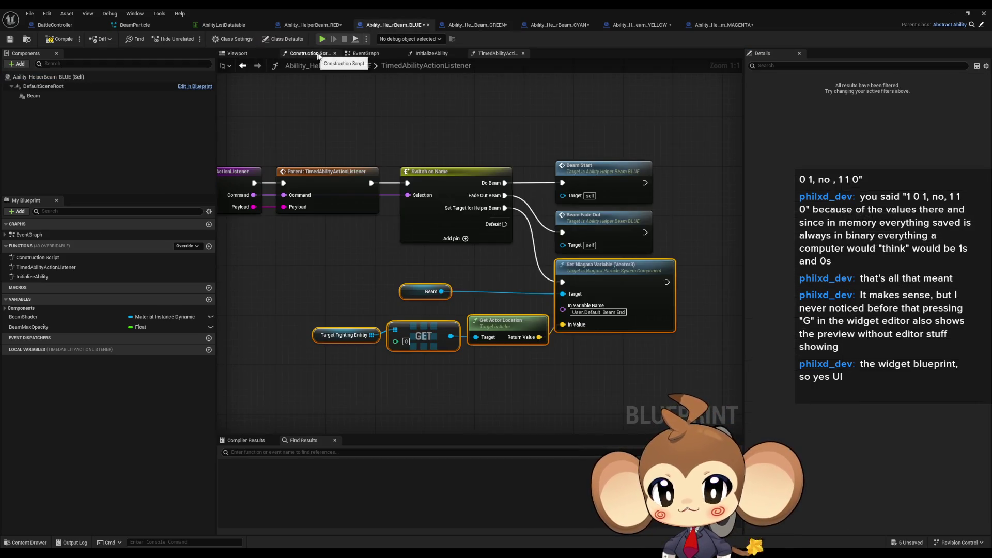
pyautogui.click(286, 40)
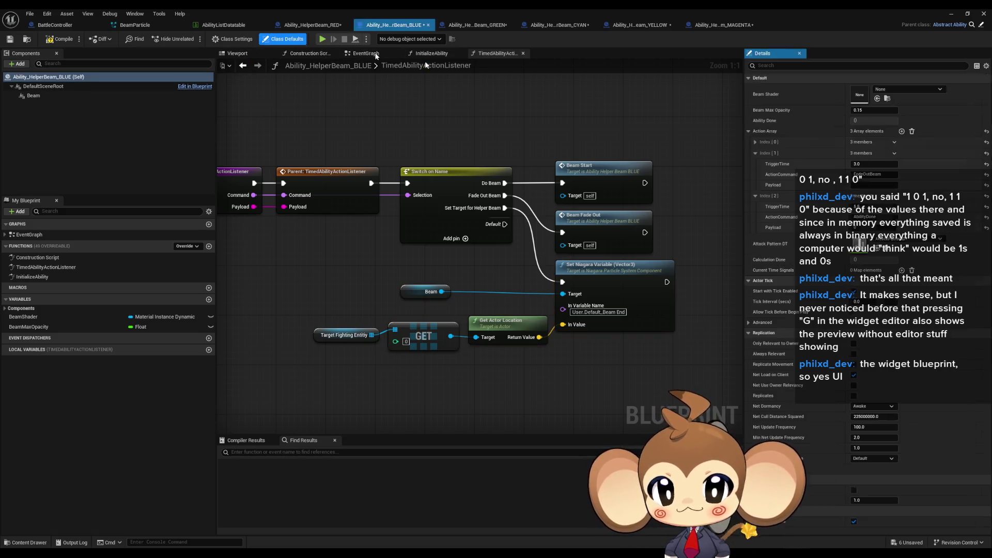
pyautogui.click(299, 26)
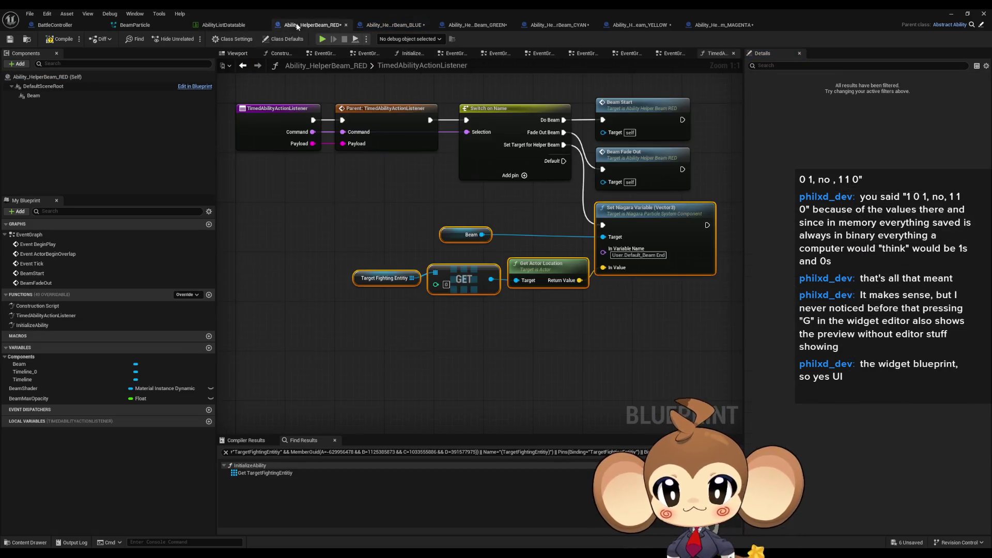
pyautogui.click(274, 41)
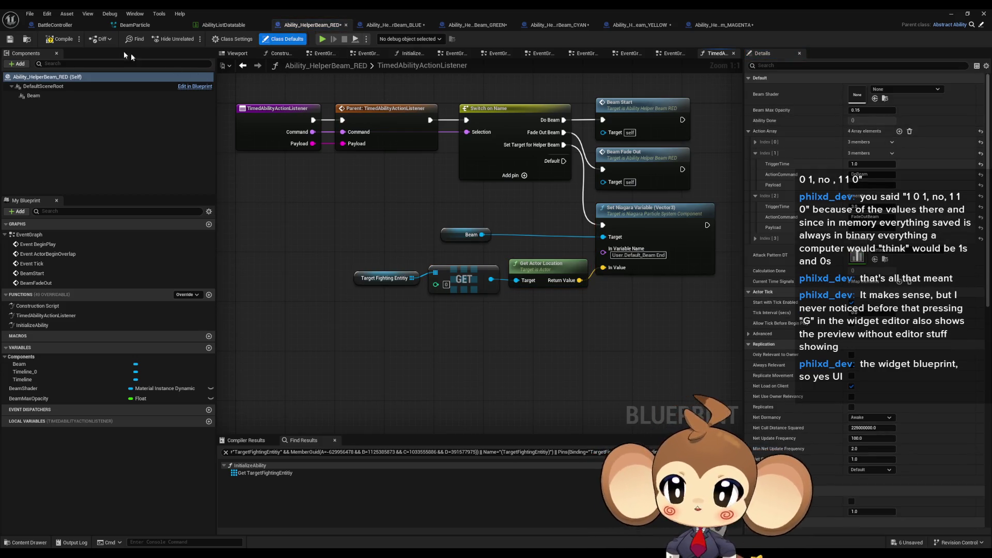
pyautogui.click(950, 15)
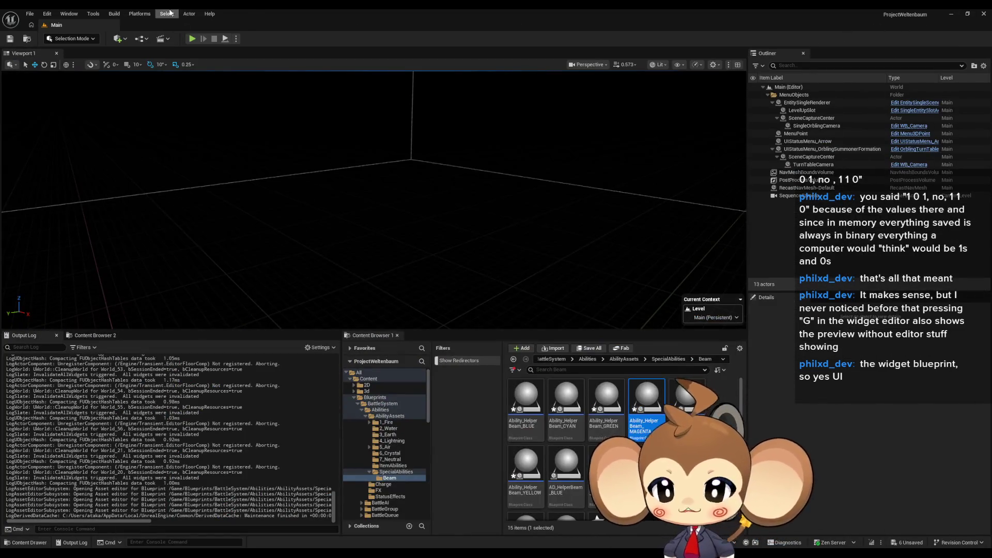
# Play-test the level with Alt+P, then stop it, which leaves four 'Accessed None' errors in the Message Log
pyautogui.hotkey('alt', 'p')
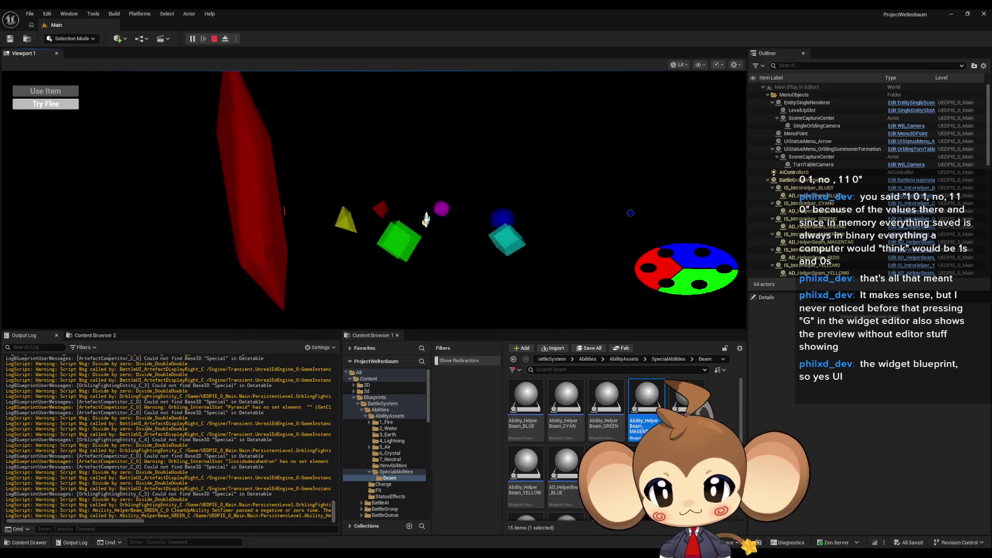
pyautogui.click(214, 41)
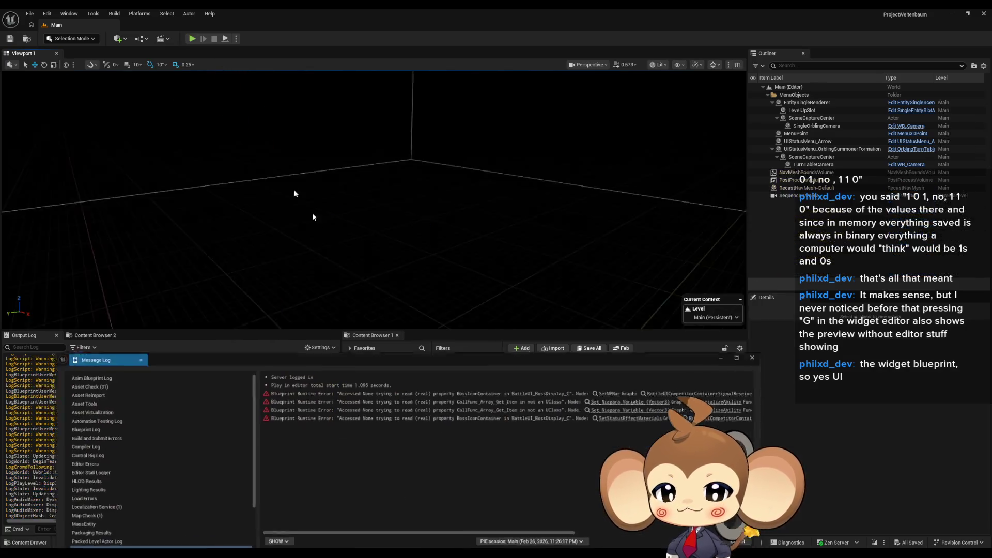
# Follow the error to MAGENTA's InitializeAbility, delete its beam-end nodes and rewire the parent call
pyautogui.click(616, 396)
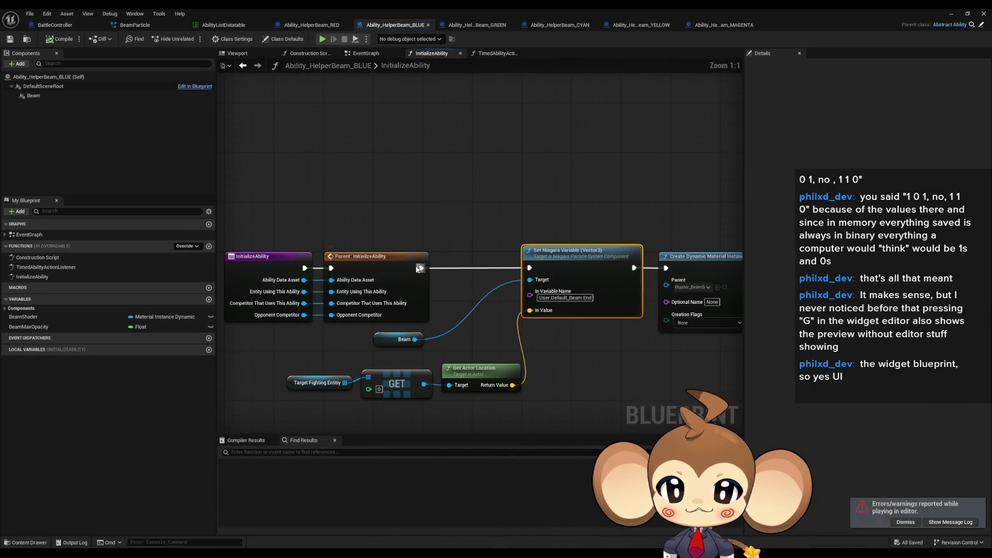
pyautogui.click(721, 24)
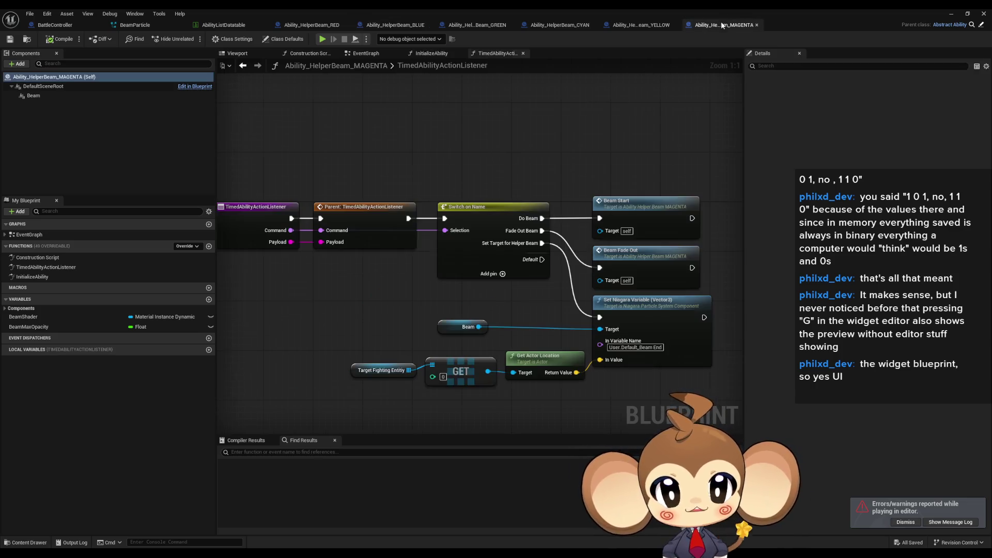
pyautogui.doubleClick(161, 277)
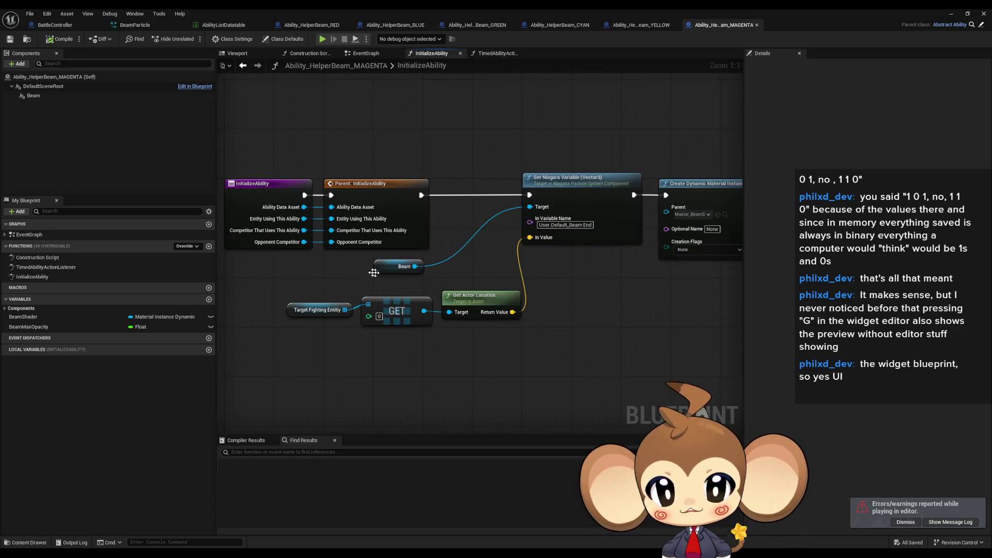
pyautogui.moveTo(421, 195); pyautogui.dragTo(666, 194)
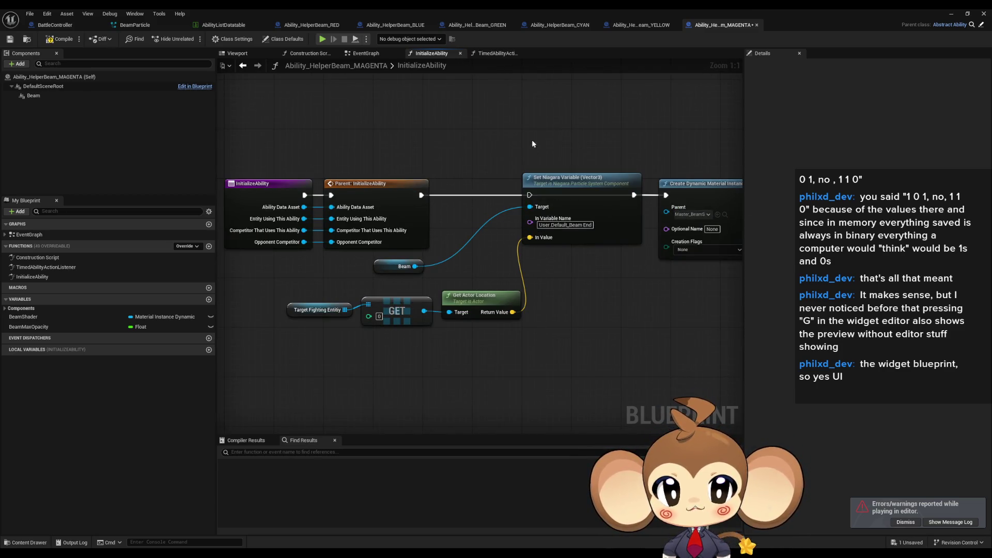
pyautogui.press('Delete')
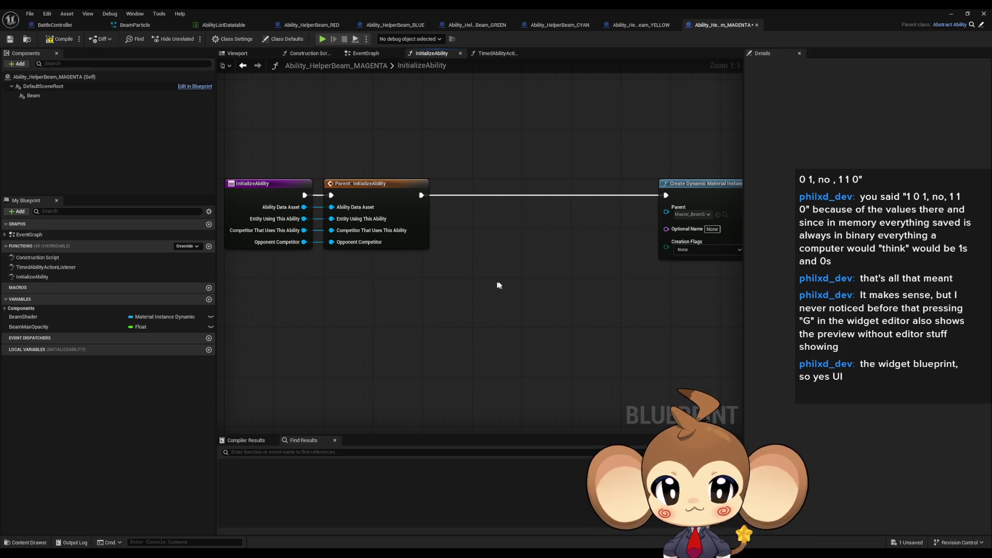
pyautogui.scroll(-5, 402, 225)
pyautogui.press('Home')
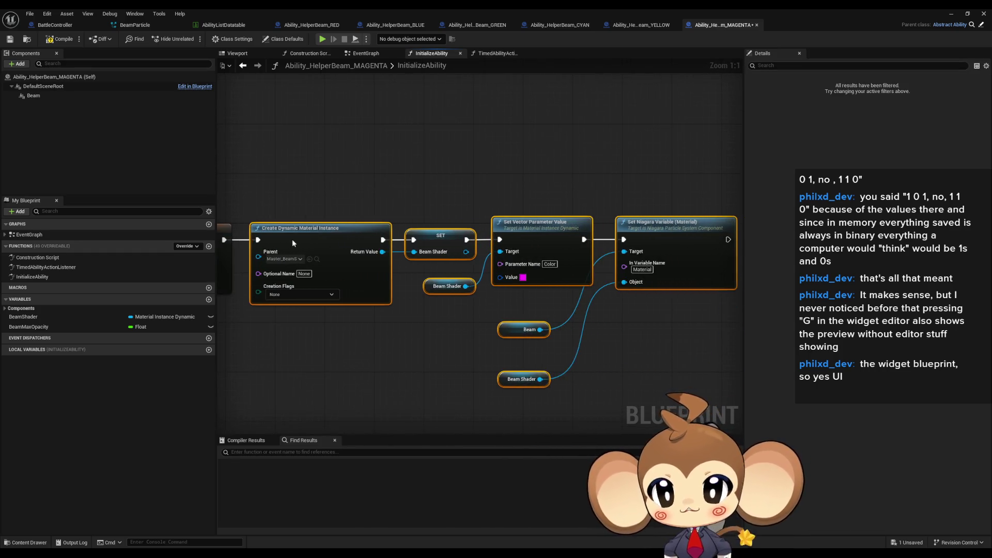
# Delete YELLOW's beam-end Set Niagara Variable nodes and connect the parent call to Create Dynamic Material Instance
pyautogui.click(635, 26)
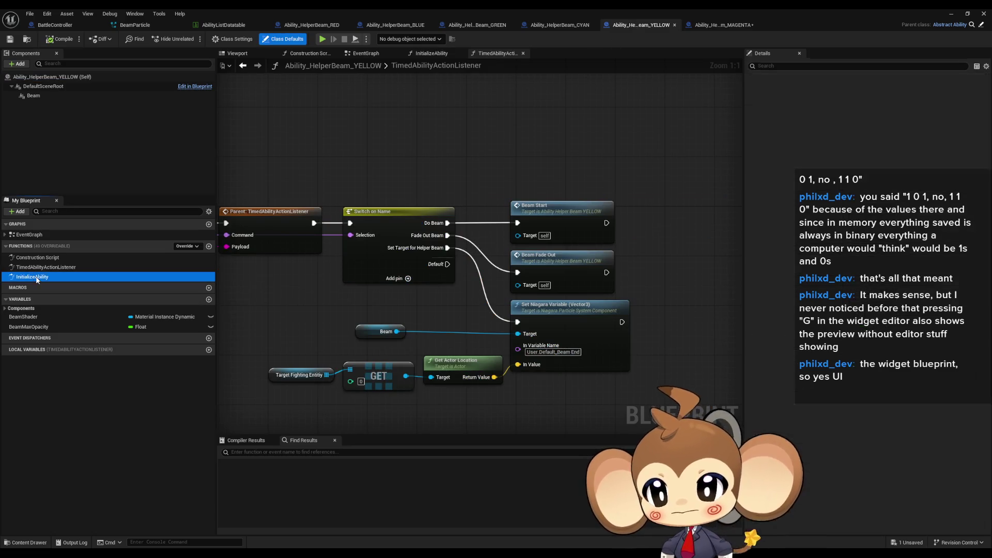
pyautogui.scroll(-5, 563, 217)
pyautogui.scroll(3, 564, 217)
pyautogui.press('Delete')
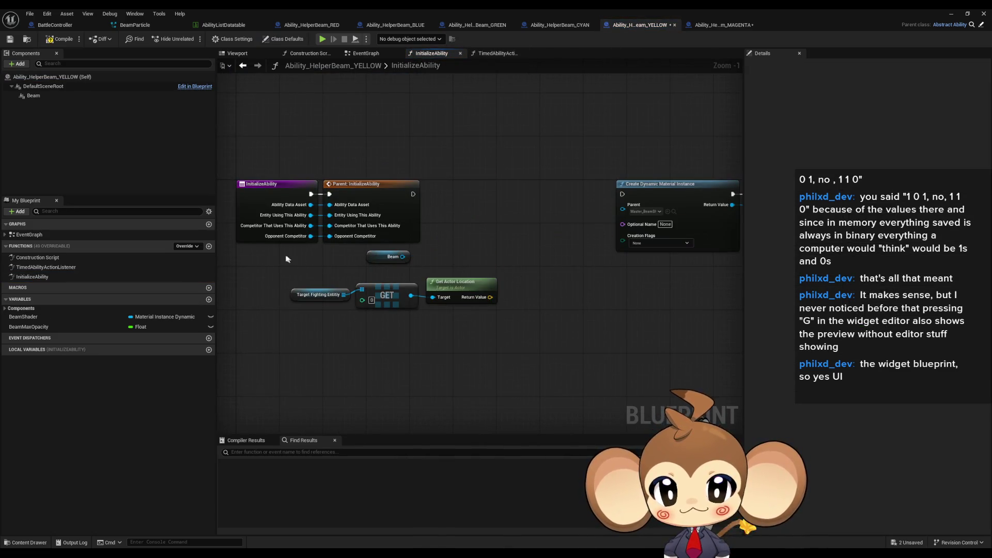
pyautogui.scroll(-3, 539, 298)
pyautogui.moveTo(489, 209); pyautogui.dragTo(868, 373)
pyautogui.scroll(5, 634, 261)
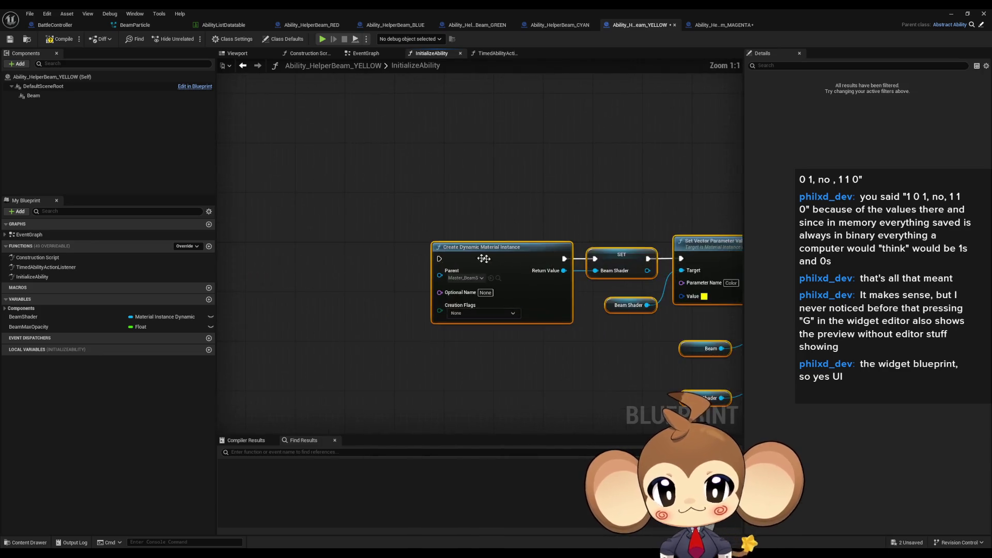
pyautogui.moveTo(633, 262); pyautogui.dragTo(584, 262)
pyautogui.moveTo(514, 255); pyautogui.dragTo(486, 255)
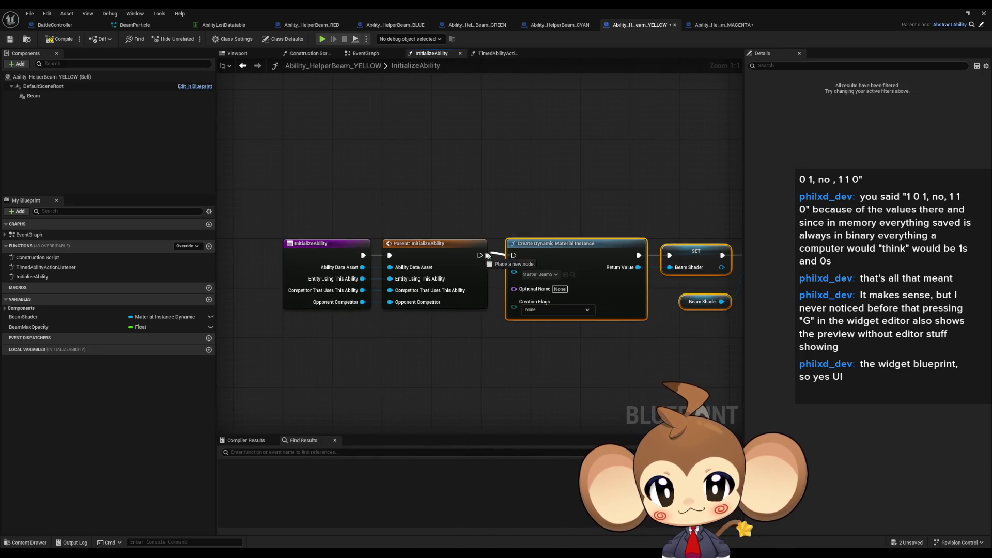
# Remove CYAN's Set Niagara Variable (Vector3) and location getters, wiring the parent call to the material nodes
pyautogui.click(555, 26)
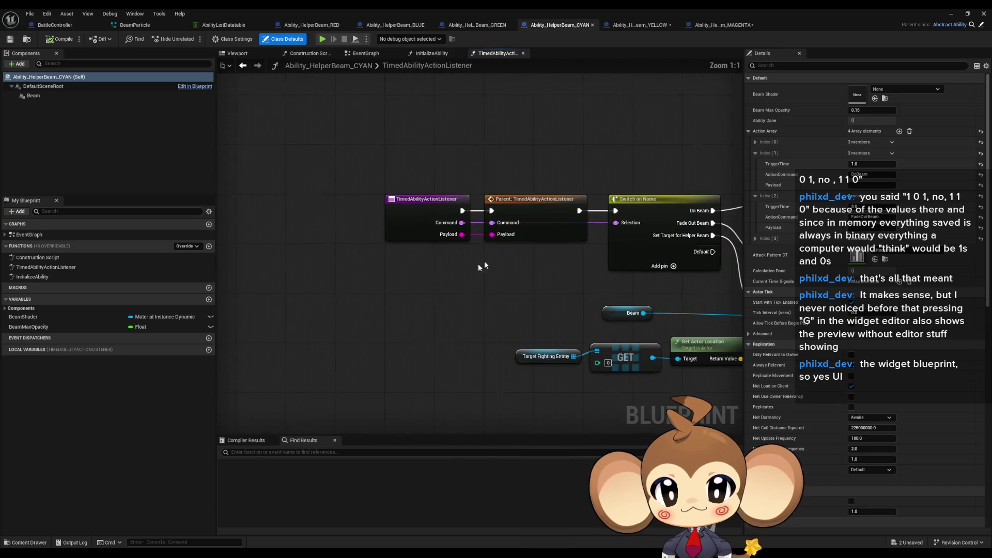
pyautogui.doubleClick(32, 277)
pyautogui.scroll(4, 385, 219)
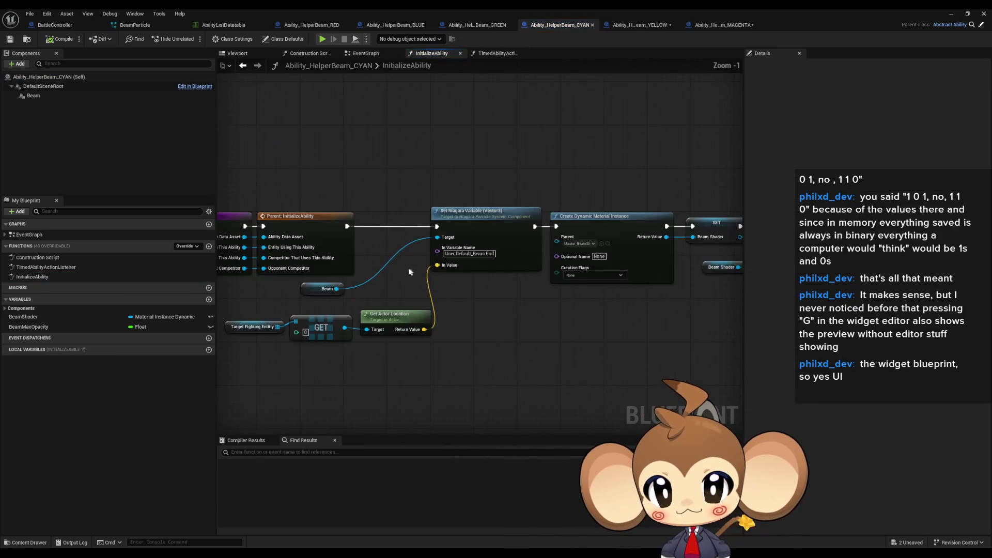
pyautogui.press('Delete')
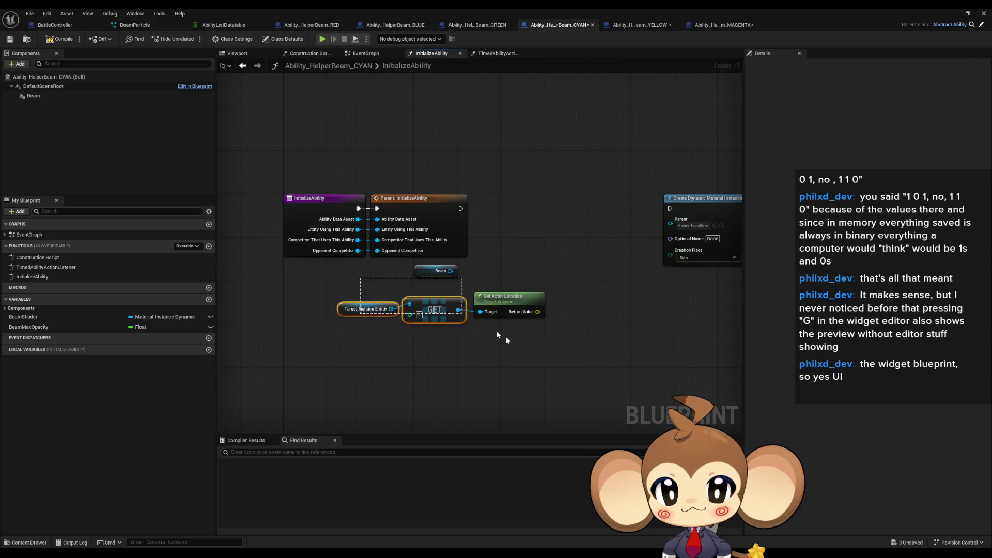
pyautogui.press('Delete')
pyautogui.click(718, 263)
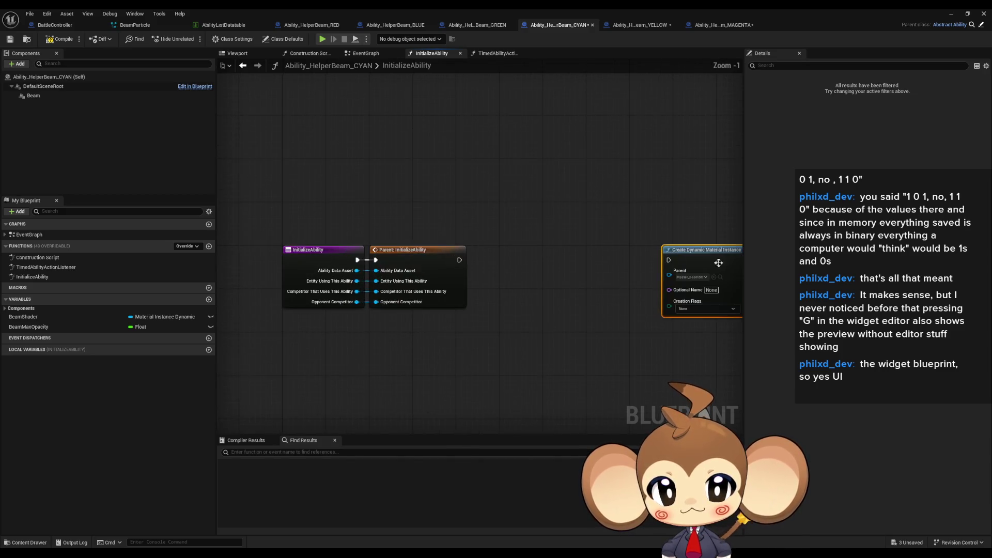
pyautogui.moveTo(719, 263); pyautogui.dragTo(460, 261)
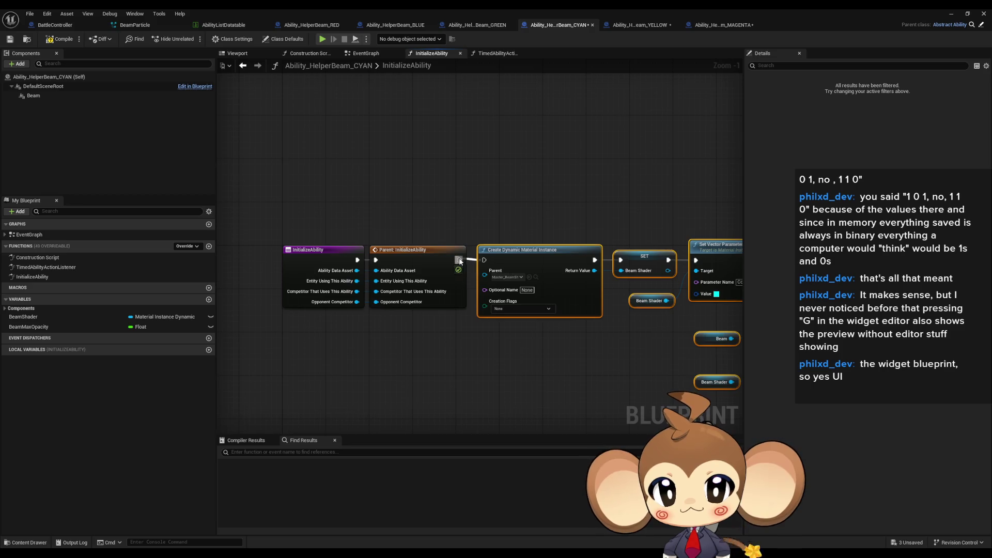
pyautogui.click(491, 25)
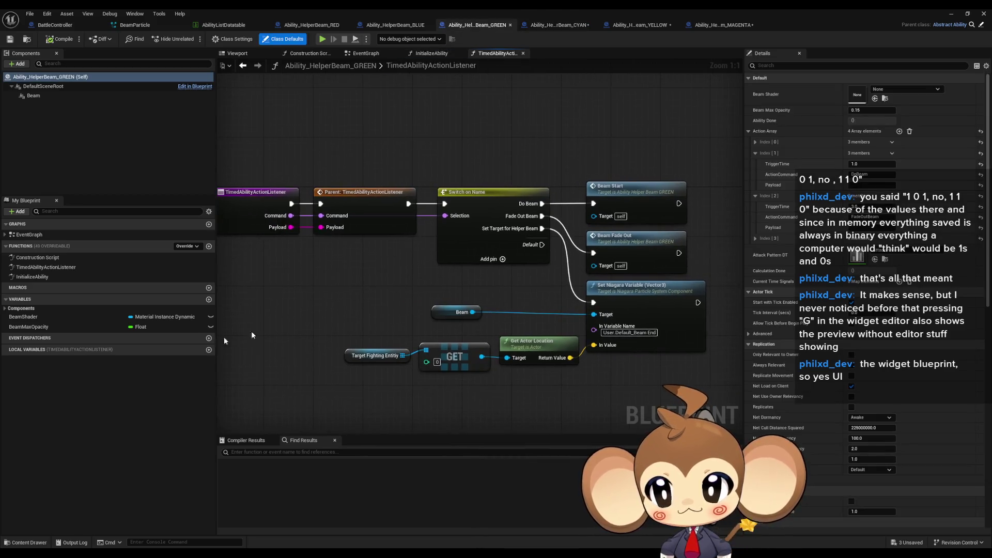
# Delete GREEN's beam-end Set Niagara node and location getters, moving the material nodes beside the parent call
pyautogui.doubleClick(32, 276)
pyautogui.press('Delete')
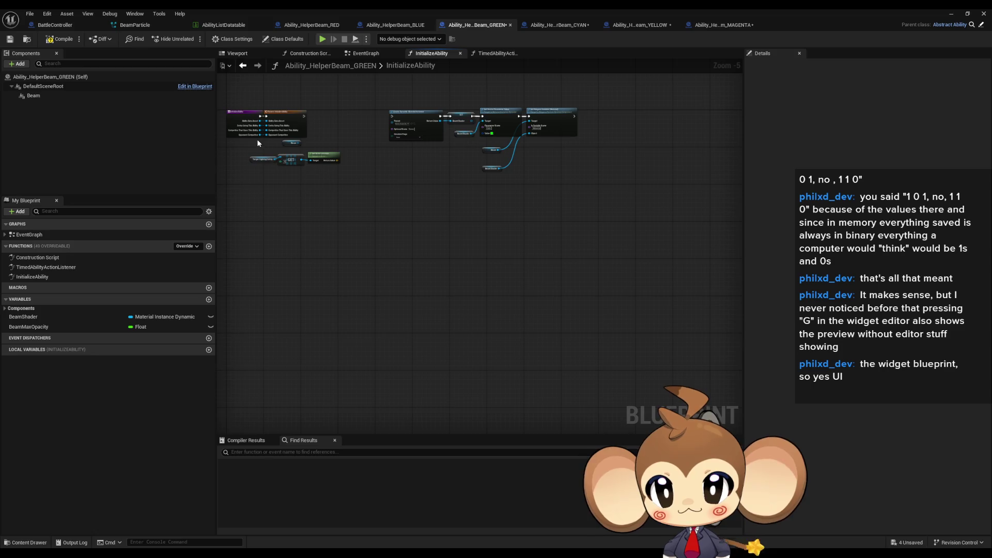
pyautogui.moveTo(256, 138); pyautogui.dragTo(341, 168)
pyautogui.press('Delete')
pyautogui.moveTo(355, 114); pyautogui.dragTo(421, 149)
pyautogui.scroll(3, 421, 148)
pyautogui.moveTo(660, 196); pyautogui.dragTo(493, 197)
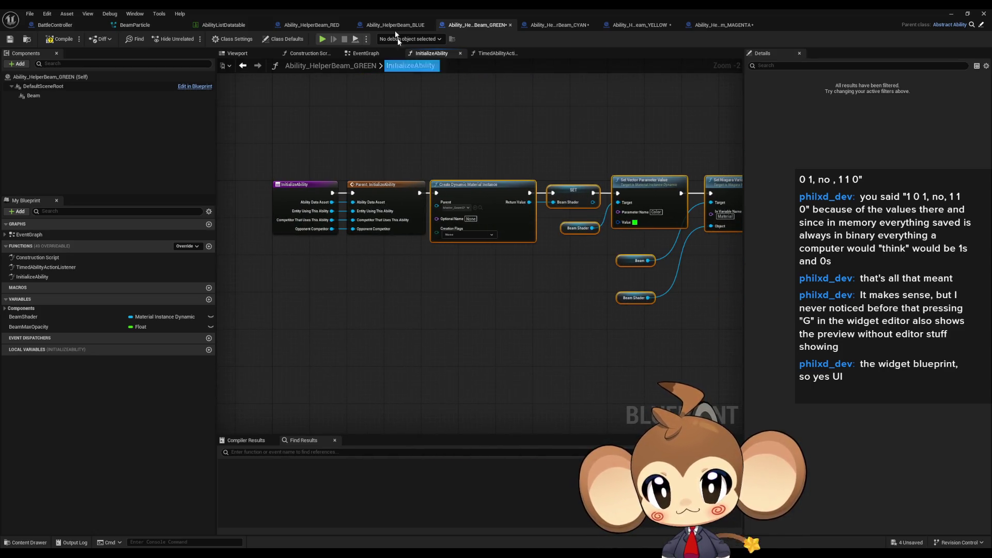
# Remove BLUE's Set Niagara Variable and getter nodes and connect the parent call to Create Dynamic Material Instance
pyautogui.click(395, 25)
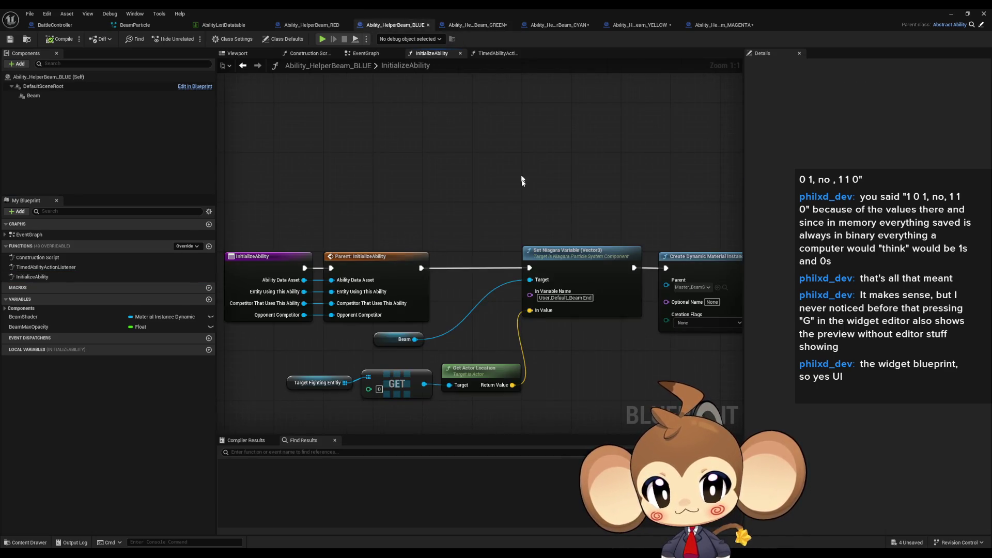
pyautogui.click(568, 250)
pyautogui.press('Delete')
pyautogui.moveTo(282, 328); pyautogui.dragTo(504, 397)
pyautogui.press('Delete')
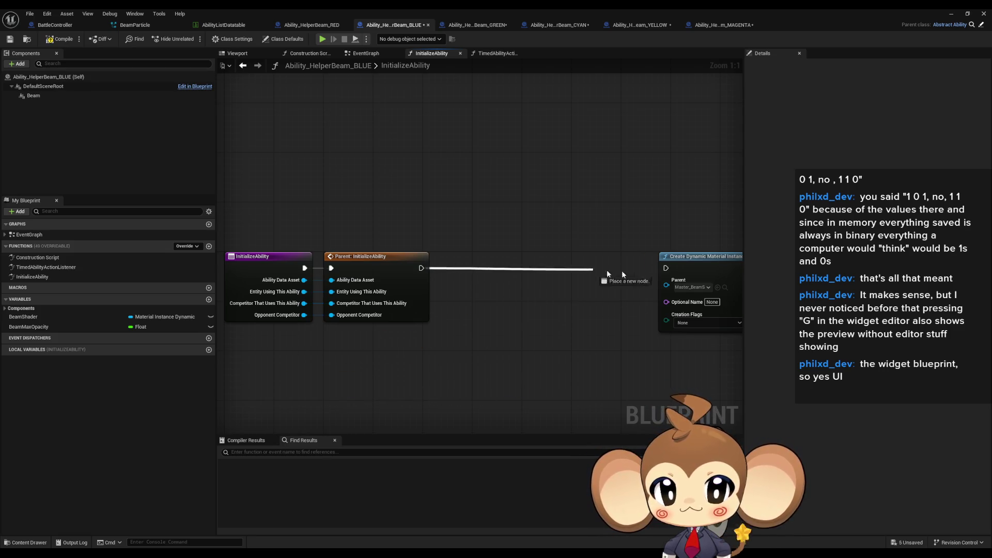
pyautogui.moveTo(607, 273); pyautogui.dragTo(658, 272)
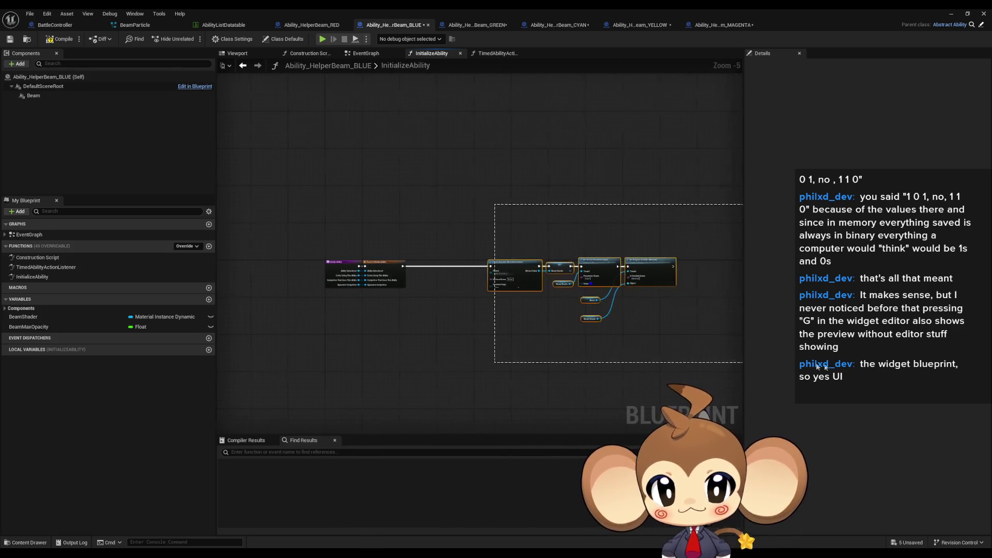
pyautogui.moveTo(486, 206); pyautogui.dragTo(723, 331)
pyautogui.moveTo(534, 284)
pyautogui.mouseDown()
pyautogui.moveTo(489, 271)
pyautogui.moveTo(304, 269)
pyautogui.moveTo(309, 259)
pyautogui.mouseUp()
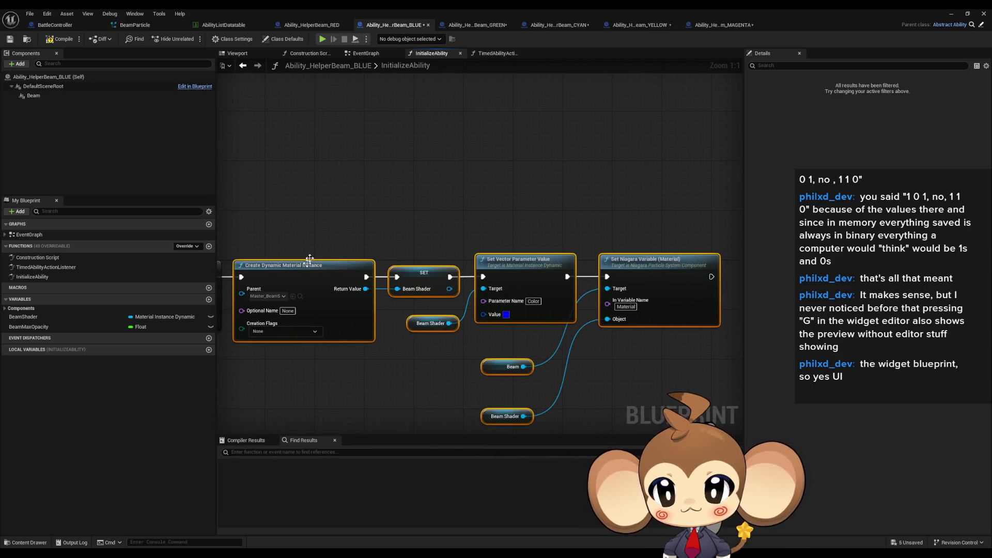
# Tidy RED's InitializeAbility graph by moving the material nodes closer to the parent call
pyautogui.click(288, 28)
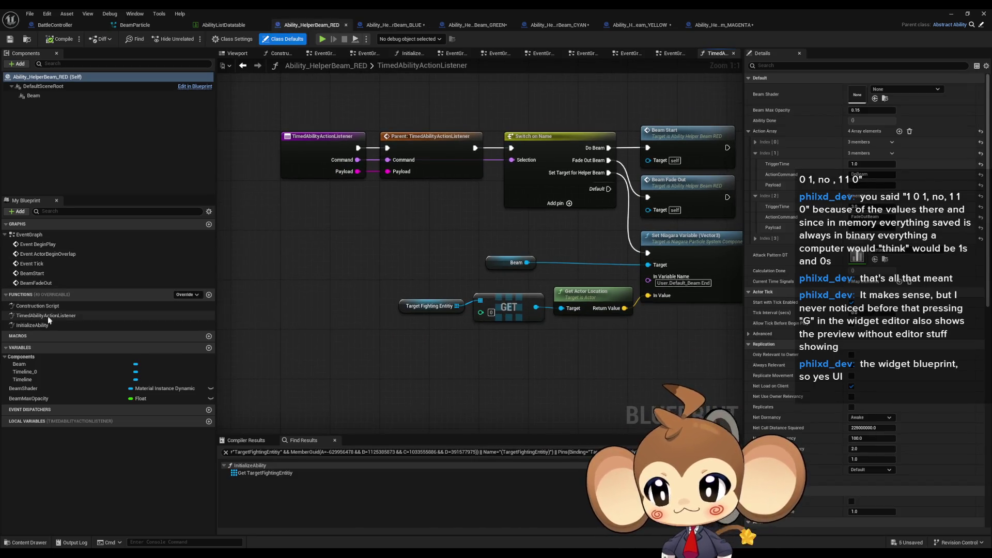
pyautogui.click(47, 327)
pyautogui.doubleClick(47, 326)
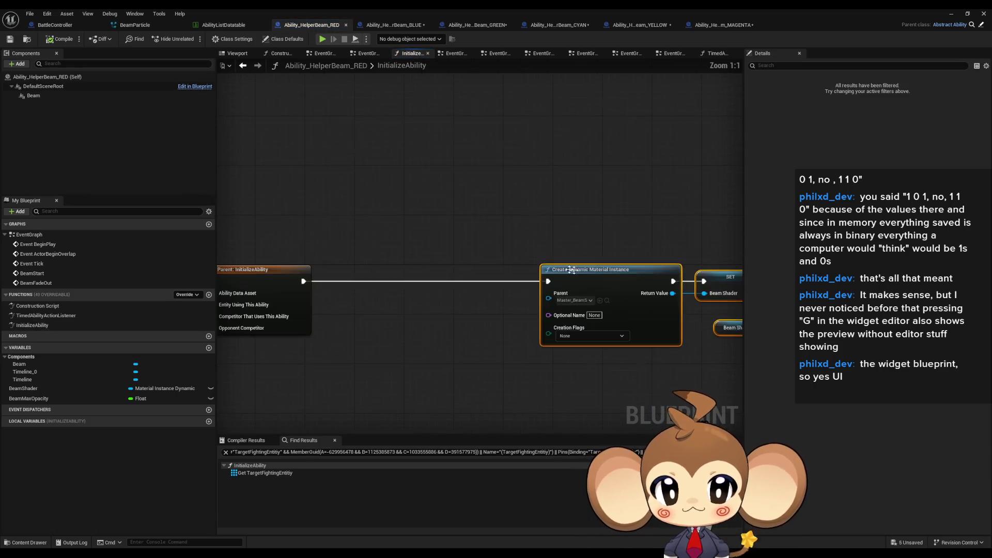
pyautogui.moveTo(396, 285); pyautogui.dragTo(365, 285)
pyautogui.click(504, 193)
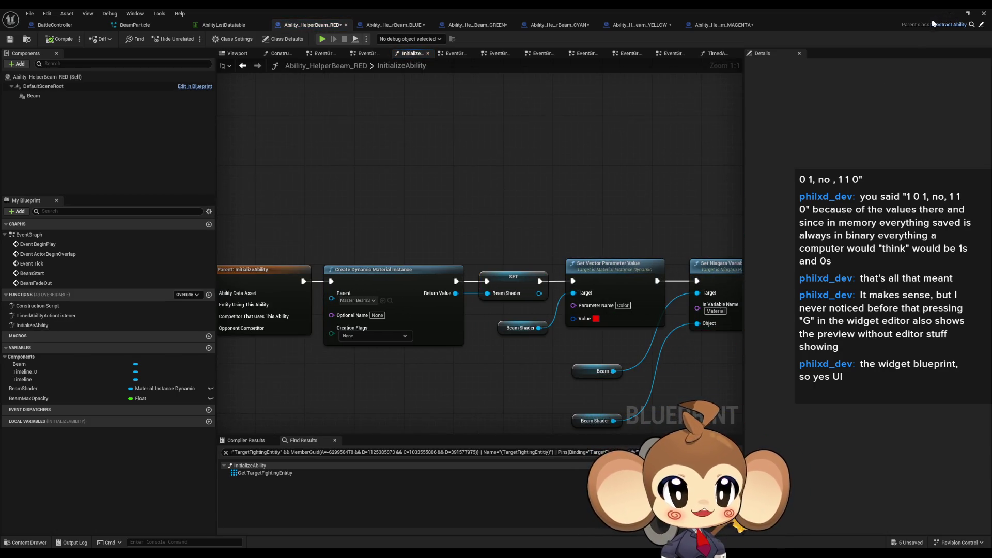
# Minimize the Blueprint editor and start a new play test of the level
pyautogui.click(952, 14)
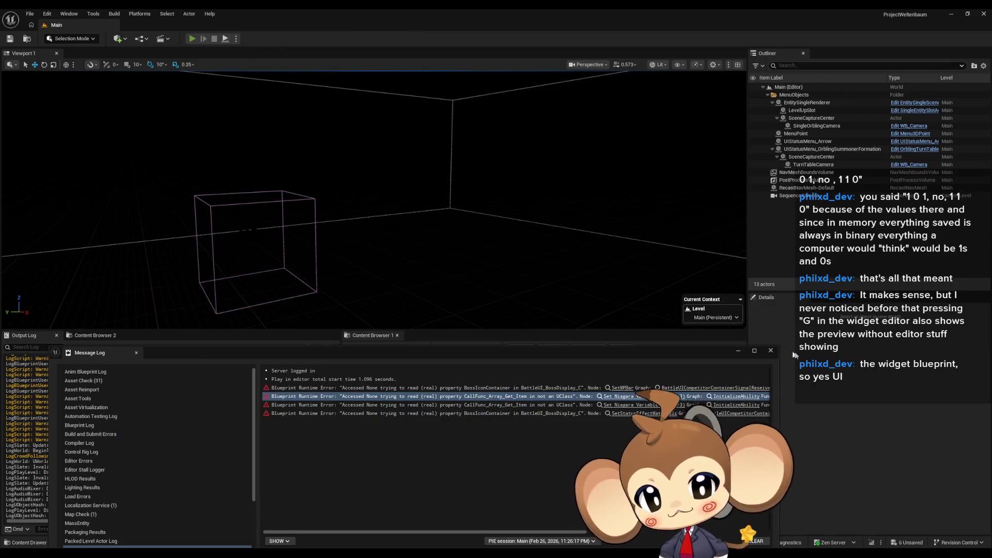
pyautogui.hotkey('alt', 'p')
pyautogui.click(435, 235)
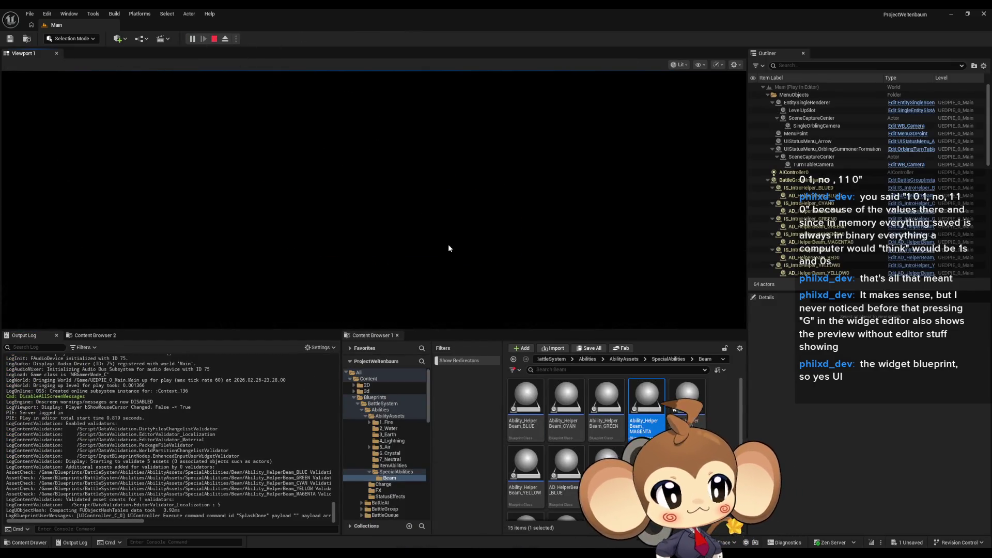